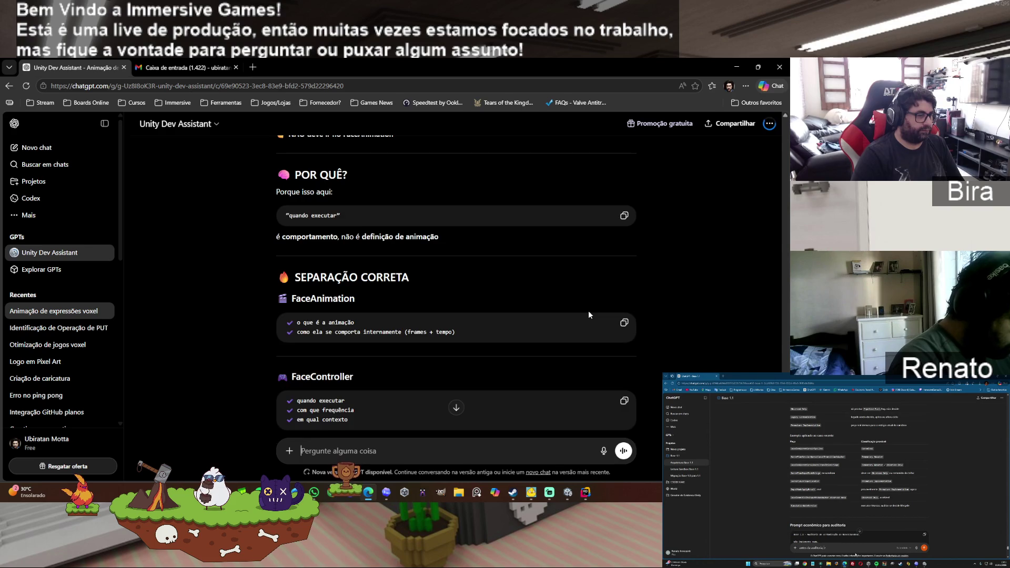
Step: Read through the reply and ask ChatGPT: 'então acho que é a hora, manda o prompt'
{"action": "scroll", "coordinate": [589, 315], "scroll_direction": "down", "scroll_amount": 1}
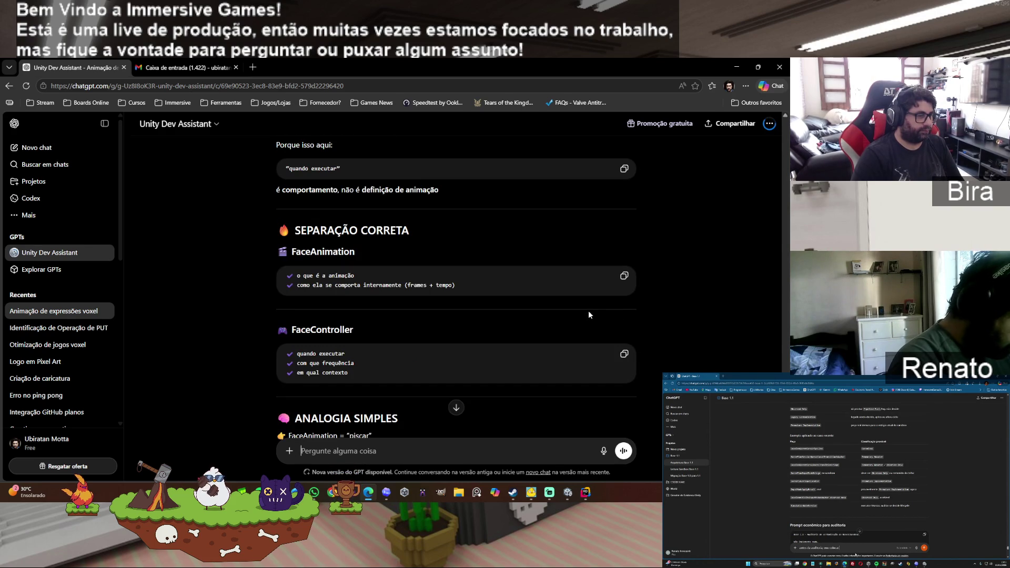
{"action": "scroll", "coordinate": [589, 314], "scroll_direction": "down", "scroll_amount": 2}
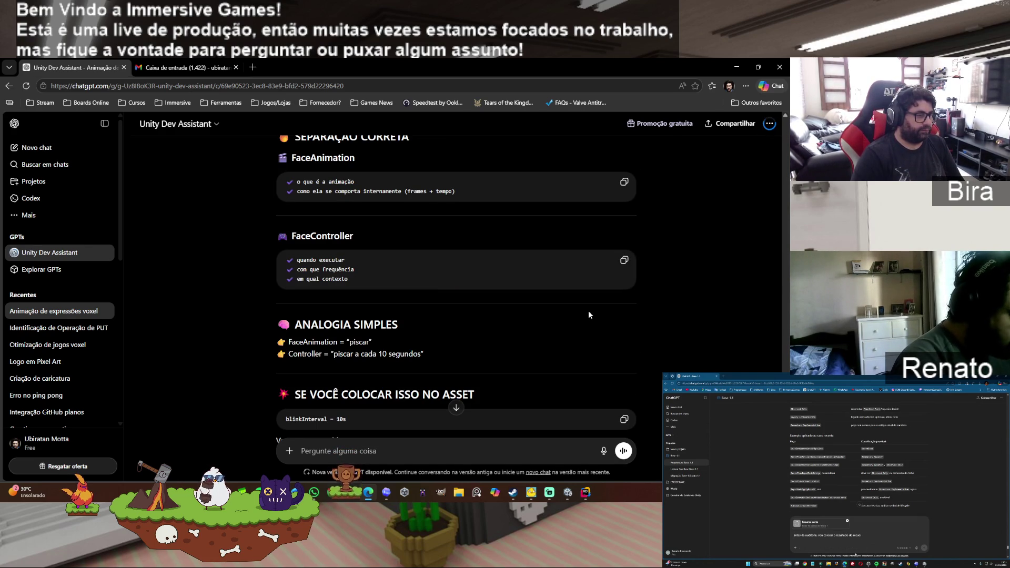
{"action": "scroll", "coordinate": [589, 314], "scroll_direction": "down", "scroll_amount": 1}
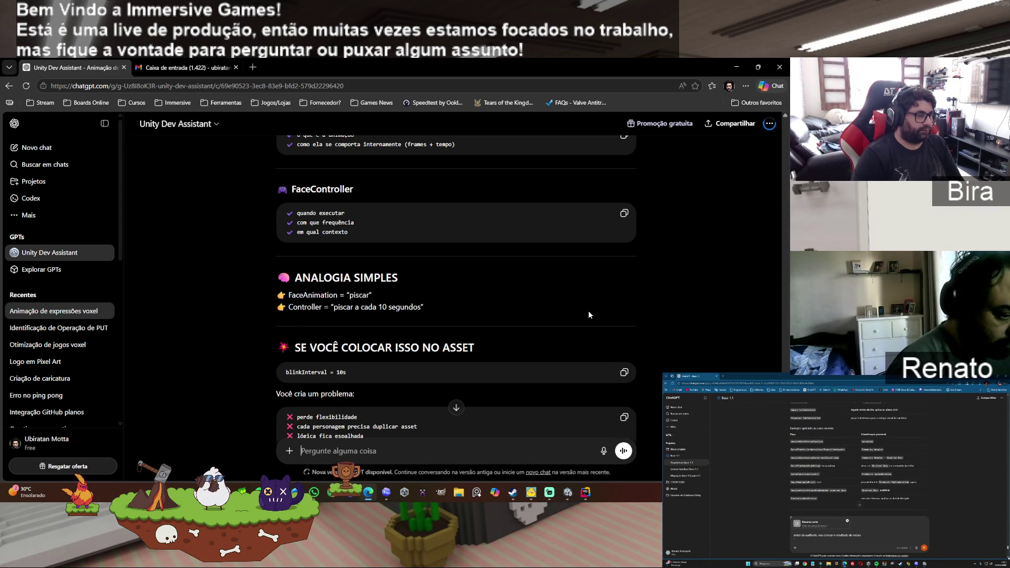
{"action": "scroll", "coordinate": [589, 314], "scroll_direction": "down", "scroll_amount": 2}
{"action": "scroll", "coordinate": [589, 315], "scroll_direction": "down", "scroll_amount": 2}
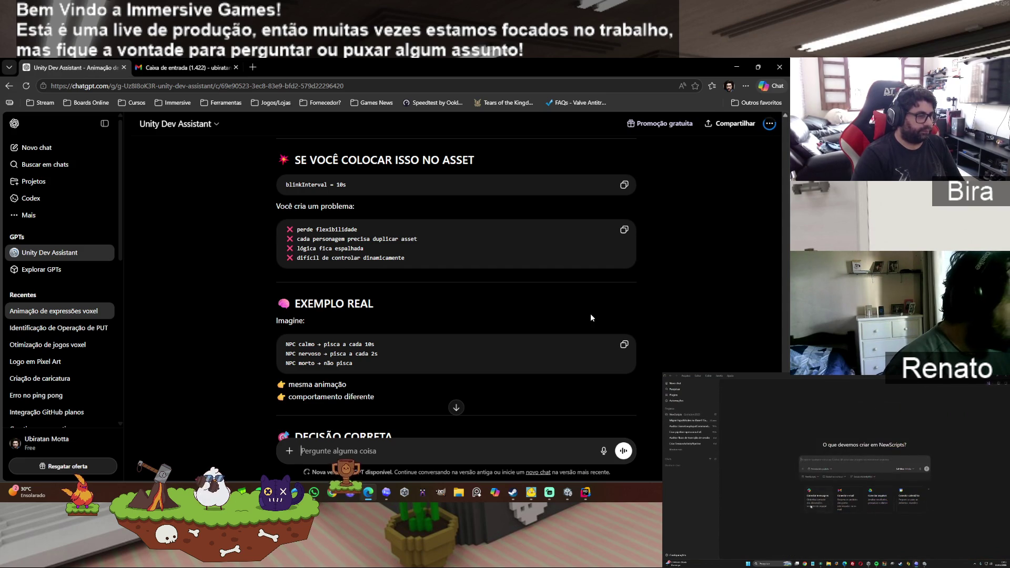
{"action": "scroll", "coordinate": [590, 318], "scroll_direction": "down", "scroll_amount": 2}
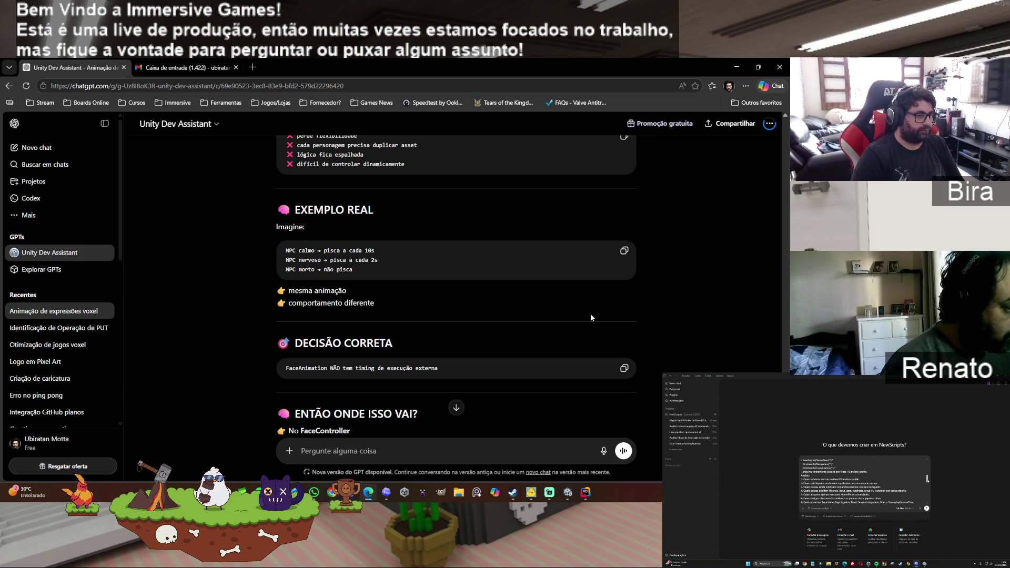
{"action": "scroll", "coordinate": [591, 318], "scroll_direction": "down", "scroll_amount": 1}
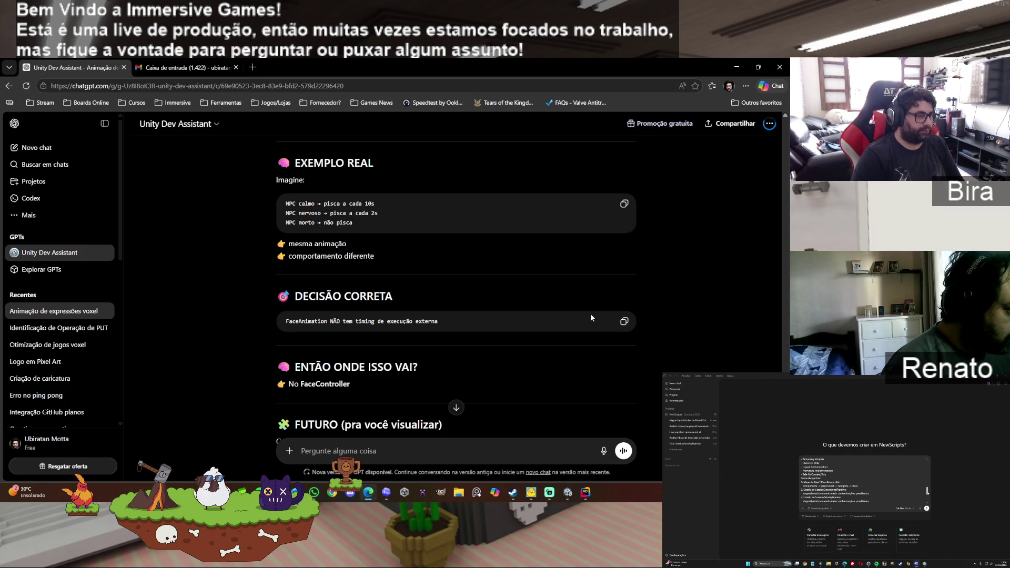
{"action": "scroll", "coordinate": [591, 318], "scroll_direction": "down", "scroll_amount": 1}
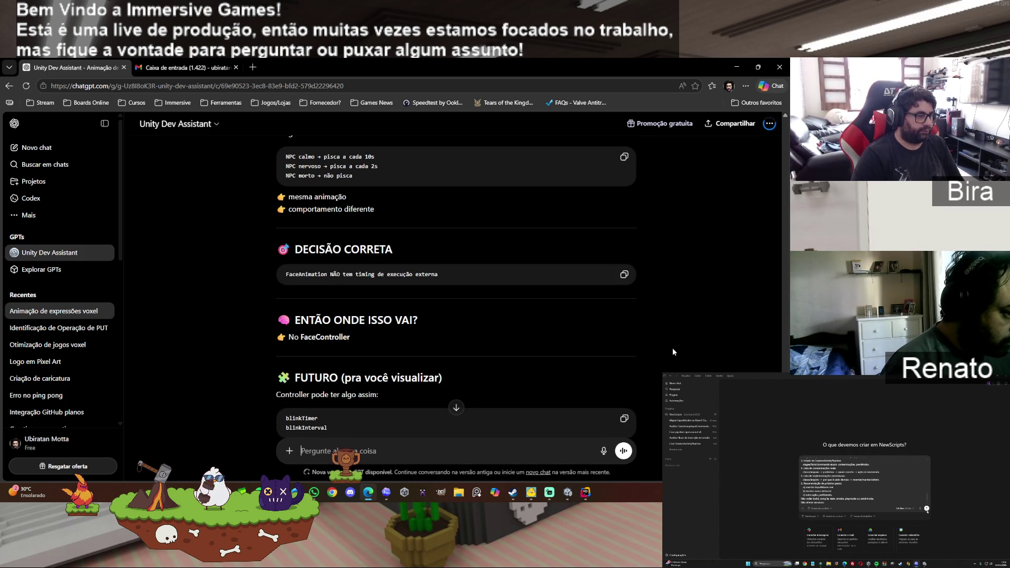
{"action": "scroll", "coordinate": [673, 351], "scroll_direction": "down", "scroll_amount": 3}
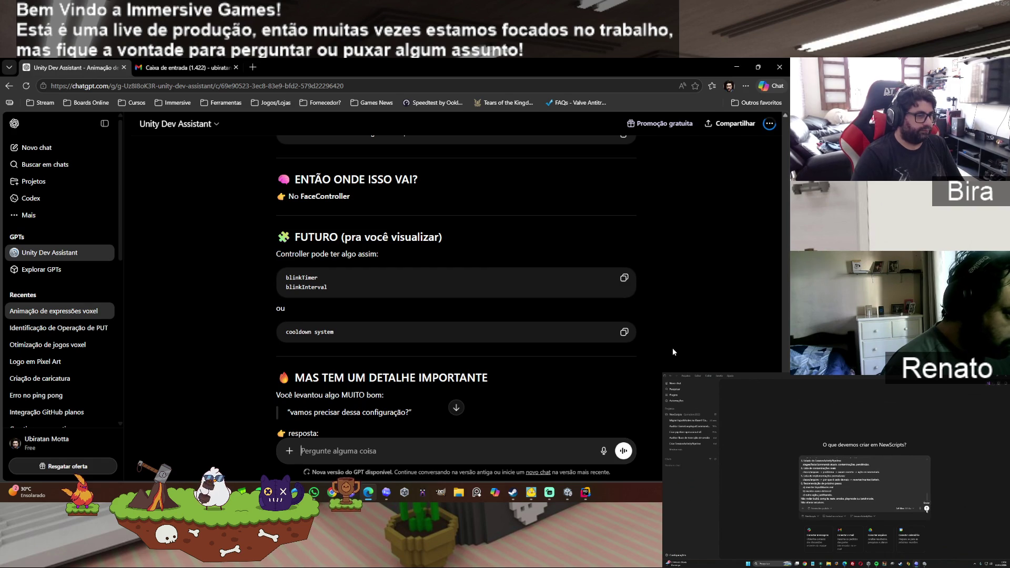
{"action": "scroll", "coordinate": [672, 348], "scroll_direction": "down", "scroll_amount": 2}
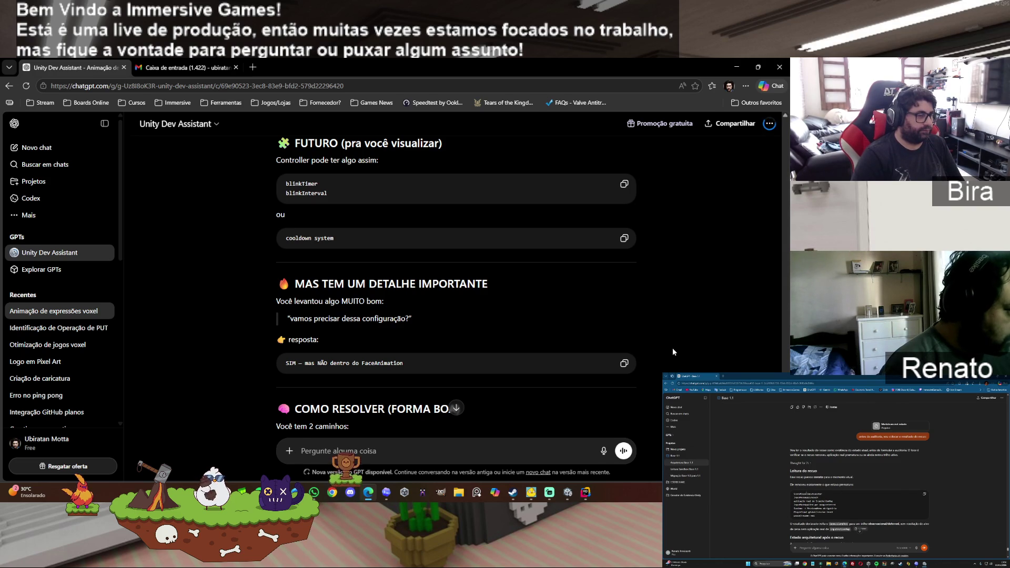
{"action": "scroll", "coordinate": [672, 348], "scroll_direction": "down", "scroll_amount": 1}
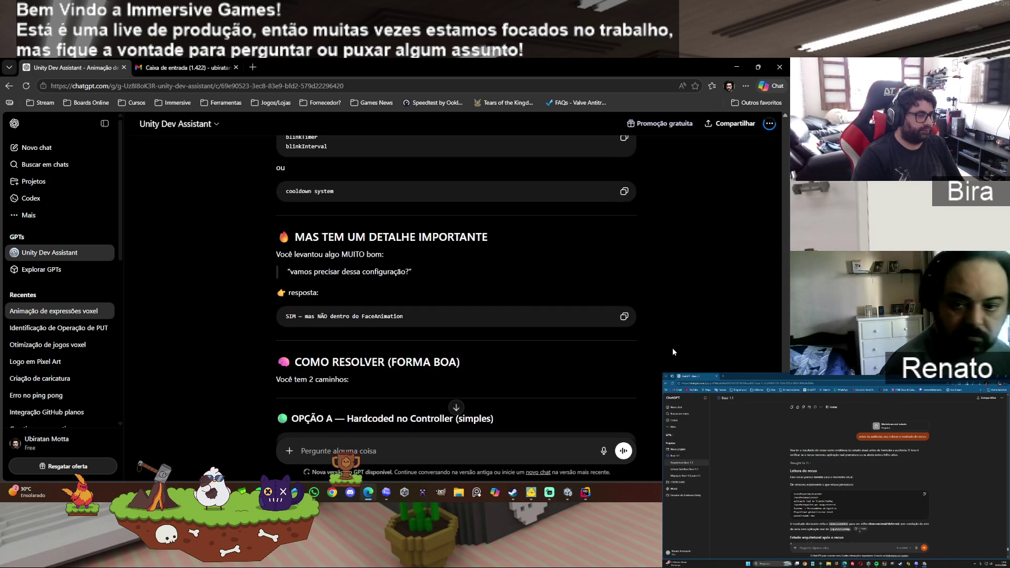
{"action": "scroll", "coordinate": [672, 348], "scroll_direction": "down", "scroll_amount": 1}
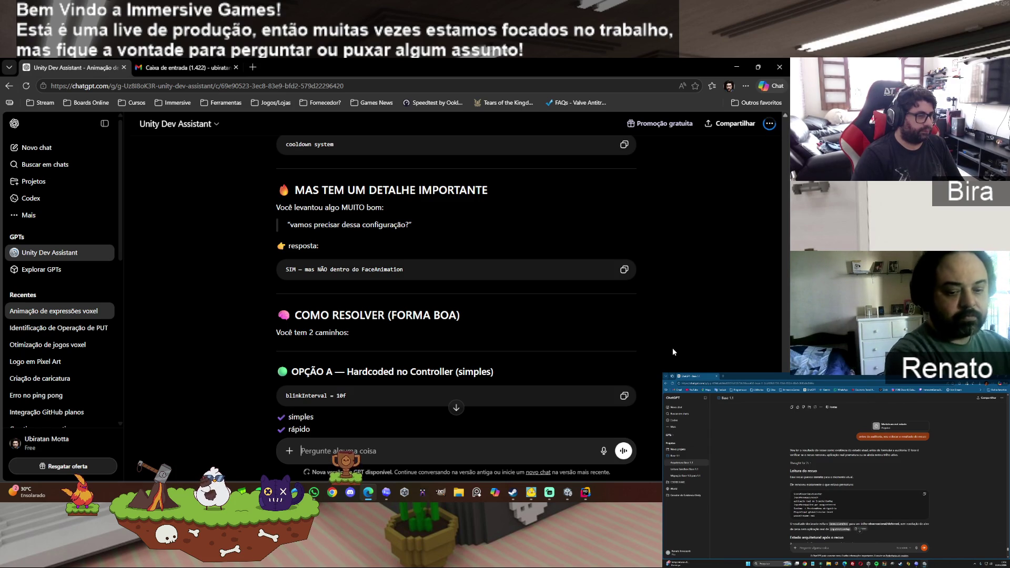
{"action": "scroll", "coordinate": [672, 348], "scroll_direction": "down", "scroll_amount": 2}
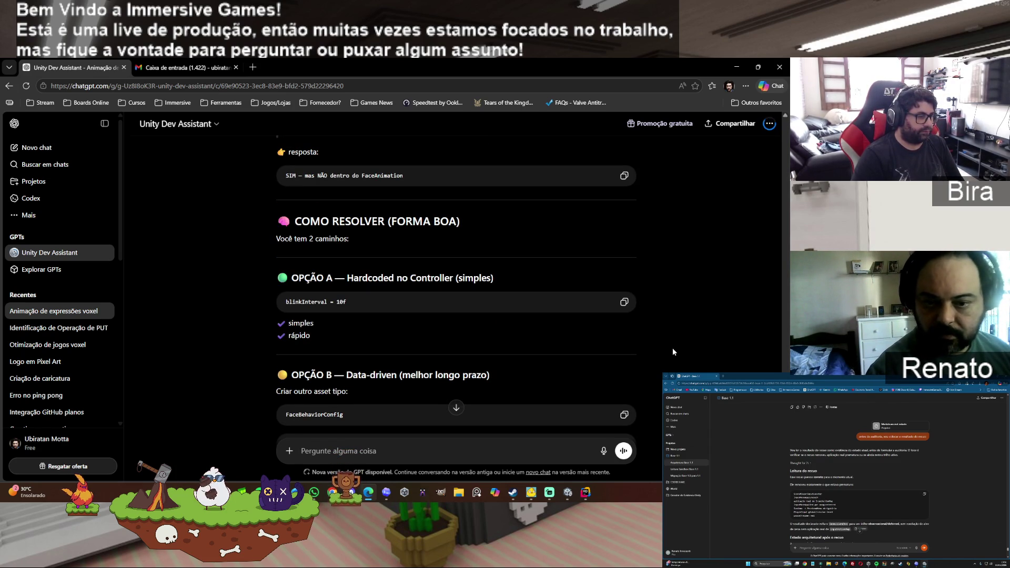
{"action": "scroll", "coordinate": [672, 348], "scroll_direction": "down", "scroll_amount": 2}
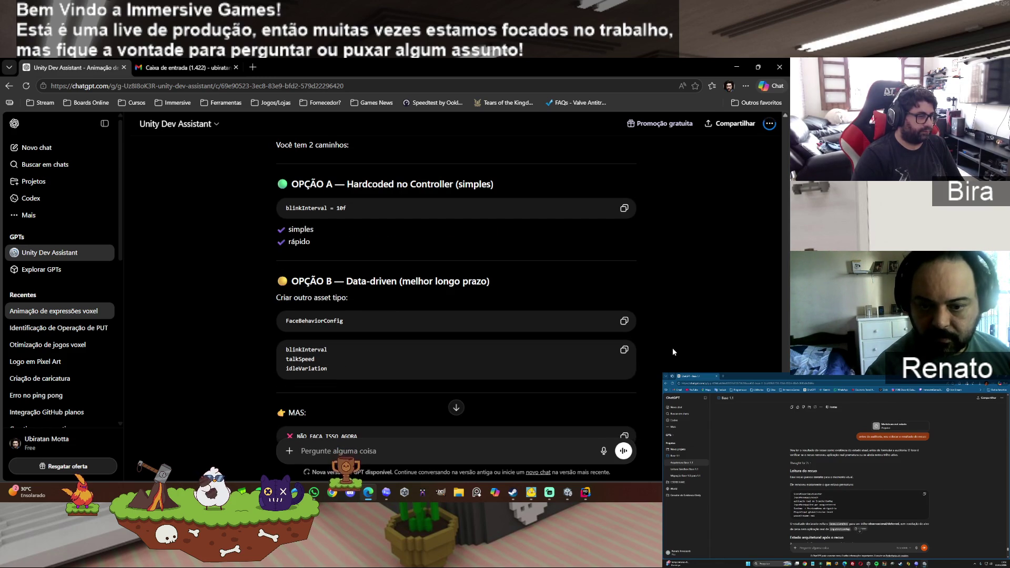
{"action": "scroll", "coordinate": [672, 348], "scroll_direction": "down", "scroll_amount": 1}
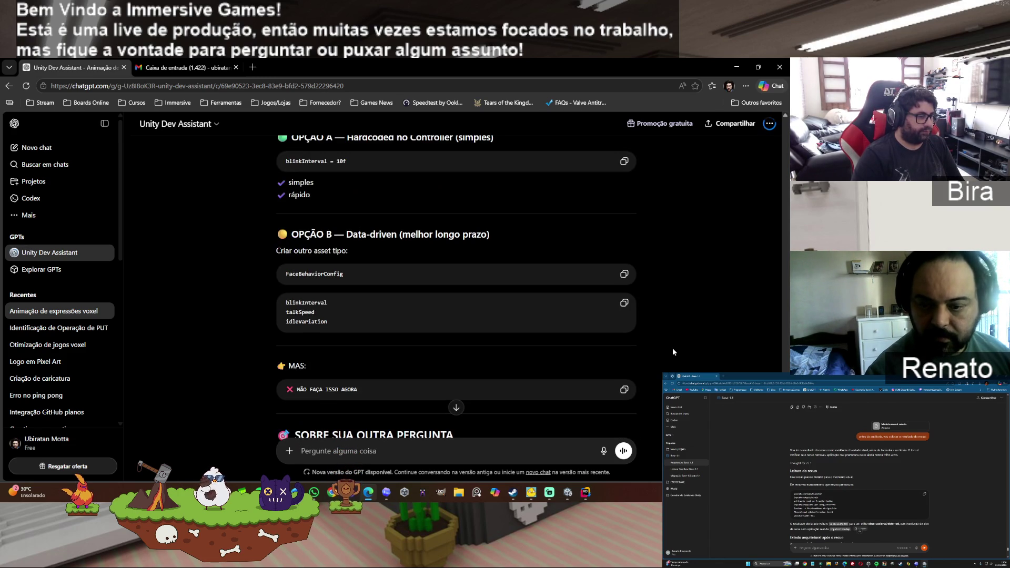
{"action": "scroll", "coordinate": [672, 348], "scroll_direction": "down", "scroll_amount": 2}
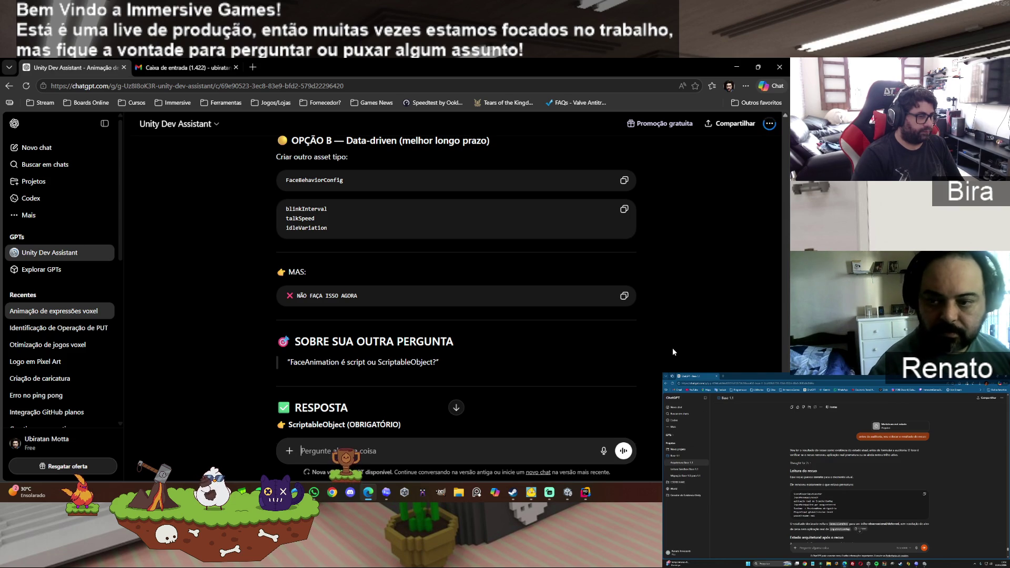
{"action": "scroll", "coordinate": [672, 349], "scroll_direction": "down", "scroll_amount": 1}
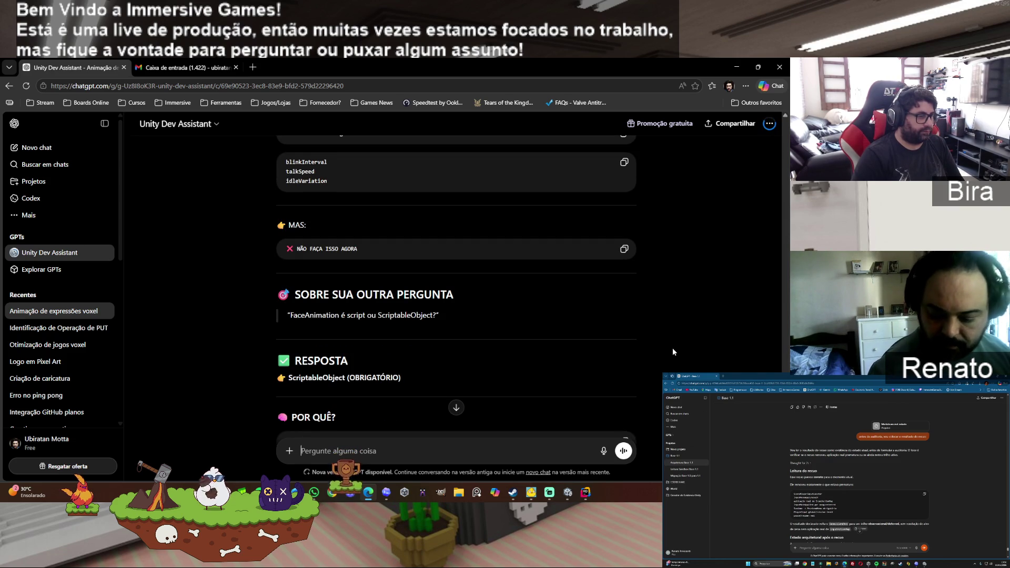
{"action": "scroll", "coordinate": [672, 349], "scroll_direction": "down", "scroll_amount": 2}
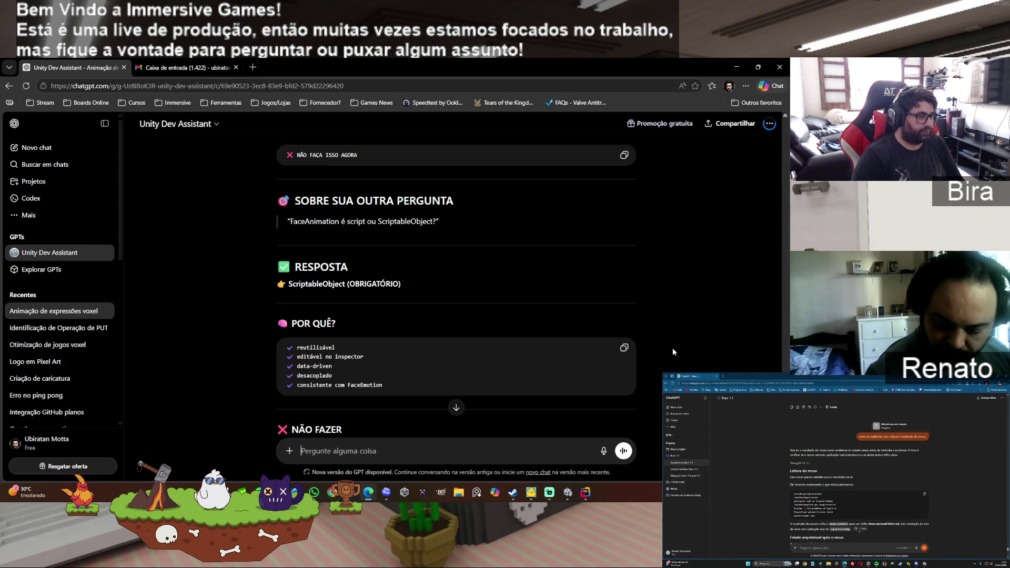
{"action": "scroll", "coordinate": [672, 348], "scroll_direction": "down", "scroll_amount": 2}
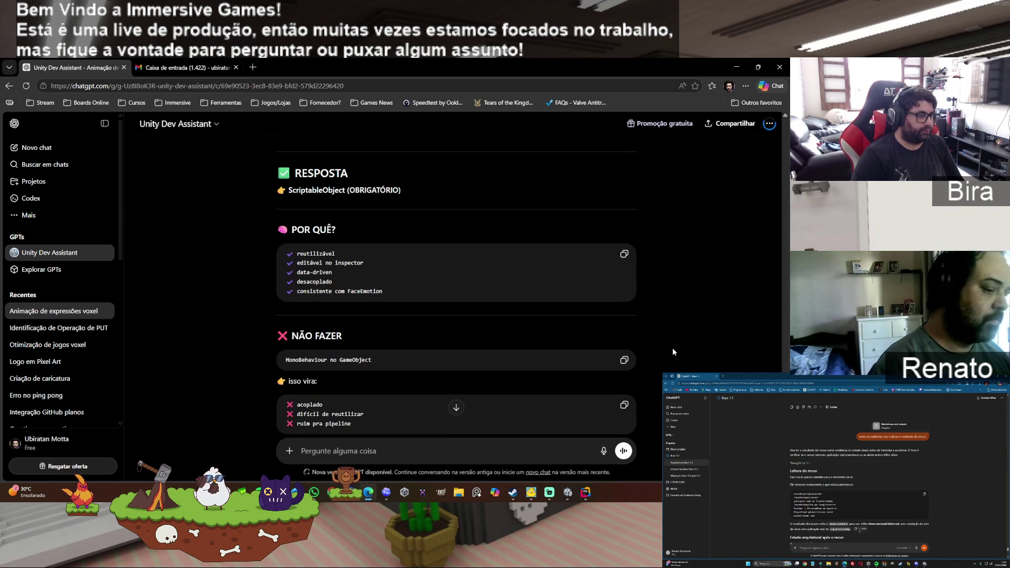
{"action": "scroll", "coordinate": [672, 348], "scroll_direction": "down", "scroll_amount": 2}
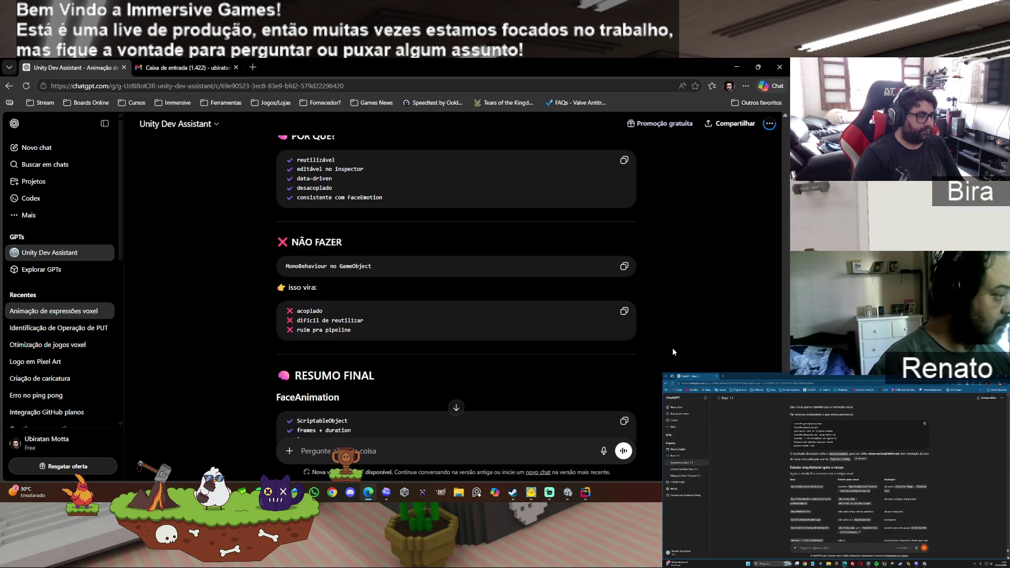
{"action": "scroll", "coordinate": [672, 348], "scroll_direction": "down", "scroll_amount": 1}
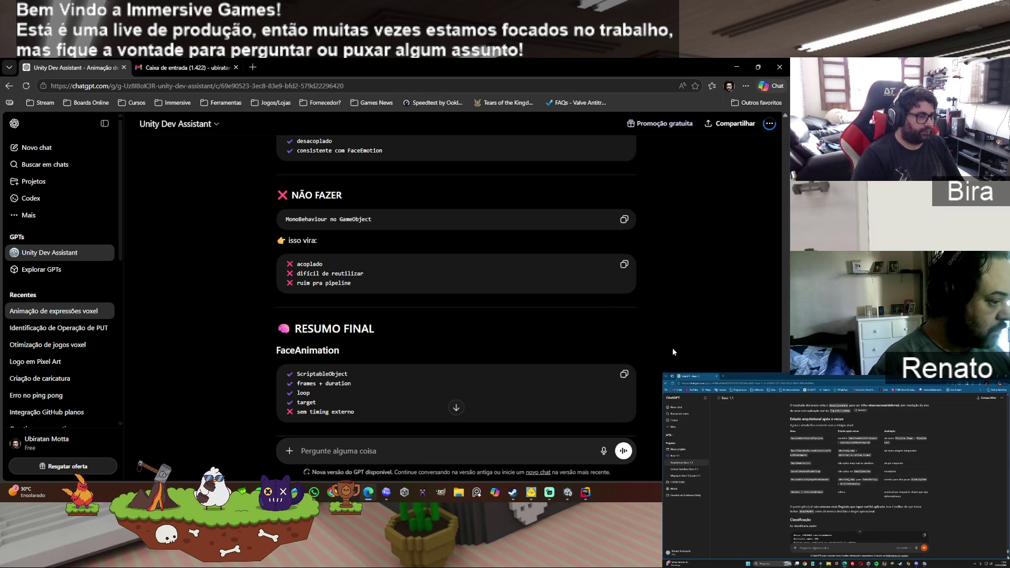
{"action": "scroll", "coordinate": [672, 348], "scroll_direction": "down", "scroll_amount": 2}
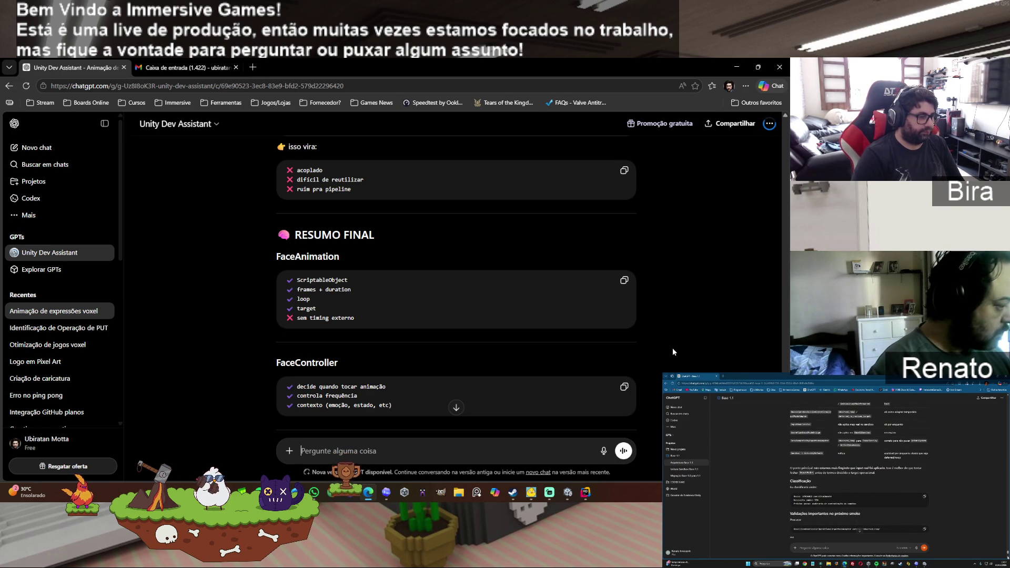
{"action": "scroll", "coordinate": [672, 348], "scroll_direction": "down", "scroll_amount": 2}
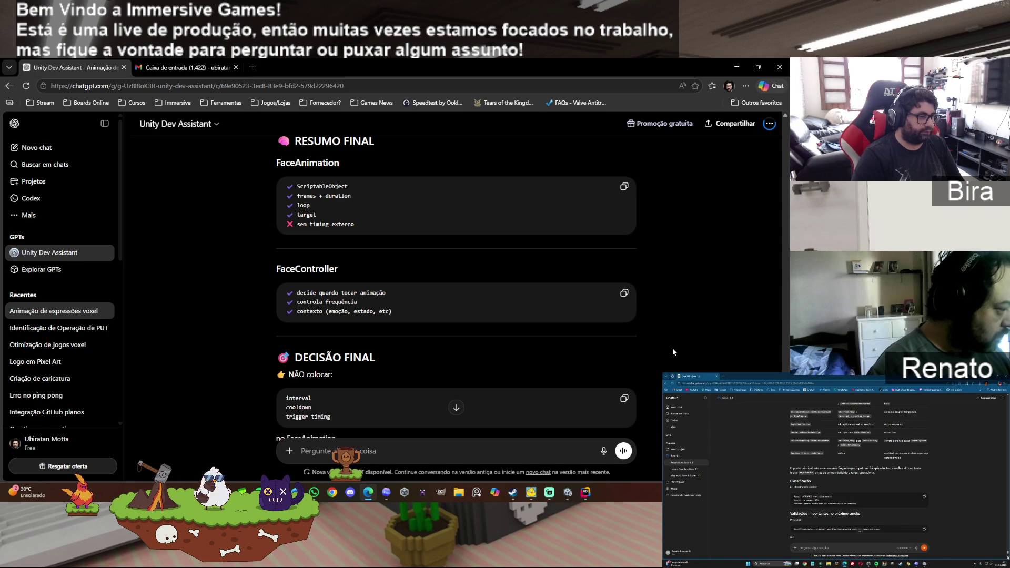
{"action": "scroll", "coordinate": [672, 348], "scroll_direction": "down", "scroll_amount": 3}
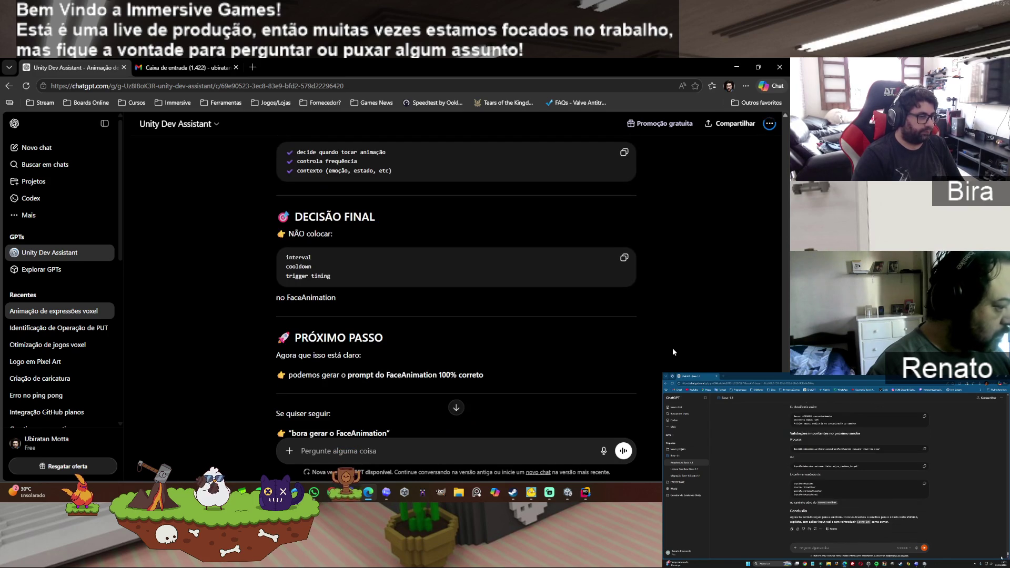
{"action": "scroll", "coordinate": [672, 349], "scroll_direction": "down", "scroll_amount": 2}
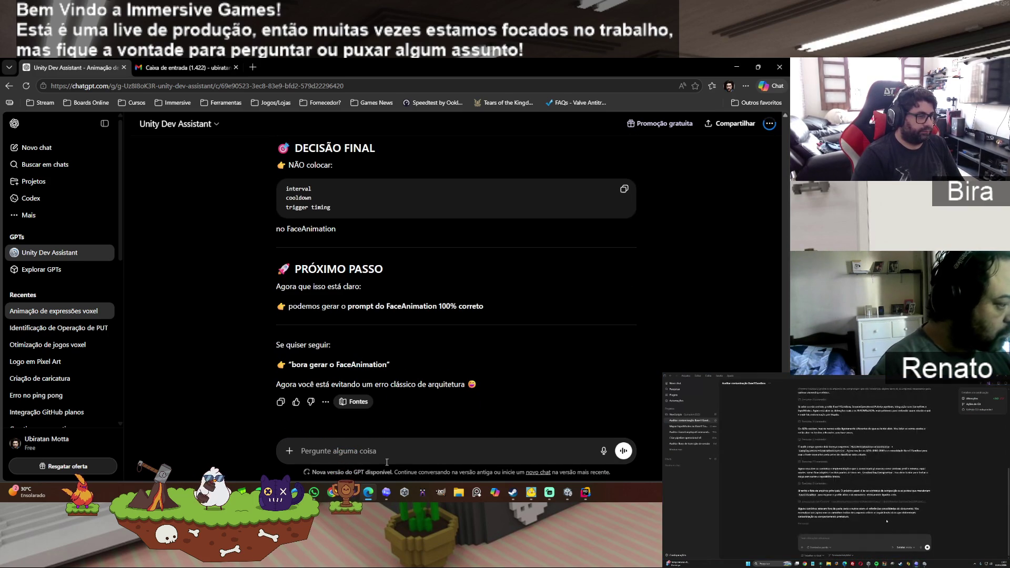
{"action": "type", "text": "en"}
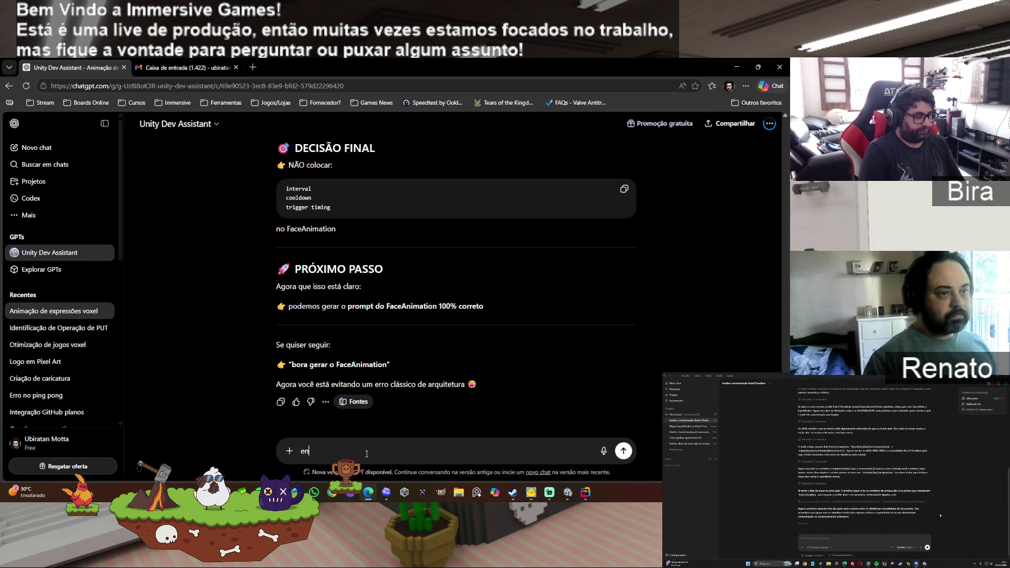
{"action": "type", "text": "tão acho"}
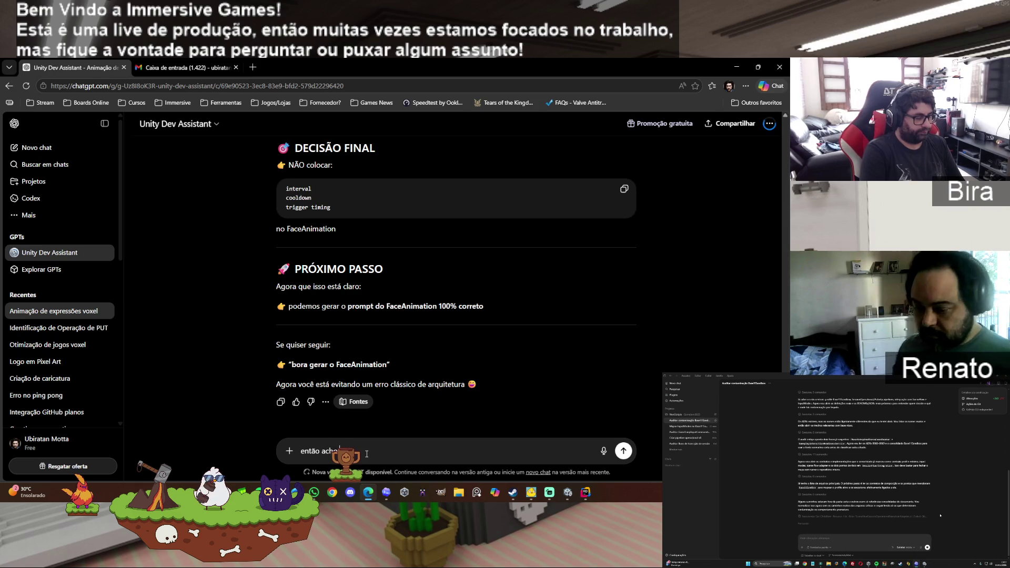
{"action": "type", "text": " que é a hor"}
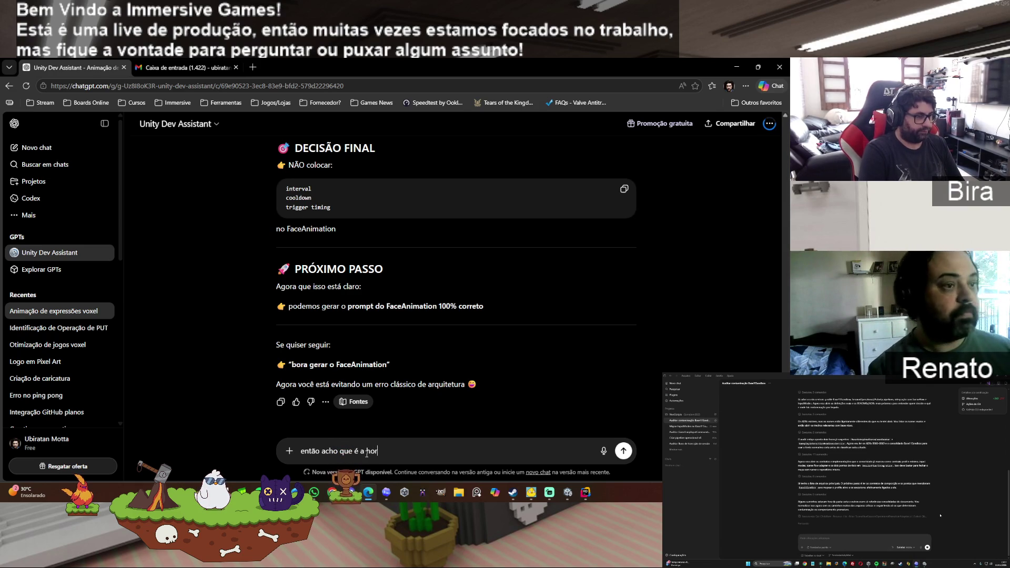
{"action": "type", "text": "a, manda"}
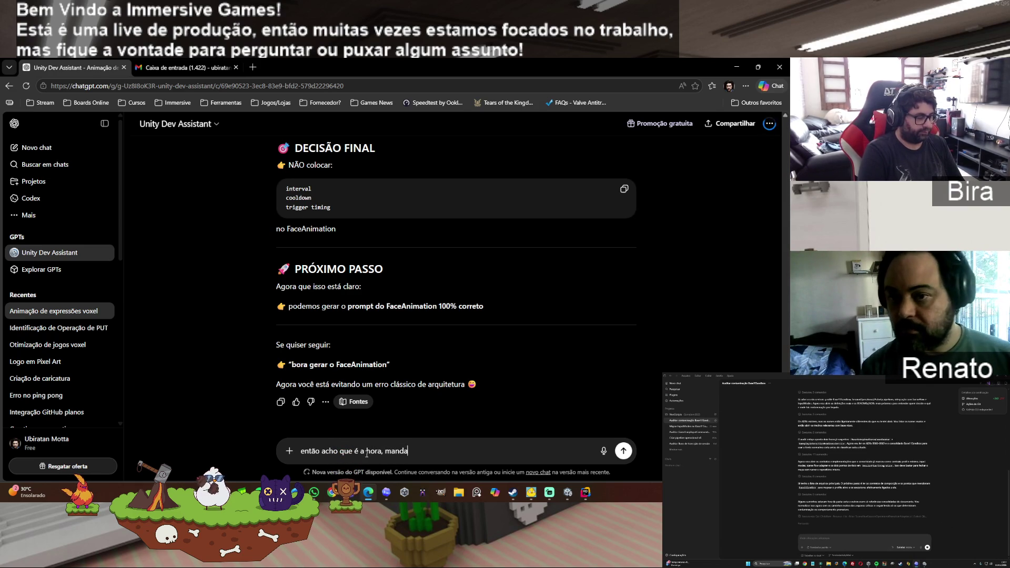
{"action": "type", "text": " o prompt"}
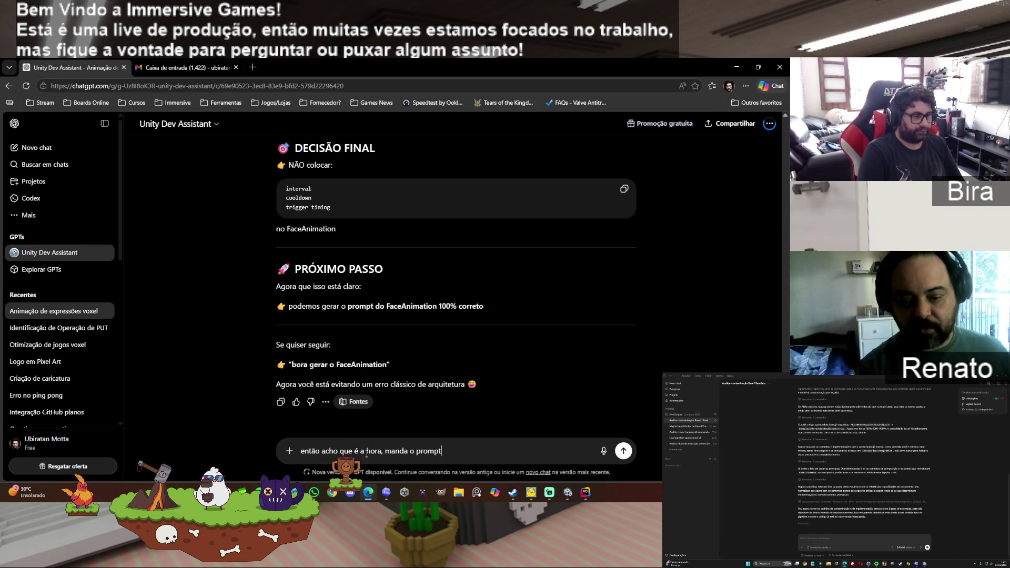
{"action": "key", "text": "Return"}
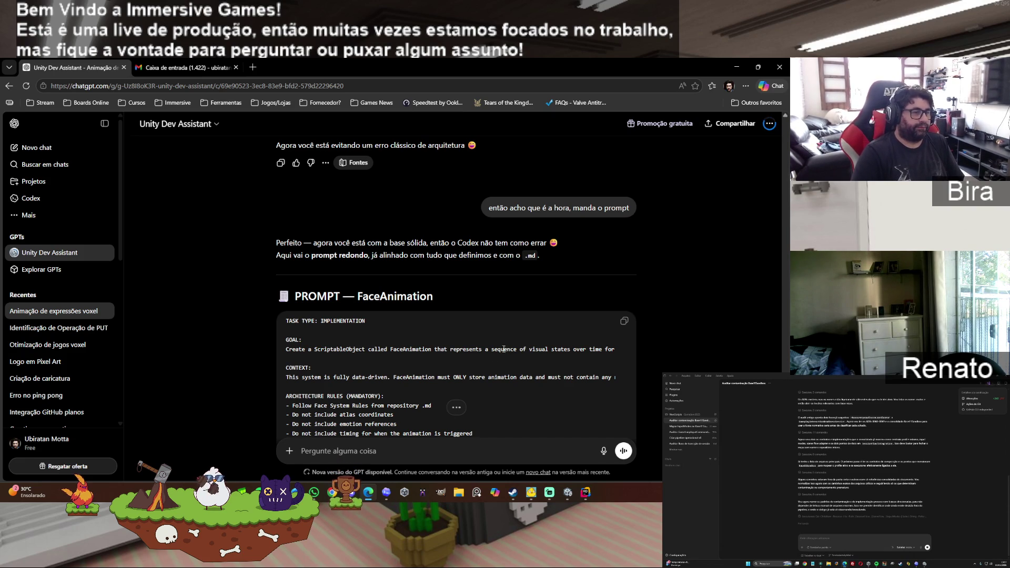
Step: Review and copy the full 'PROMPT — FaceAnimation' code block from ChatGPT's reply
{"action": "scroll", "coordinate": [678, 288], "scroll_direction": "down", "scroll_amount": 15}
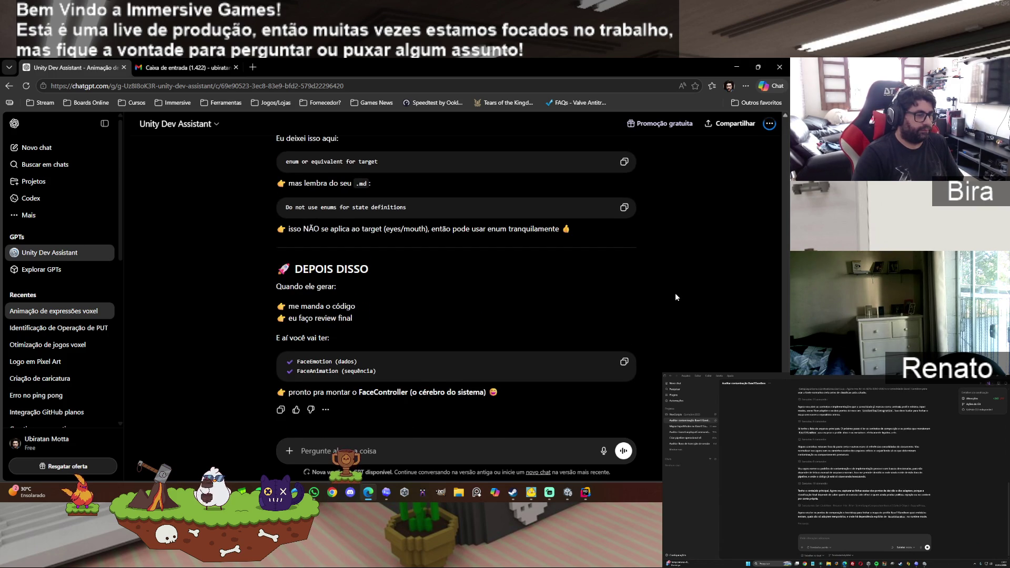
{"action": "scroll", "coordinate": [675, 292], "scroll_direction": "up", "scroll_amount": 4}
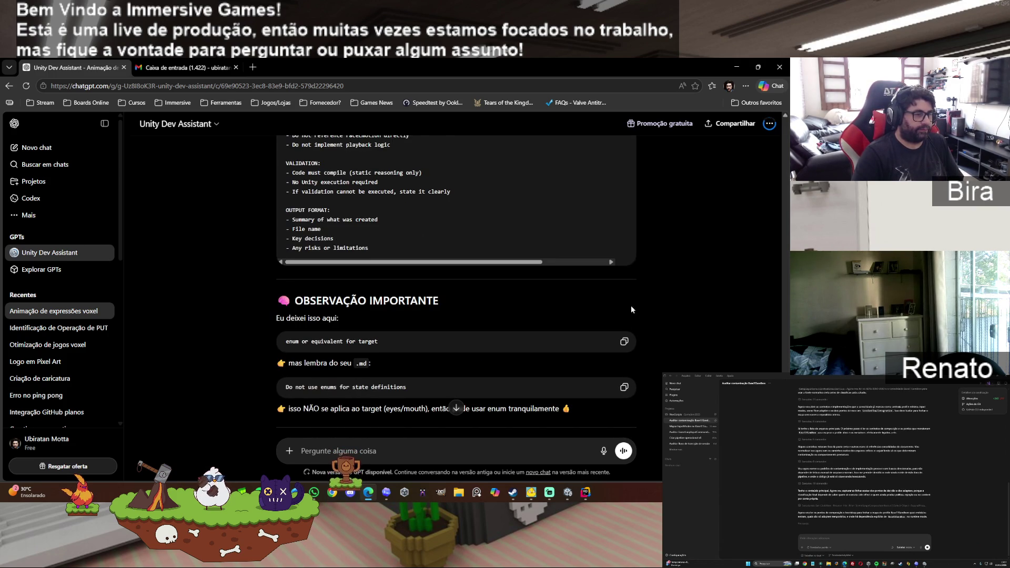
{"action": "scroll", "coordinate": [633, 312], "scroll_direction": "down", "scroll_amount": 1}
{"action": "scroll", "coordinate": [646, 289], "scroll_direction": "up", "scroll_amount": 5}
{"action": "scroll", "coordinate": [668, 284], "scroll_direction": "up", "scroll_amount": 8}
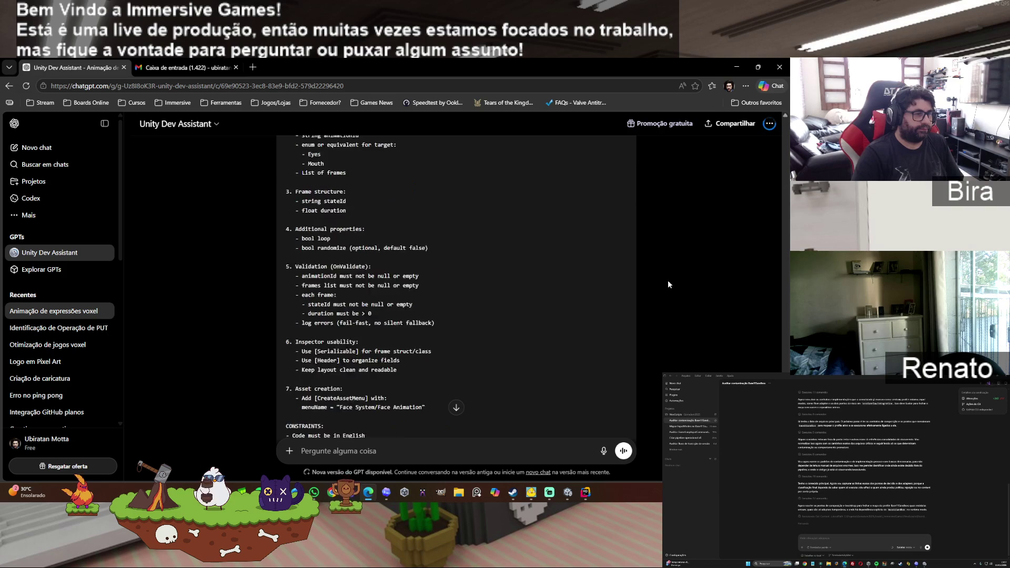
{"action": "left_click", "coordinate": [624, 219]}
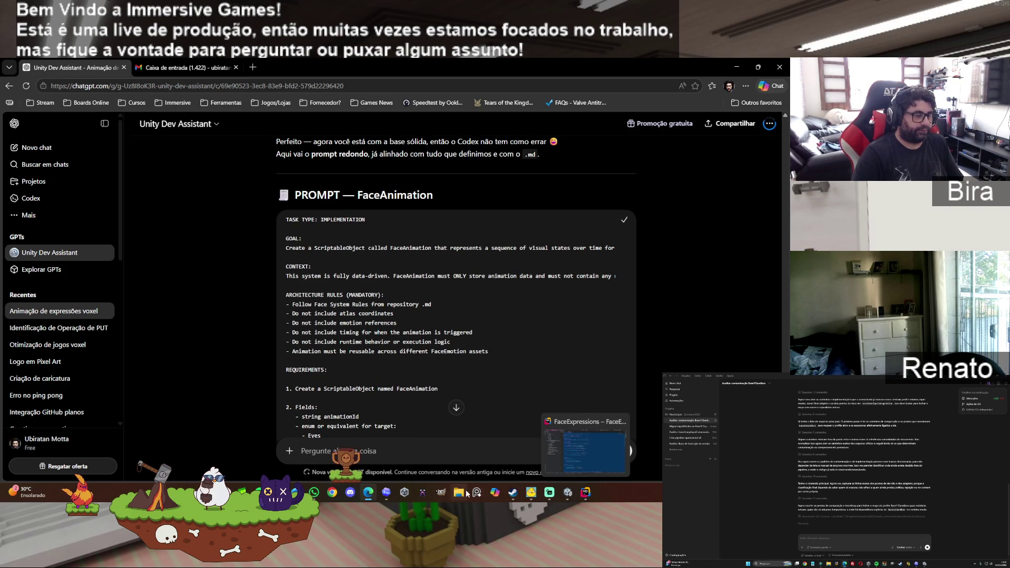
Step: Paste the FaceAnimation prompt into Codex and send it to generate FaceAnimation.cs
{"action": "left_click", "coordinate": [386, 493]}
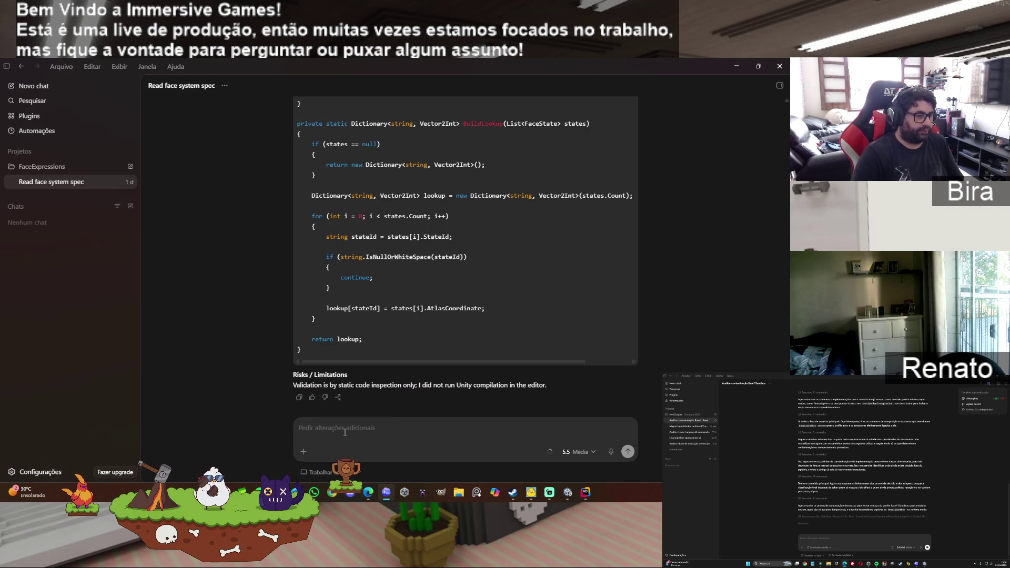
{"action": "key", "text": "ctrl+v"}
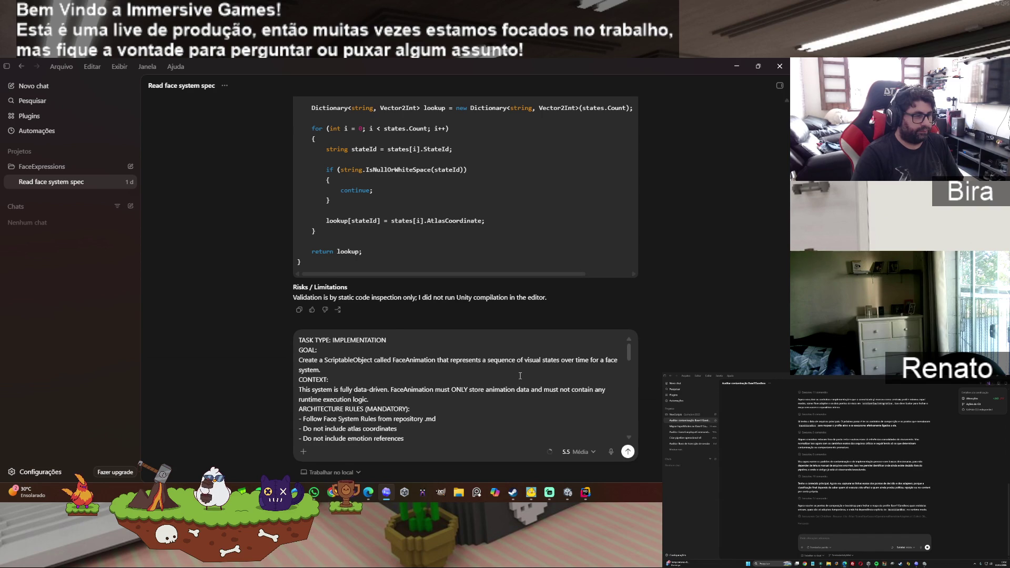
{"action": "left_click", "coordinate": [628, 451]}
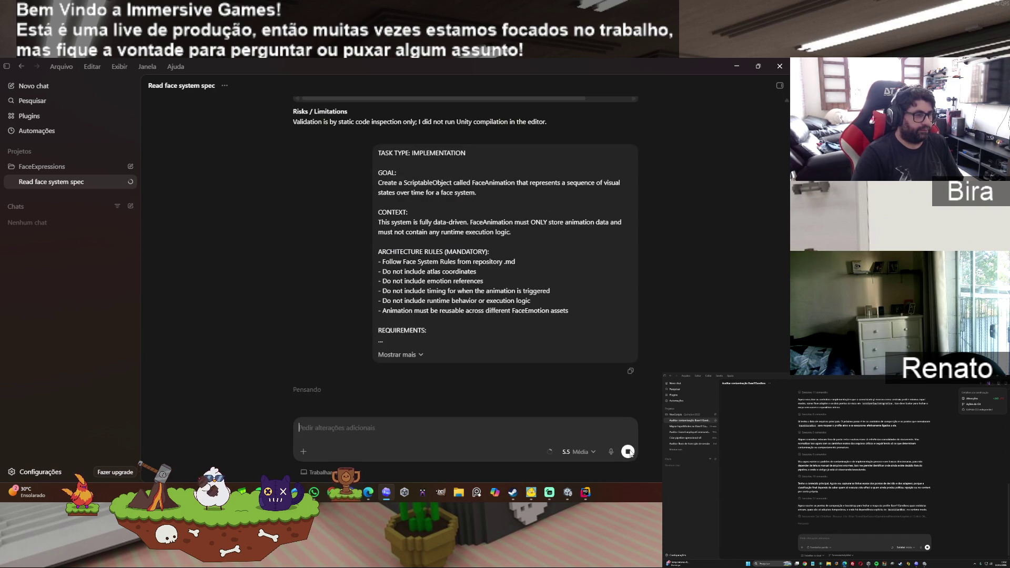
{"action": "scroll", "coordinate": [716, 345], "scroll_direction": "up", "scroll_amount": 2}
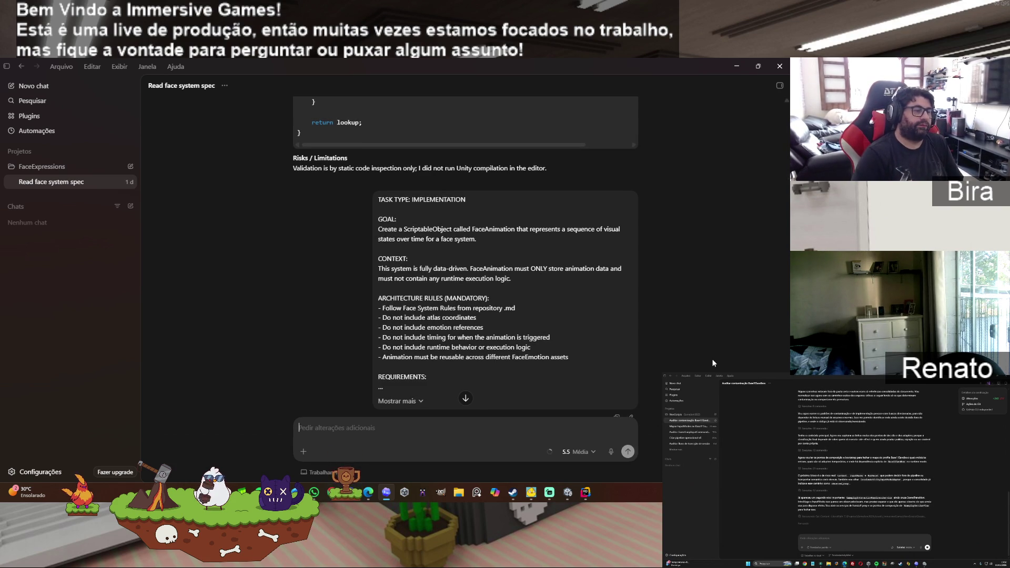
{"action": "scroll", "coordinate": [615, 329], "scroll_direction": "down", "scroll_amount": 1}
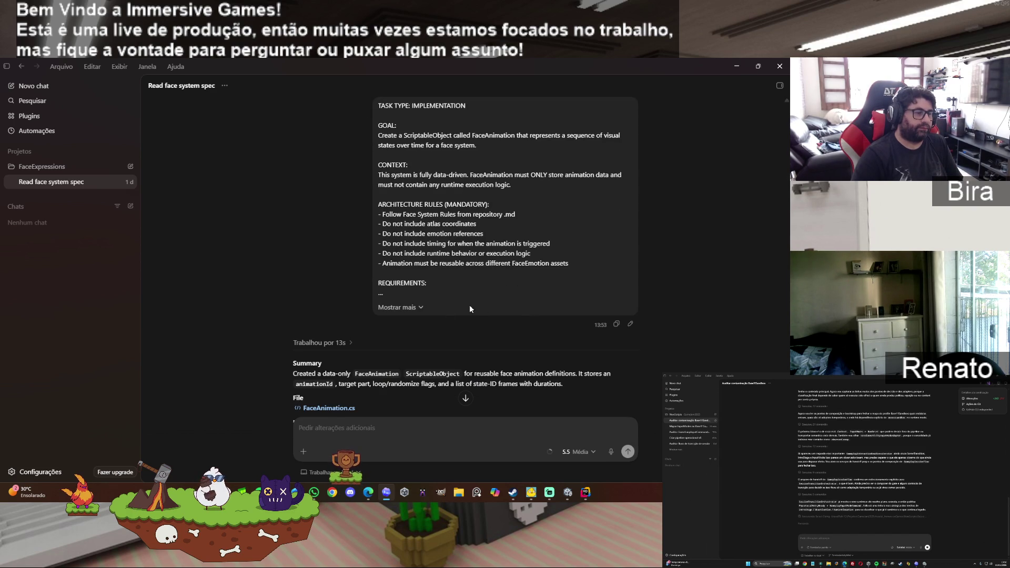
Step: Expand the sent FaceAnimation prompt and read down to Codex's Summary and Key Decisions
{"action": "left_click", "coordinate": [421, 307]}
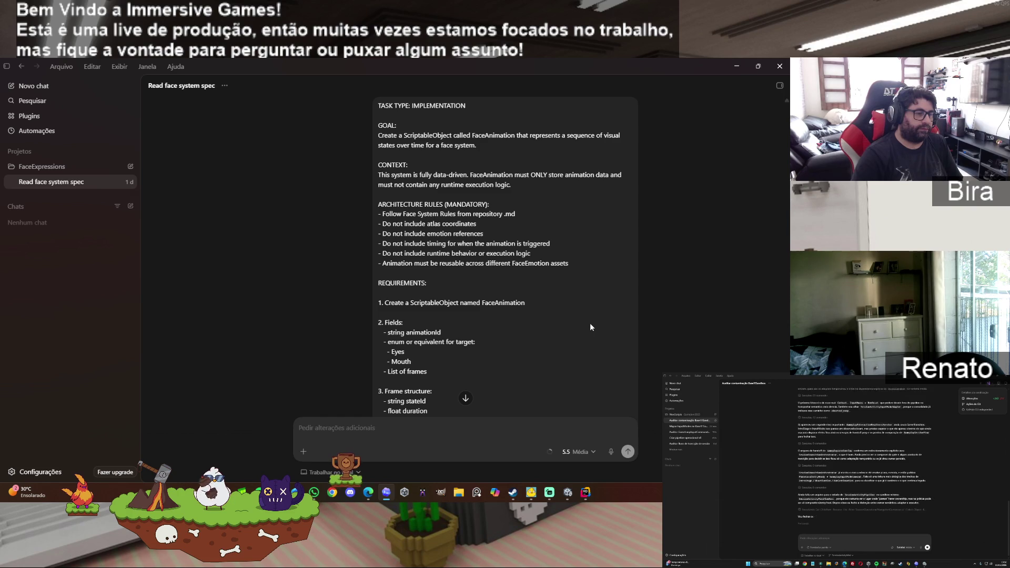
{"action": "scroll", "coordinate": [590, 327], "scroll_direction": "down", "scroll_amount": 1}
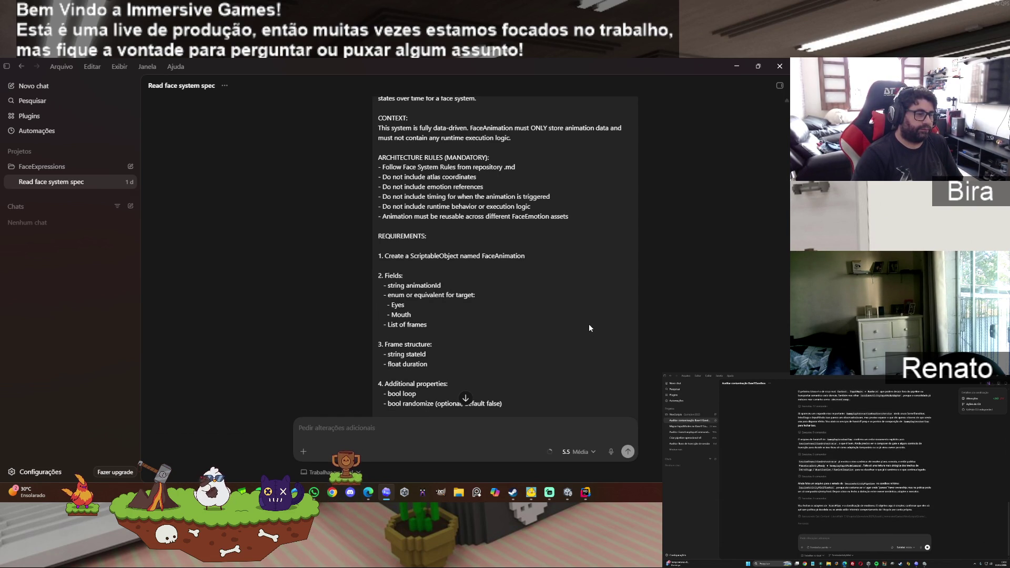
{"action": "scroll", "coordinate": [588, 327], "scroll_direction": "down", "scroll_amount": 1}
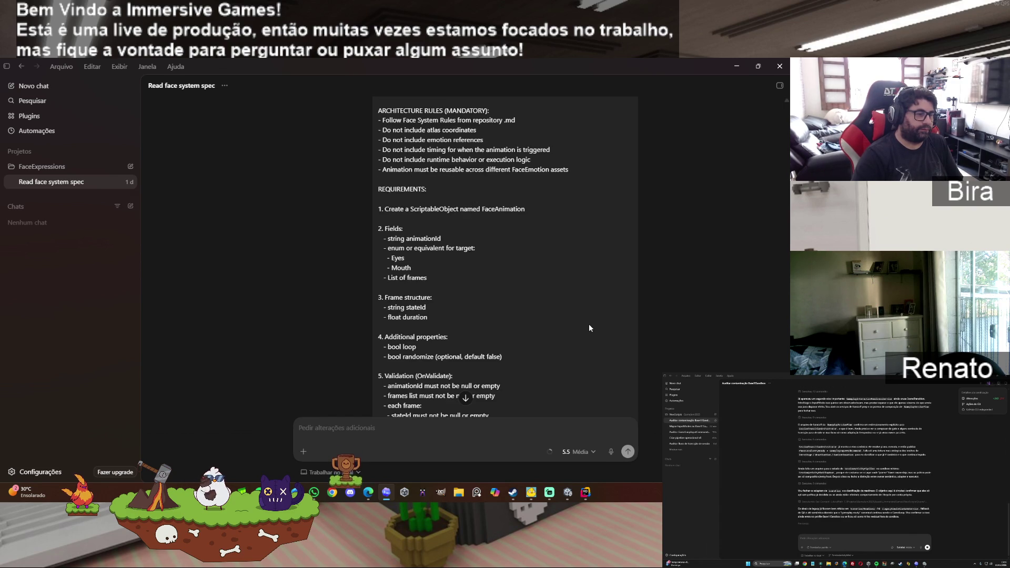
{"action": "scroll", "coordinate": [589, 327], "scroll_direction": "down", "scroll_amount": 1}
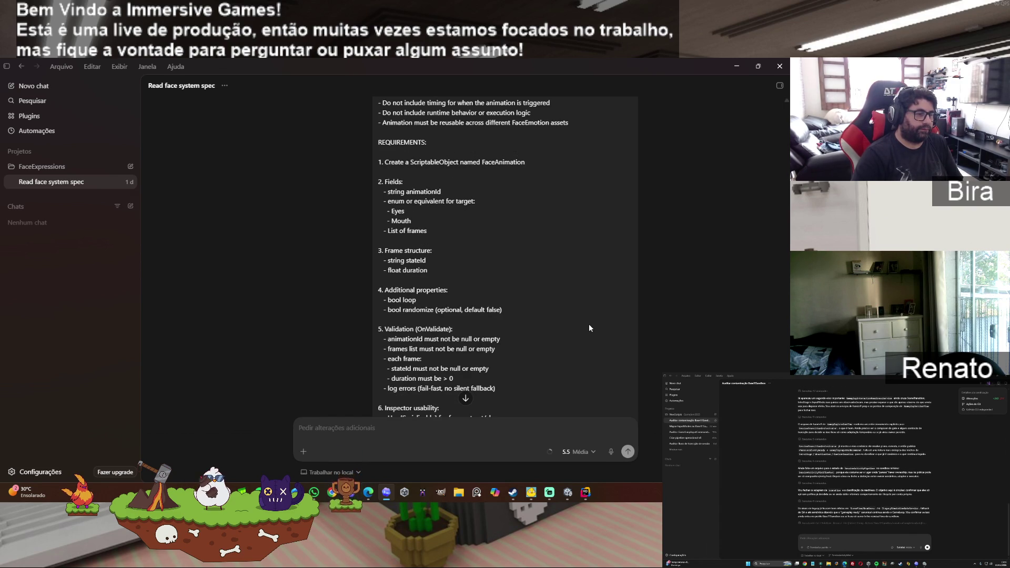
{"action": "scroll", "coordinate": [589, 327], "scroll_direction": "down", "scroll_amount": 1}
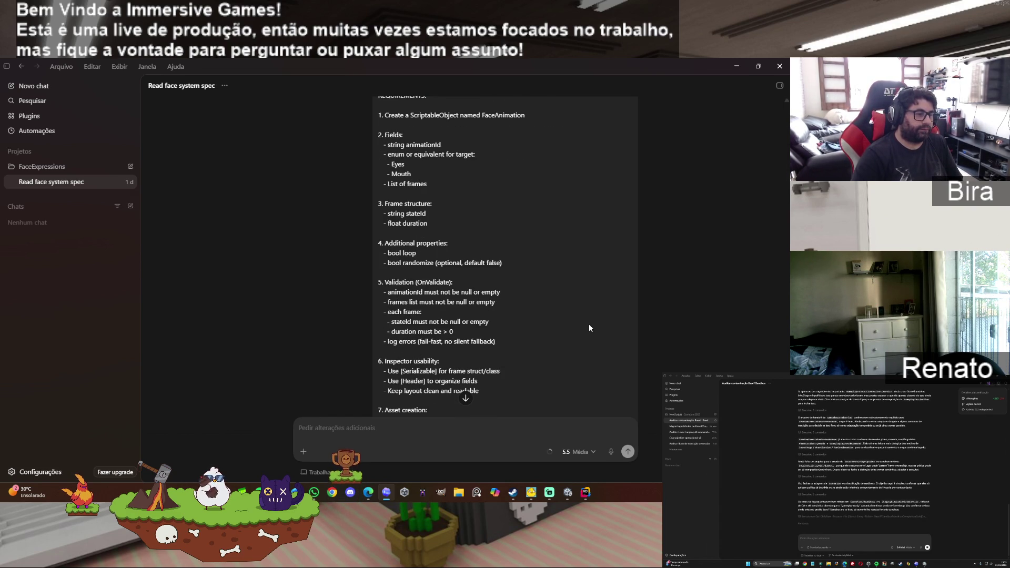
{"action": "scroll", "coordinate": [589, 327], "scroll_direction": "down", "scroll_amount": 2}
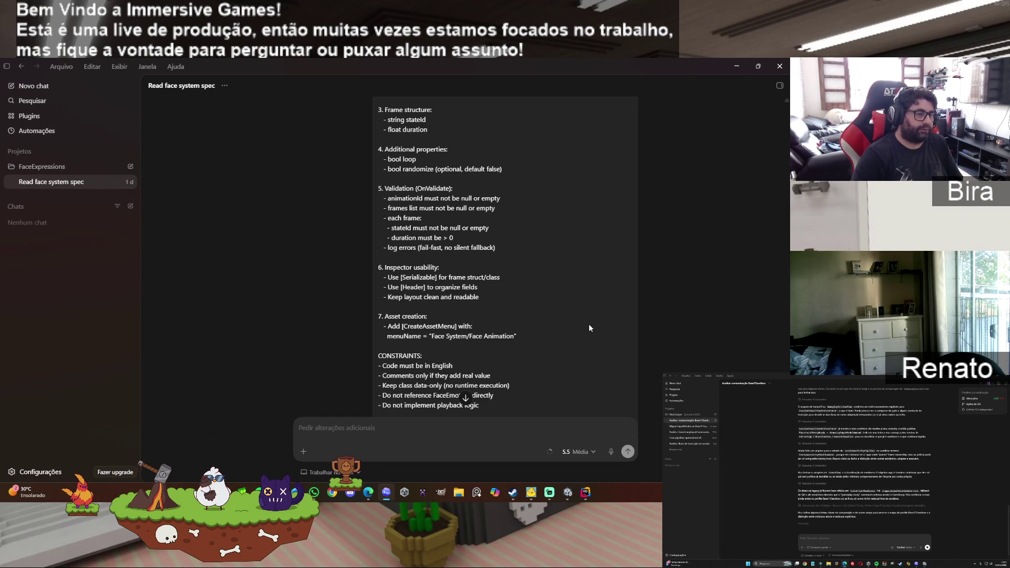
{"action": "scroll", "coordinate": [589, 327], "scroll_direction": "down", "scroll_amount": 2}
{"action": "scroll", "coordinate": [589, 328], "scroll_direction": "down", "scroll_amount": 5}
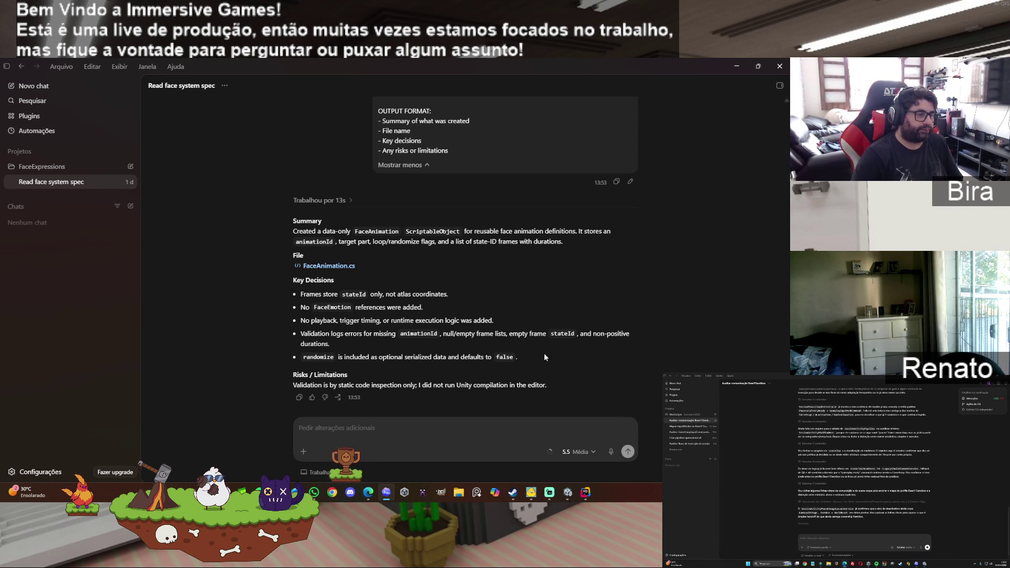
{"action": "left_click", "coordinate": [567, 492]}
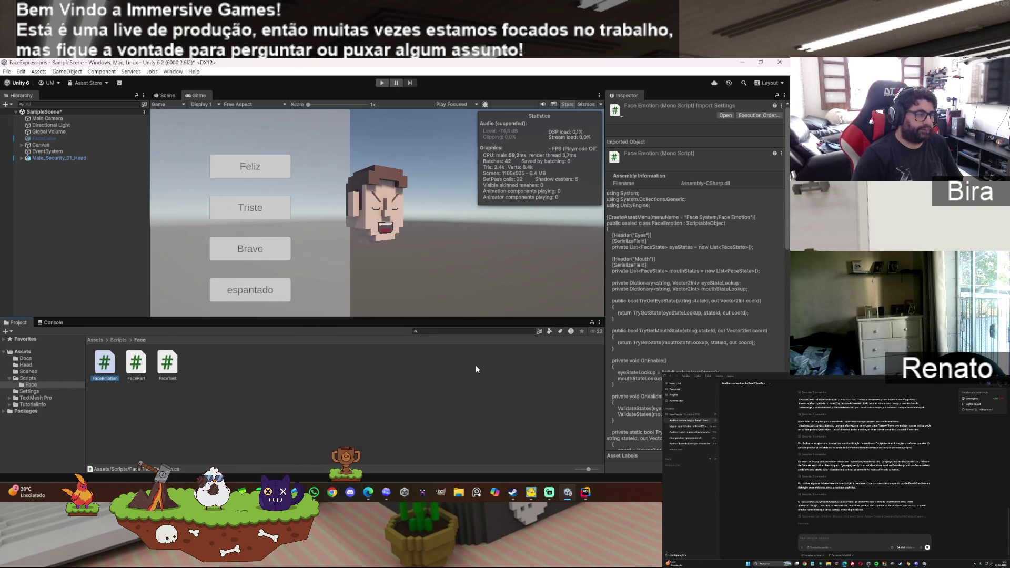
Step: After recompiling, deselect FaceEmotion so FaceAnimation shows in Assets/Scripts/Face
{"action": "left_click", "coordinate": [193, 391]}
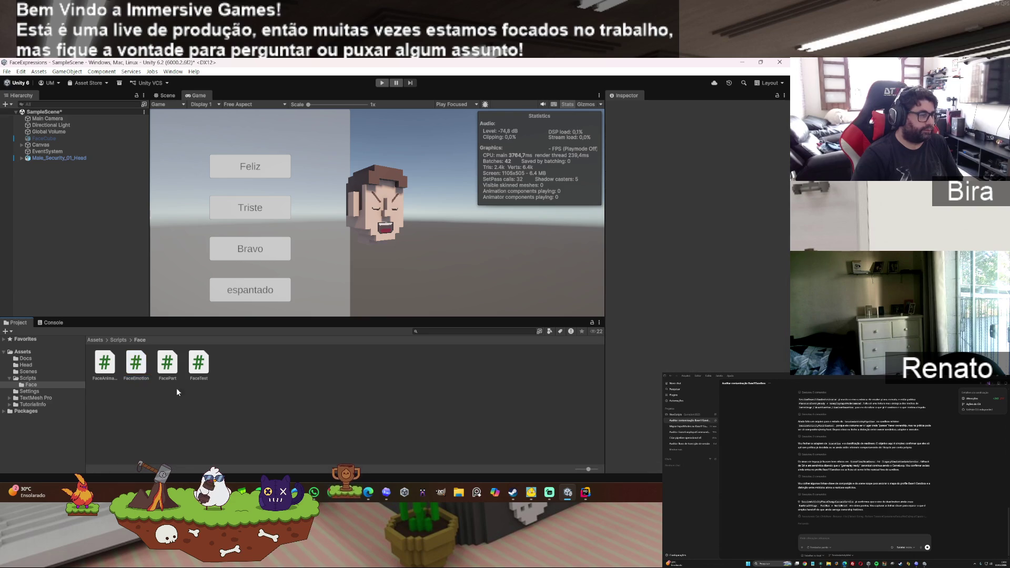
Step: Open FaceAnimation.cs in Rider and select all of its code
{"action": "double_click", "coordinate": [103, 367]}
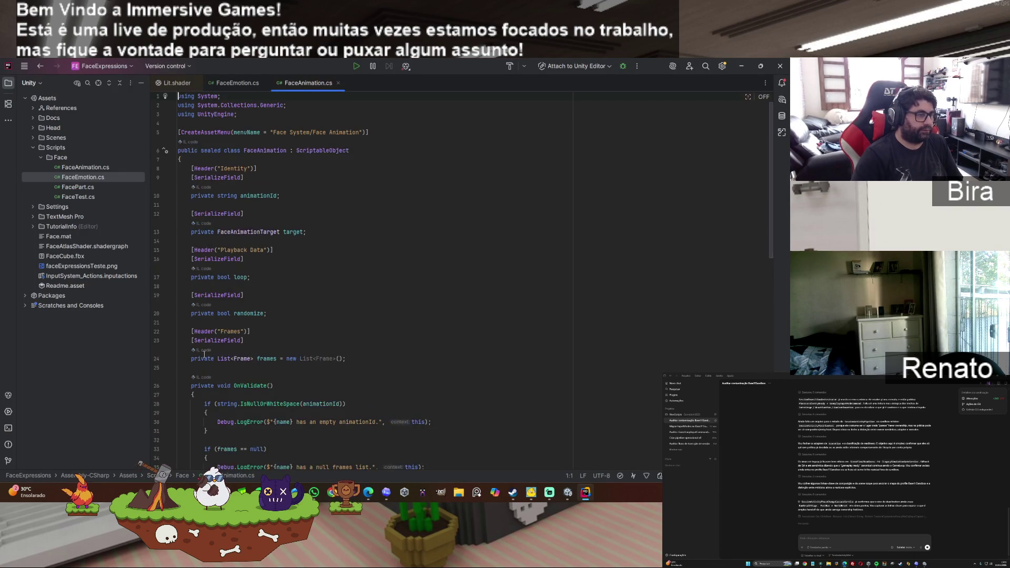
{"action": "left_click", "coordinate": [453, 292]}
{"action": "key", "text": "ctrl+a"}
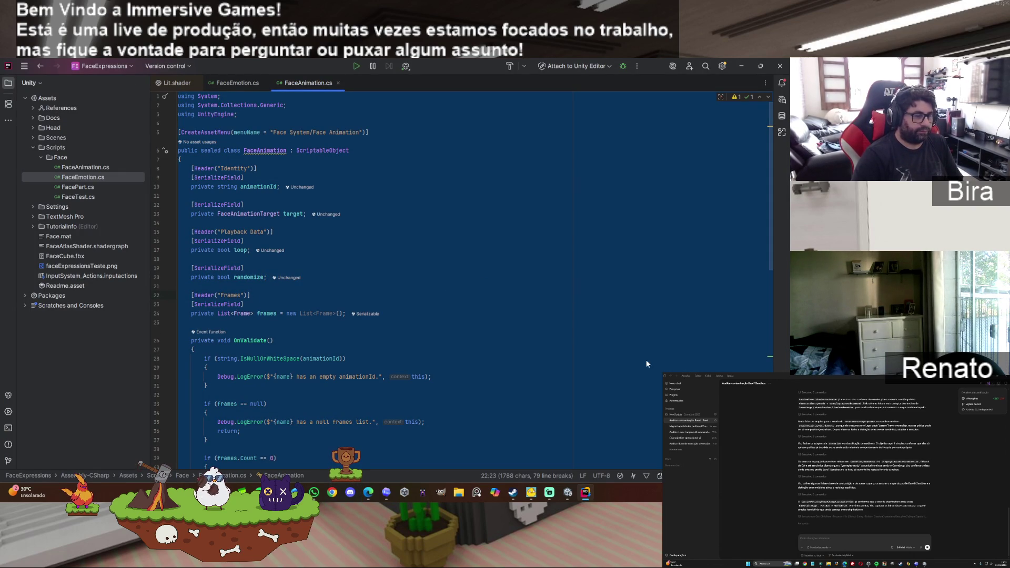
{"action": "left_click", "coordinate": [382, 483]}
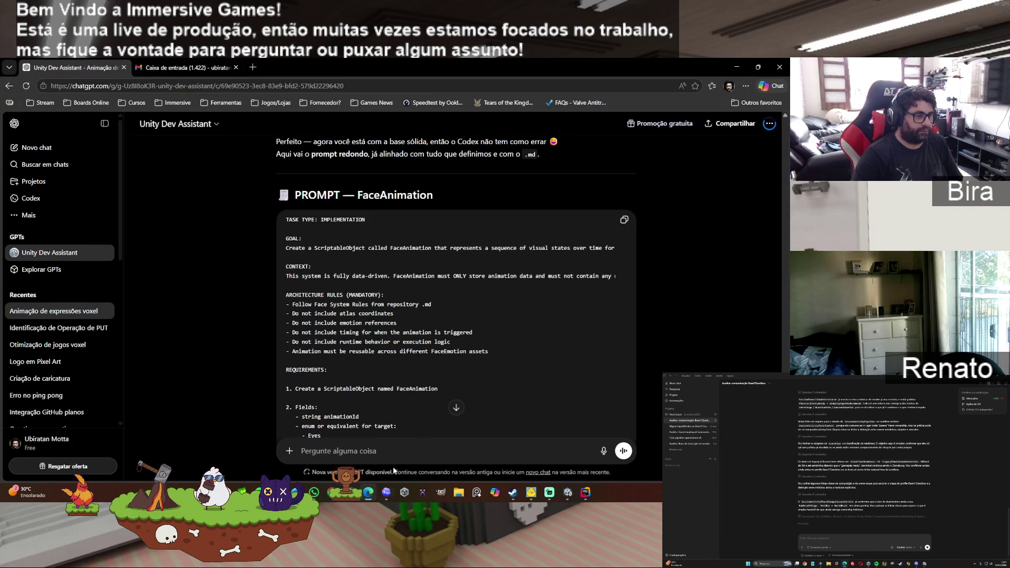
Step: Paste Codex's FaceAnimation reply, Summary through Risks, into ChatGPT's message box
{"action": "left_click", "coordinate": [386, 492]}
{"action": "mouse_move", "coordinate": [558, 388]}
{"action": "left_mouse_down"}
{"action": "mouse_move", "coordinate": [337, 358]}
{"action": "mouse_move", "coordinate": [277, 238]}
{"action": "mouse_move", "coordinate": [279, 222]}
{"action": "left_mouse_up"}
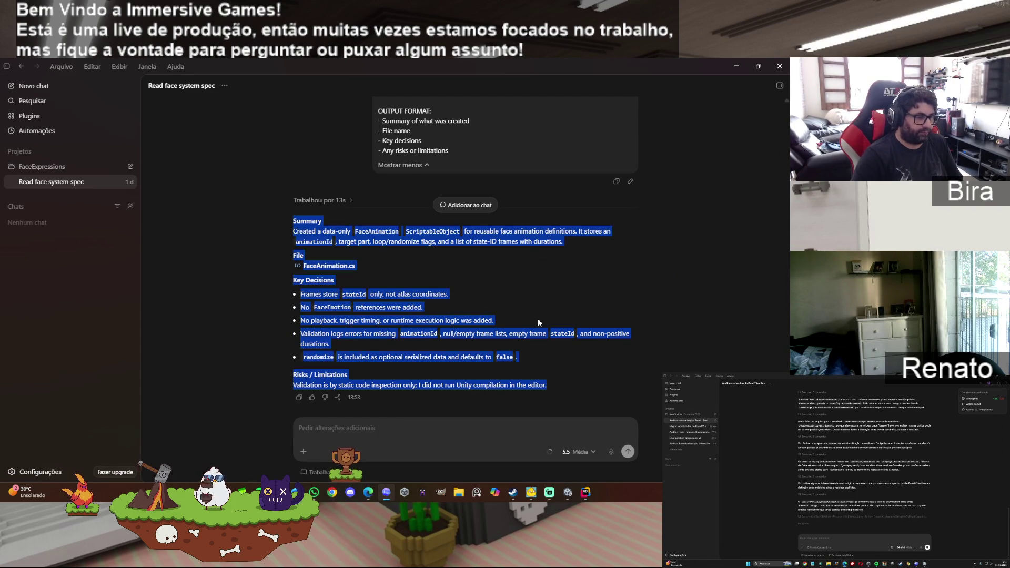
{"action": "left_click", "coordinate": [368, 493]}
{"action": "left_click", "coordinate": [422, 450]}
{"action": "type", "text": "Summary  Created a data-only FaceAnimation ScriptableObject for reusable face animation definitions. It stores an animationId, target part, loop/randomize flags, and a list of state-ID frames with durations.  File  FaceAnimation.cs"}
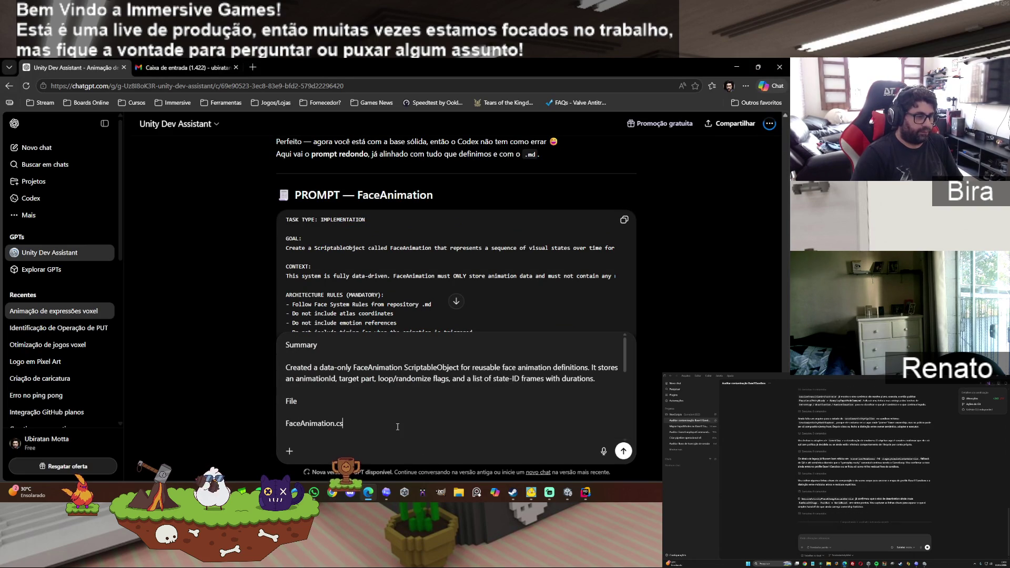
{"action": "key", "text": "shift+Return"}
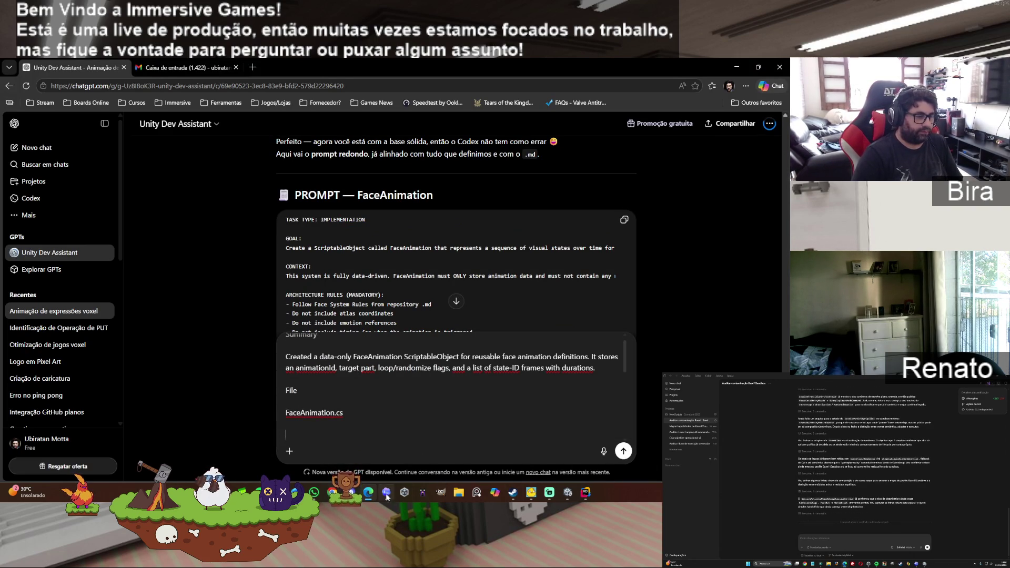
Step: Add the FaceAnimation.cs code below the summary and send both for review
{"action": "left_click", "coordinate": [583, 494]}
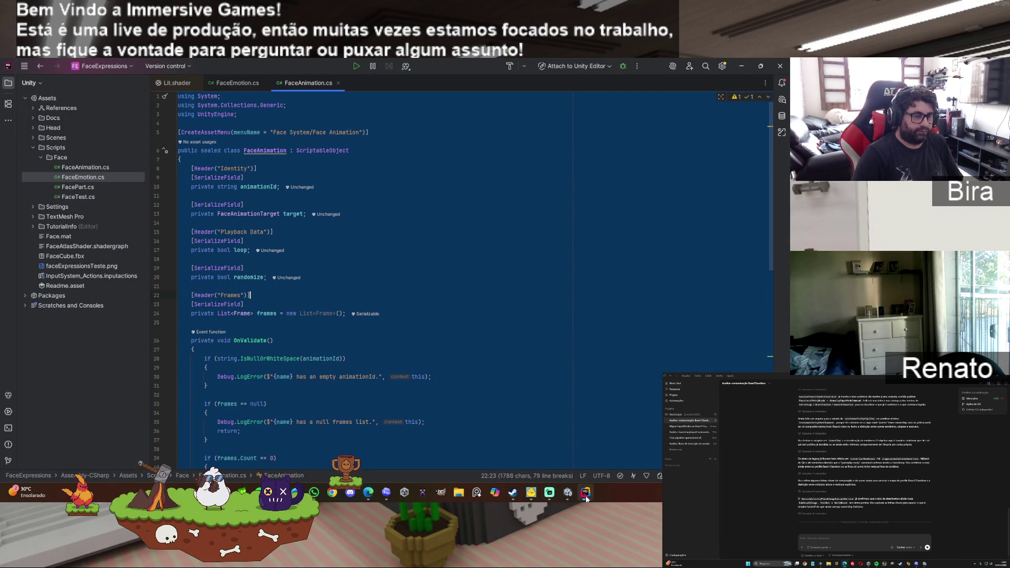
{"action": "left_click", "coordinate": [368, 492]}
{"action": "key", "text": "ctrl+v"}
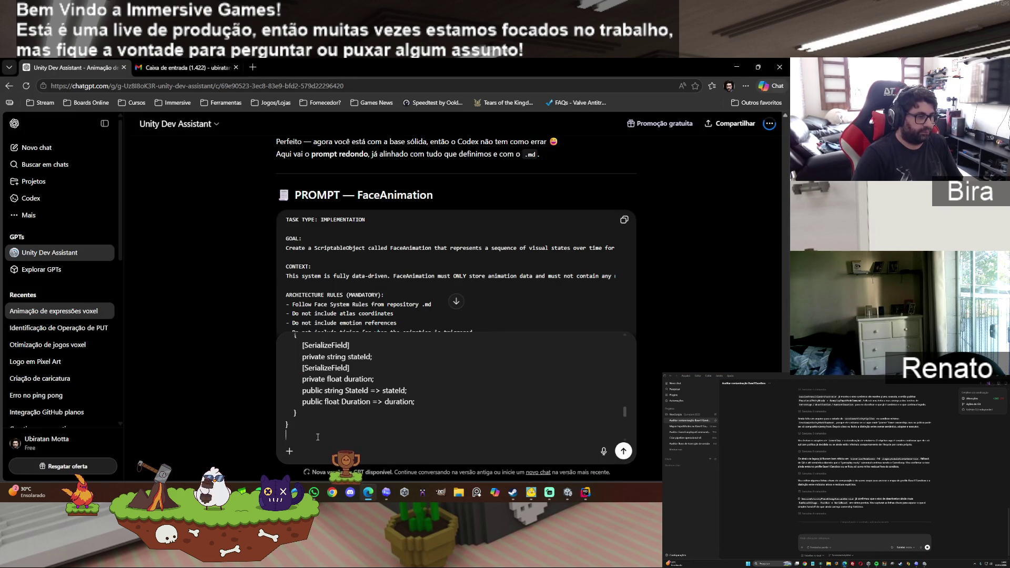
{"action": "left_click", "coordinate": [625, 451]}
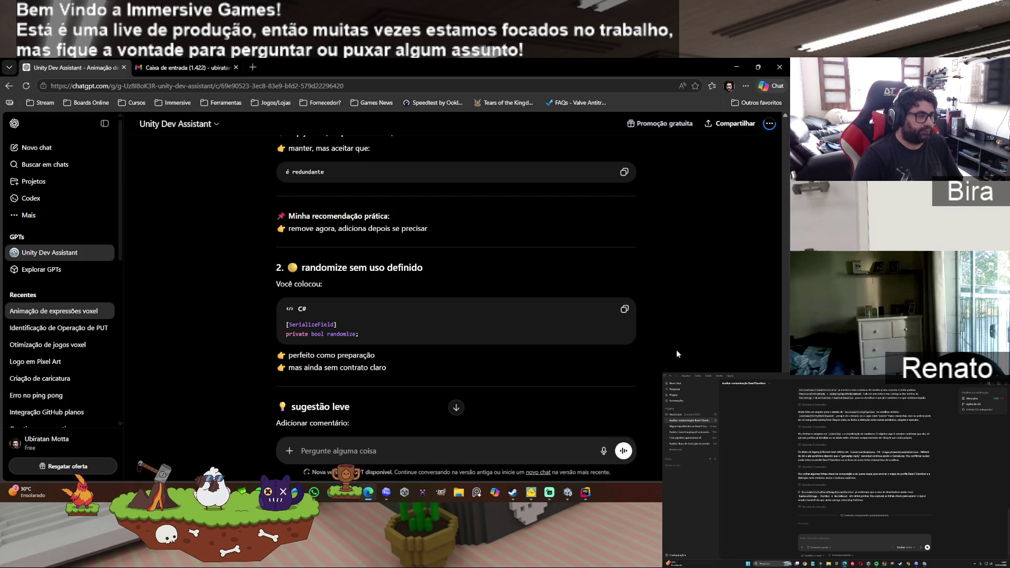
{"action": "scroll", "coordinate": [677, 354], "scroll_direction": "down", "scroll_amount": 2}
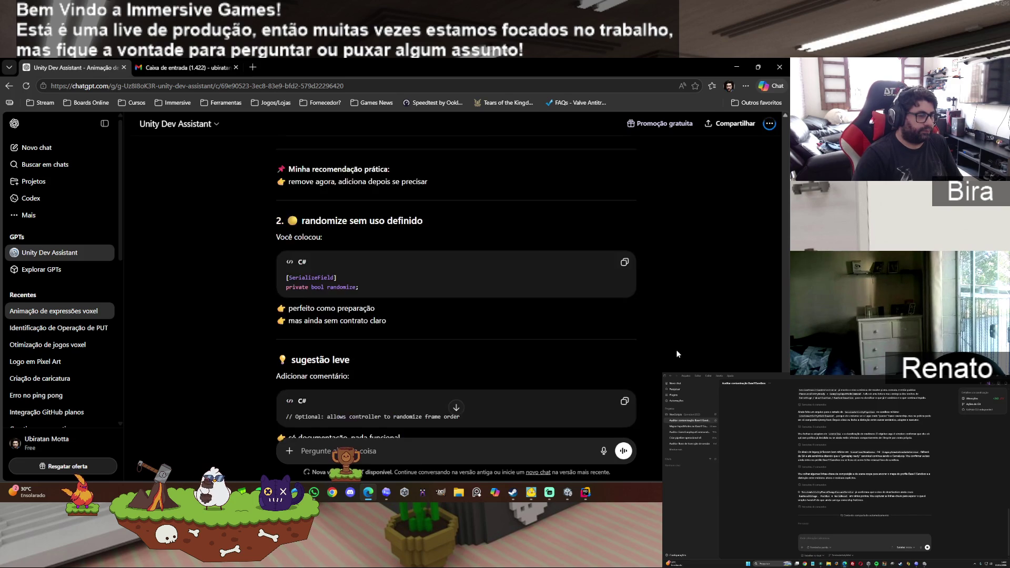
{"action": "scroll", "coordinate": [676, 354], "scroll_direction": "down", "scroll_amount": 1}
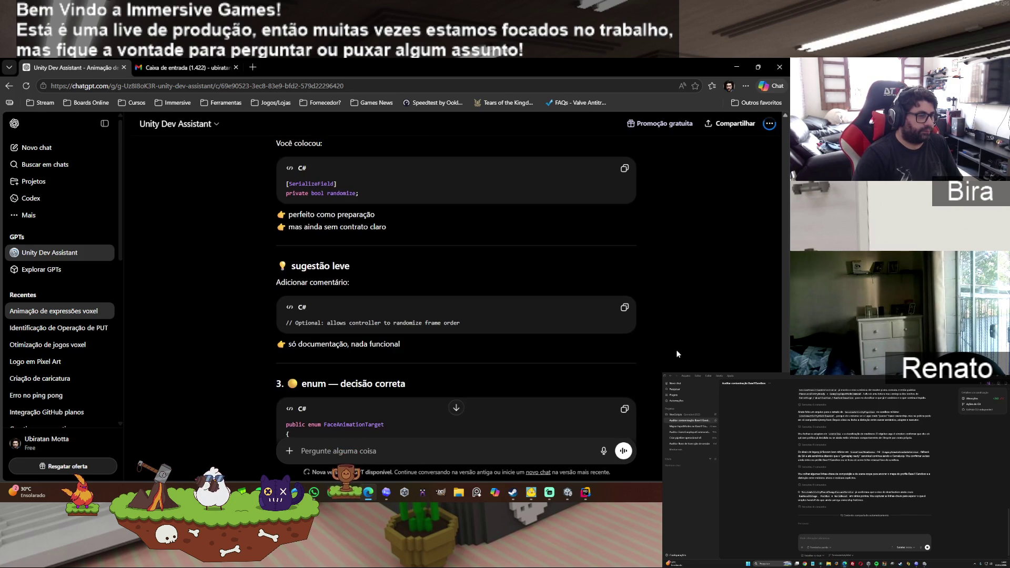
{"action": "scroll", "coordinate": [677, 354], "scroll_direction": "down", "scroll_amount": 2}
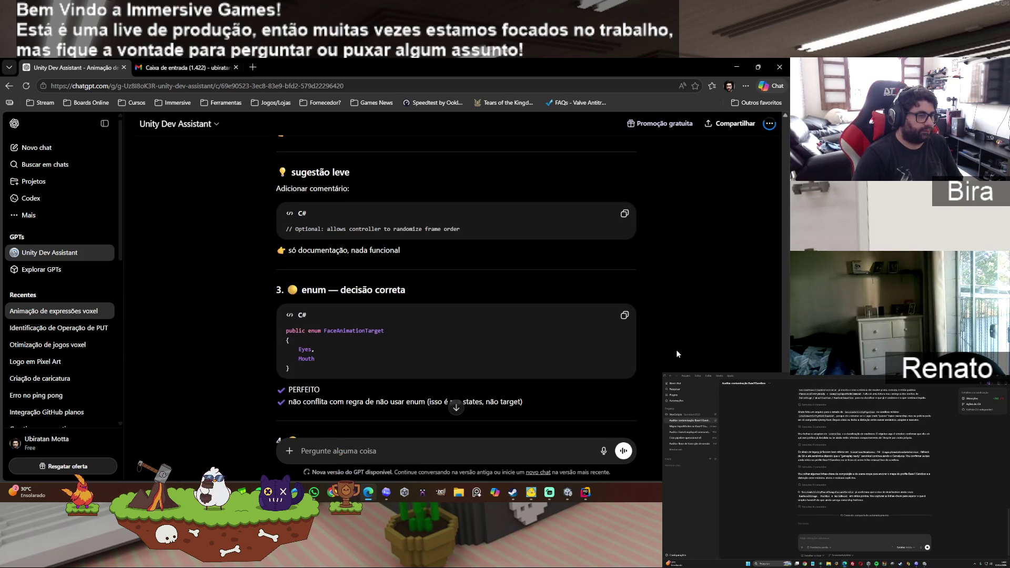
{"action": "scroll", "coordinate": [677, 353], "scroll_direction": "down", "scroll_amount": 6}
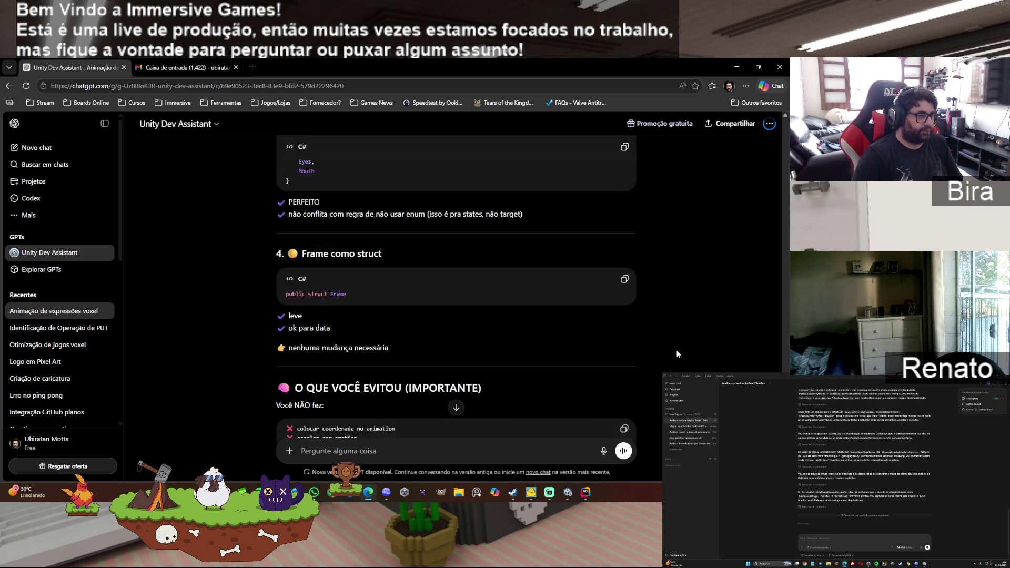
{"action": "scroll", "coordinate": [677, 354], "scroll_direction": "down", "scroll_amount": 4}
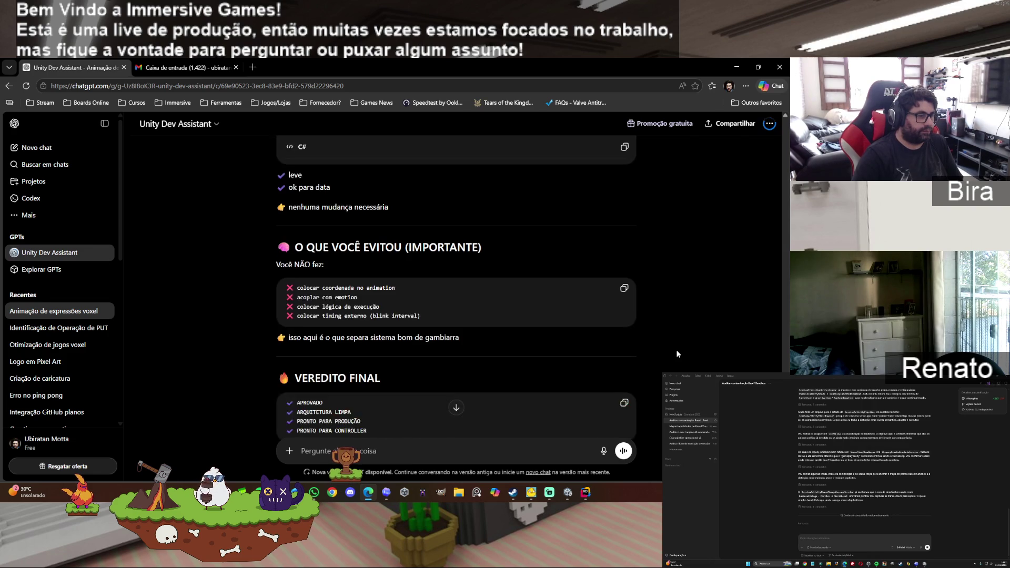
{"action": "scroll", "coordinate": [677, 354], "scroll_direction": "down", "scroll_amount": 4}
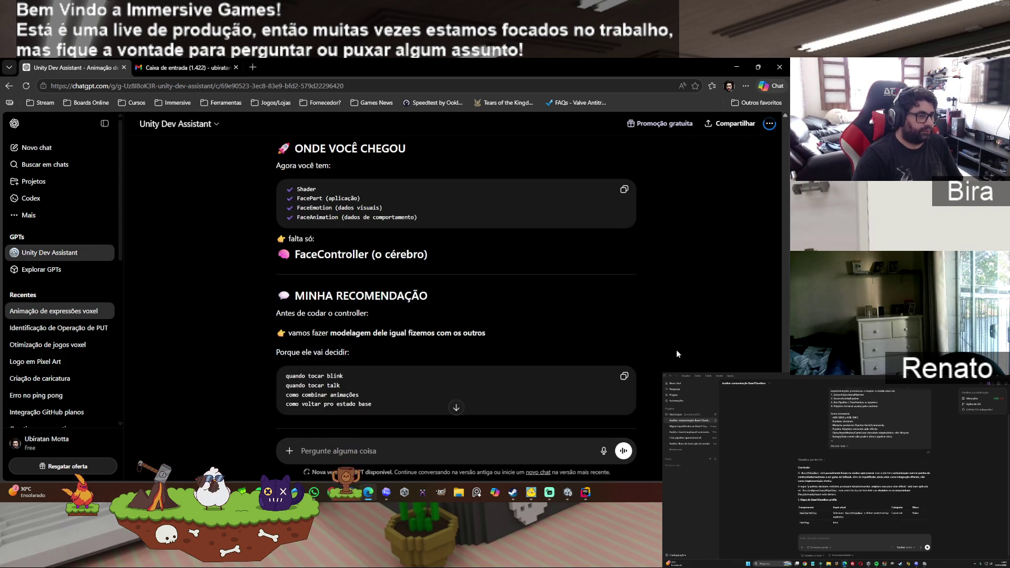
{"action": "scroll", "coordinate": [677, 354], "scroll_direction": "down", "scroll_amount": 1}
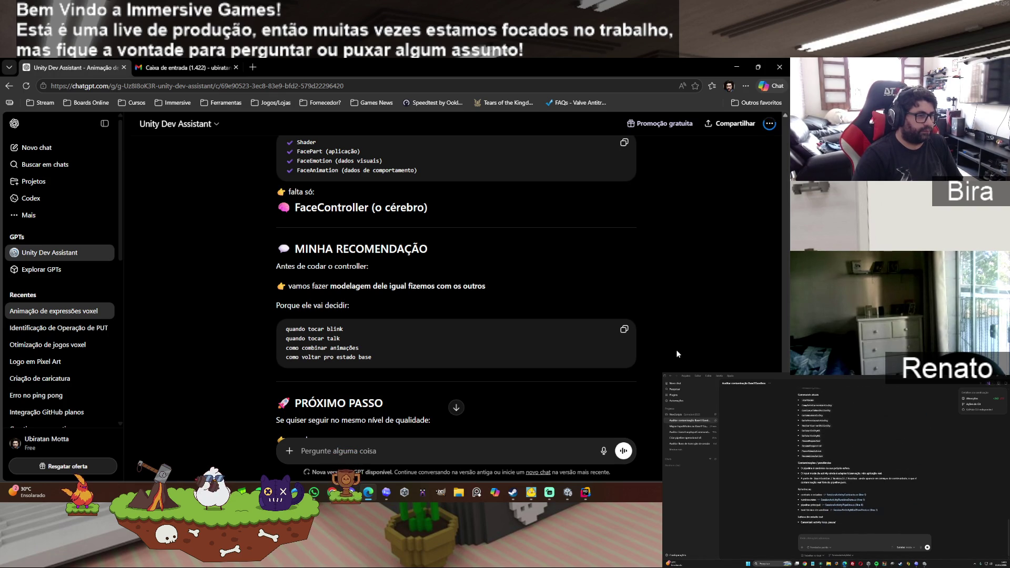
{"action": "scroll", "coordinate": [677, 354], "scroll_direction": "down", "scroll_amount": 1}
{"action": "scroll", "coordinate": [677, 354], "scroll_direction": "down", "scroll_amount": 1}
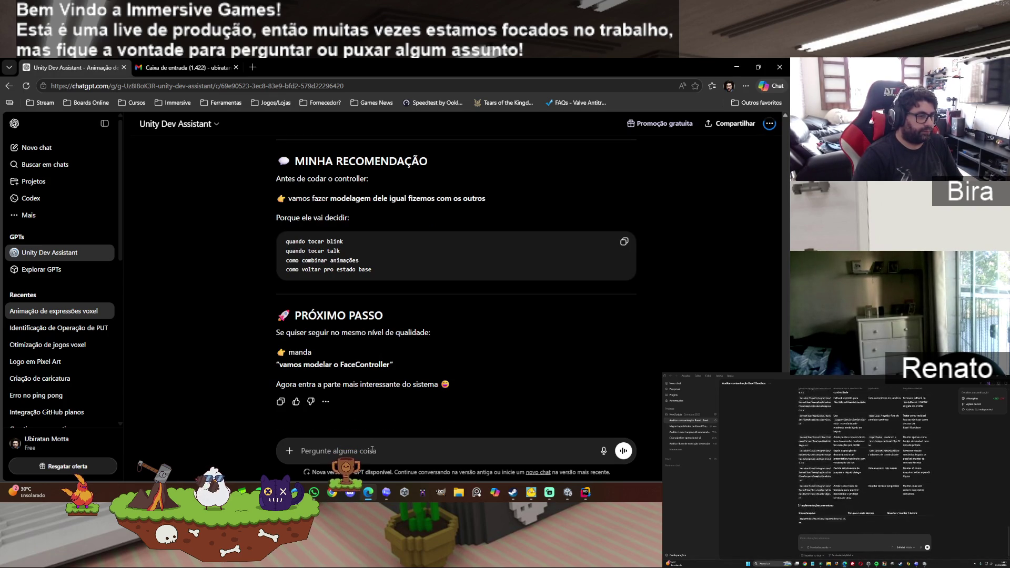
Step: Request an improvements prompt and copy the resulting 'PROMPT — MELHORIAS NO FaceAnimation'
{"action": "type", "text": "faca"}
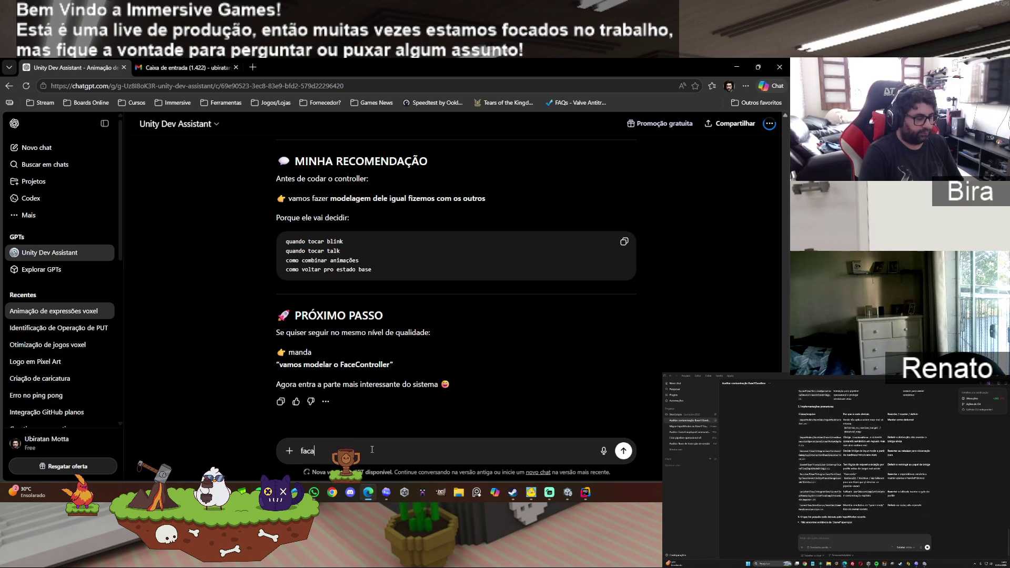
{"action": "type", "text": " o prompt "}
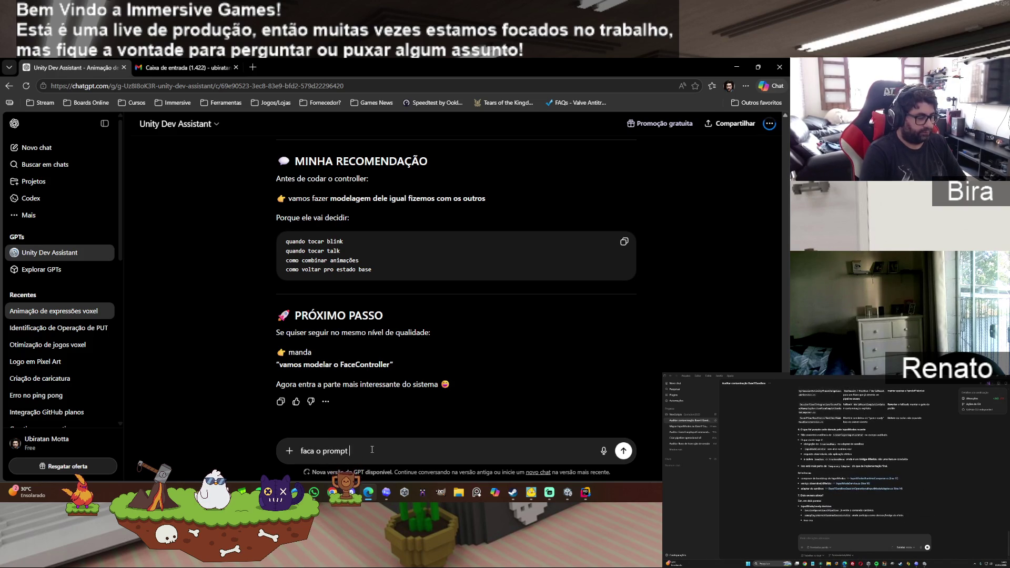
{"action": "type", "text": "para as ml"}
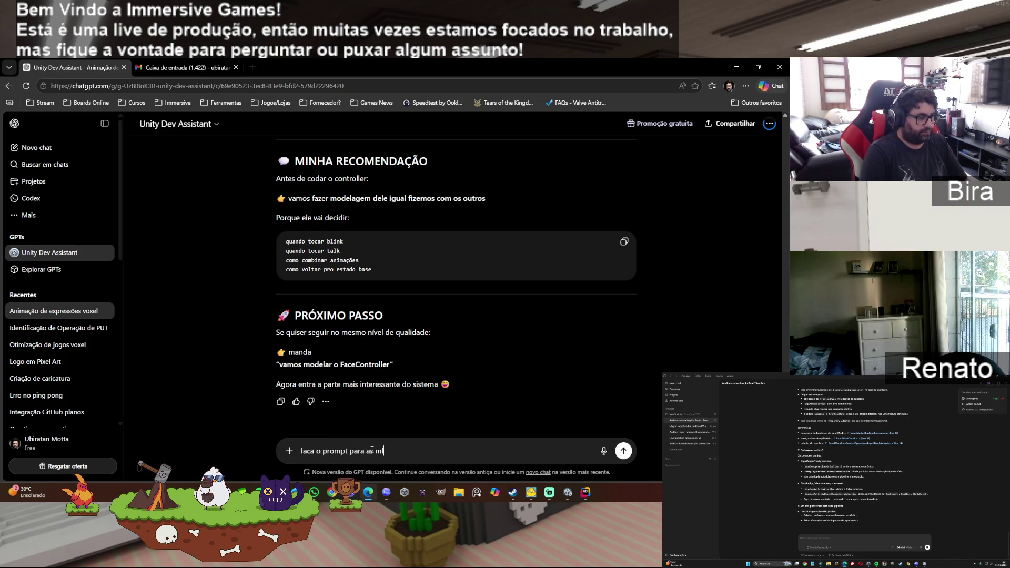
{"action": "type", "text": "elhor"}
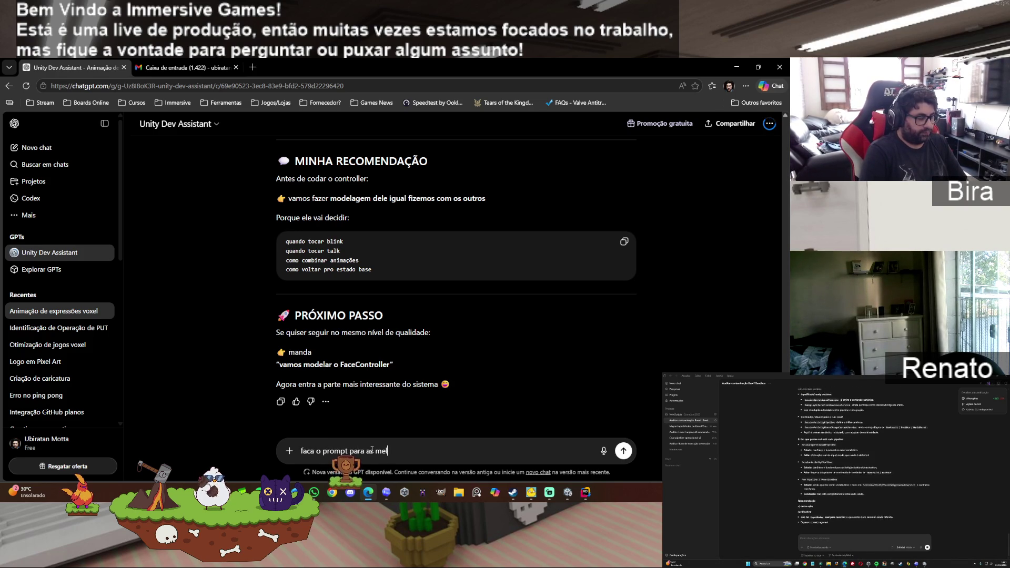
{"action": "type", "text": "ias ante"}
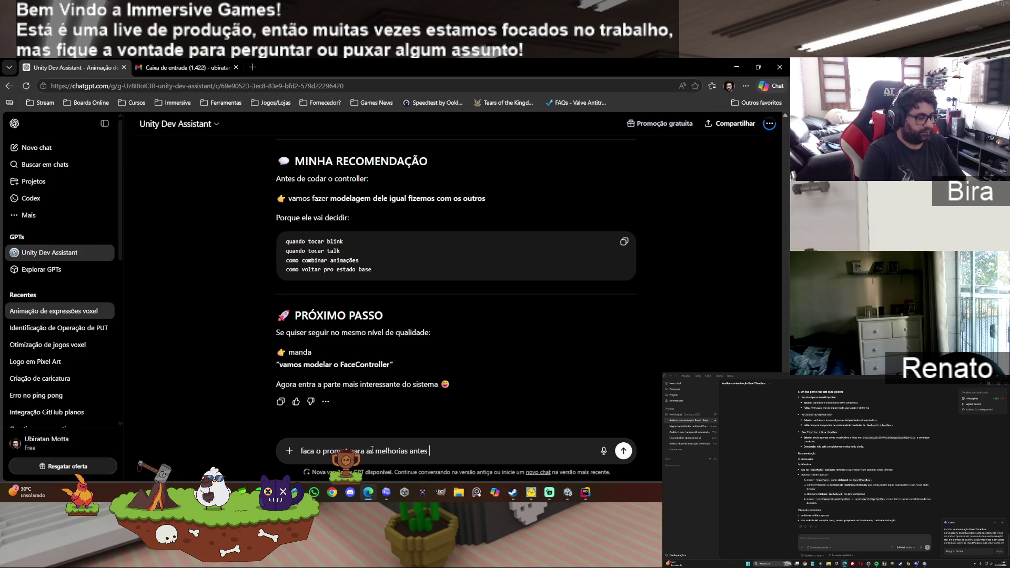
{"action": "type", "text": "sseguirmos"}
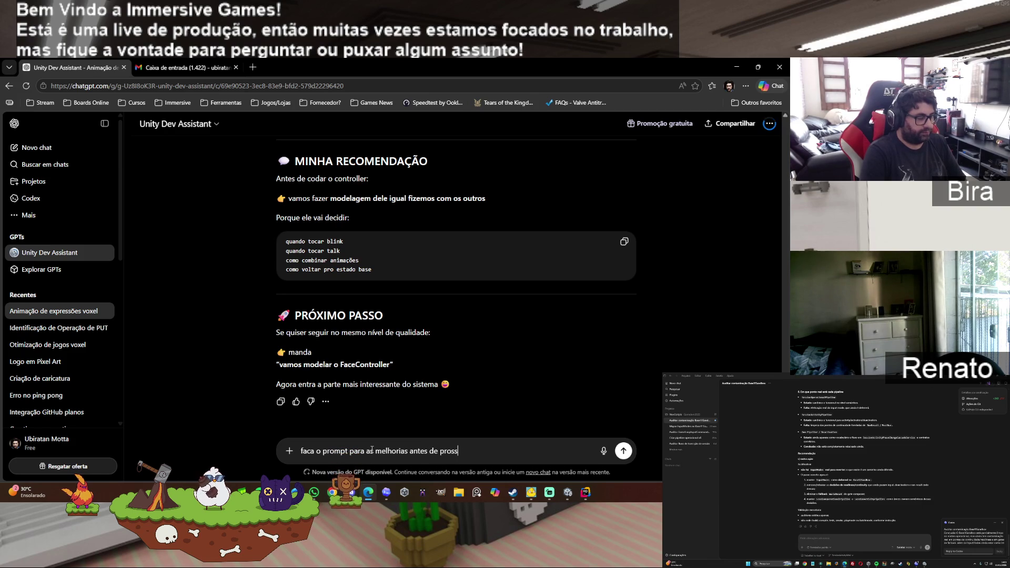
{"action": "key", "text": "Return"}
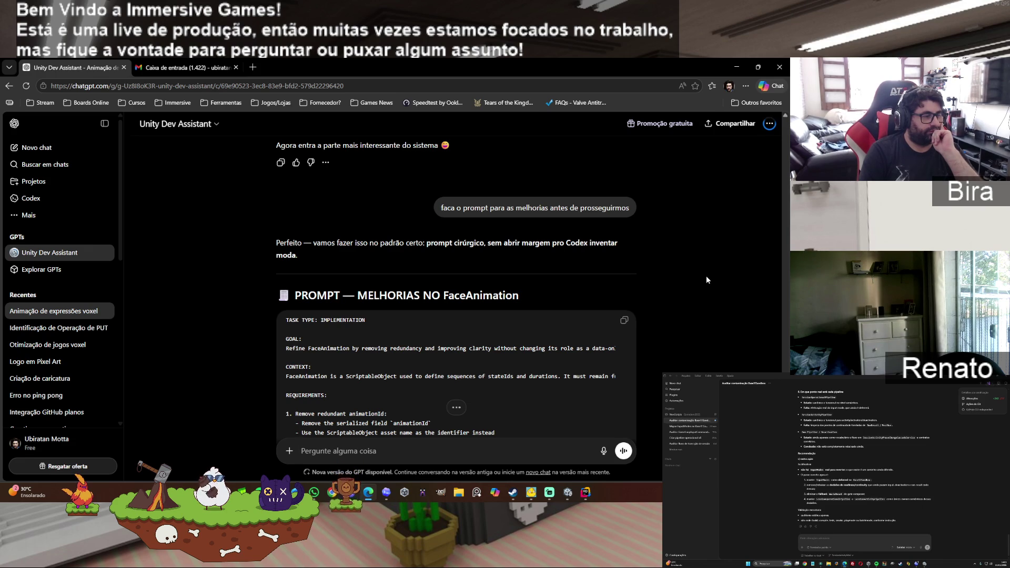
{"action": "scroll", "coordinate": [706, 275], "scroll_direction": "down", "scroll_amount": 10}
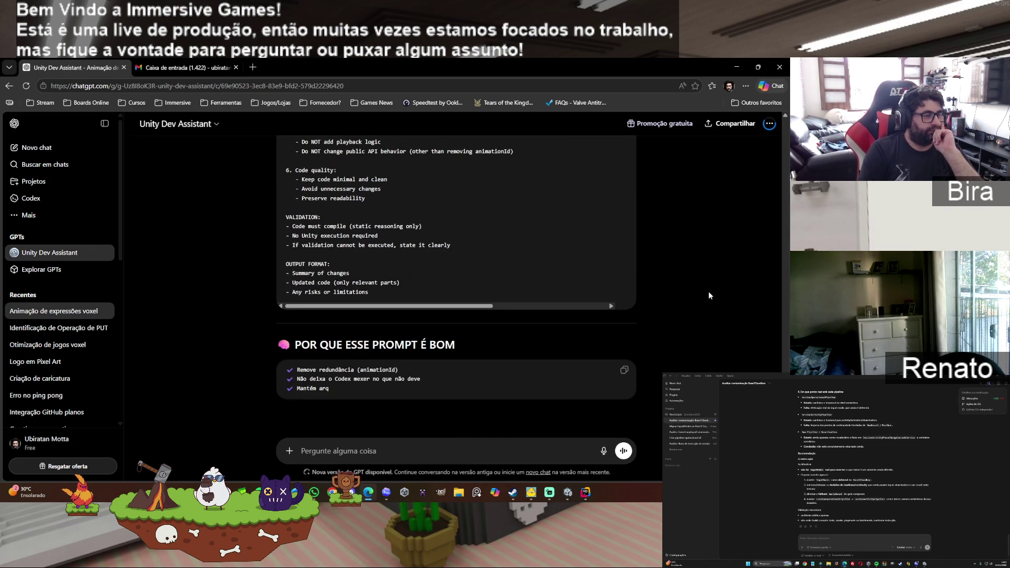
{"action": "scroll", "coordinate": [707, 291], "scroll_direction": "down", "scroll_amount": 5}
{"action": "scroll", "coordinate": [708, 292], "scroll_direction": "down", "scroll_amount": 2}
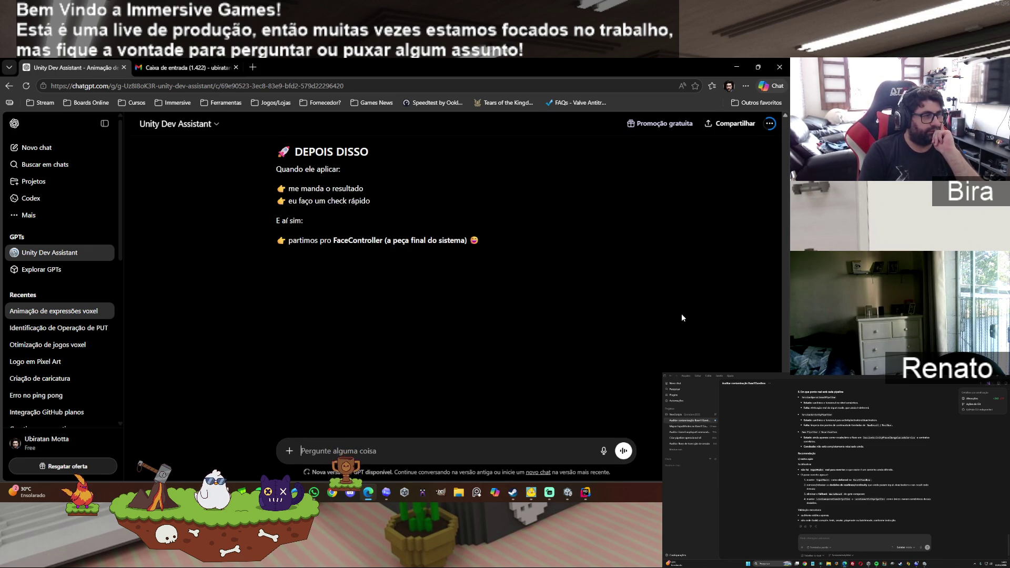
{"action": "scroll", "coordinate": [682, 314], "scroll_direction": "up", "scroll_amount": 10}
{"action": "scroll", "coordinate": [680, 314], "scroll_direction": "up", "scroll_amount": 4}
{"action": "left_click", "coordinate": [623, 300]}
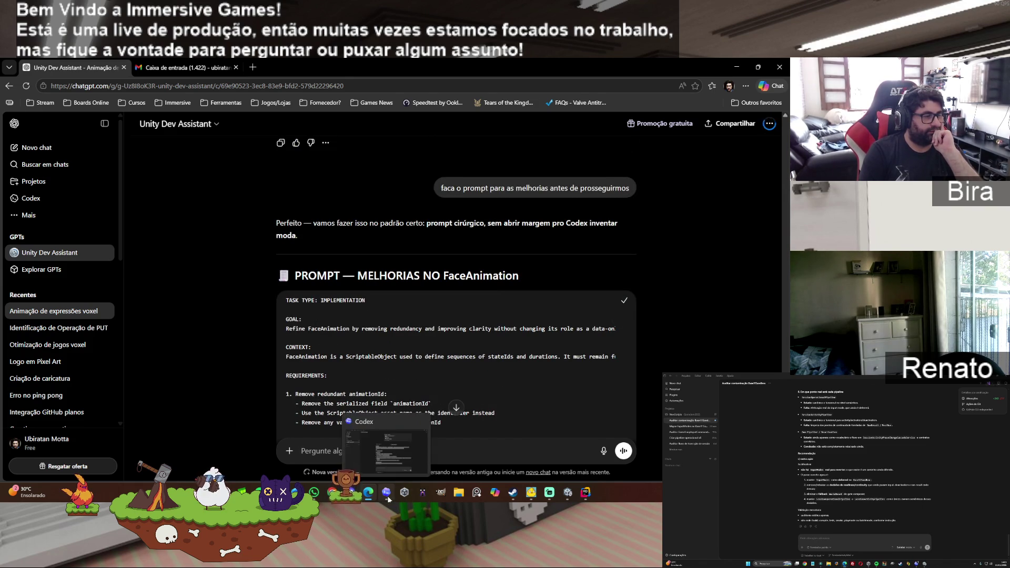
Step: Paste the FaceAnimation improvements prompt into the same Codex thread and send it
{"action": "left_click", "coordinate": [386, 491]}
{"action": "right_click", "coordinate": [330, 428]}
{"action": "left_click", "coordinate": [346, 401]}
{"action": "key", "text": "Return"}
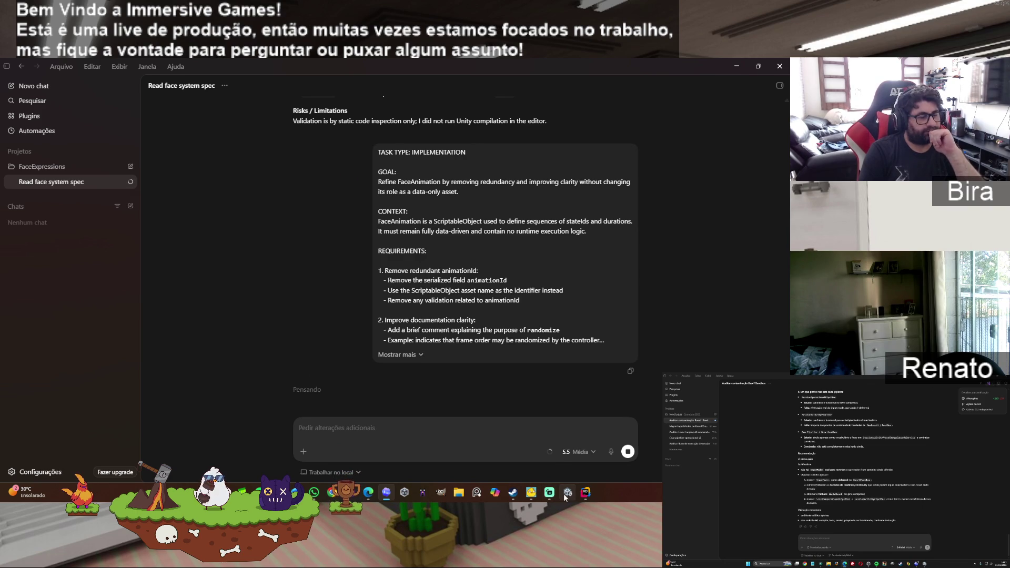
{"action": "left_click", "coordinate": [568, 491]}
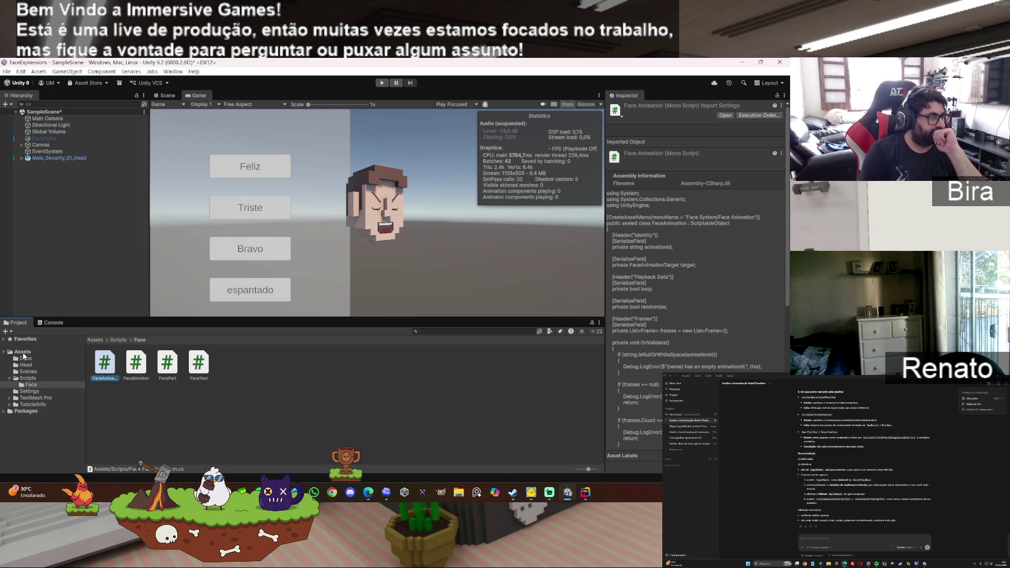
Step: Create a folder named Emotions in Assets and open it
{"action": "left_click", "coordinate": [28, 367]}
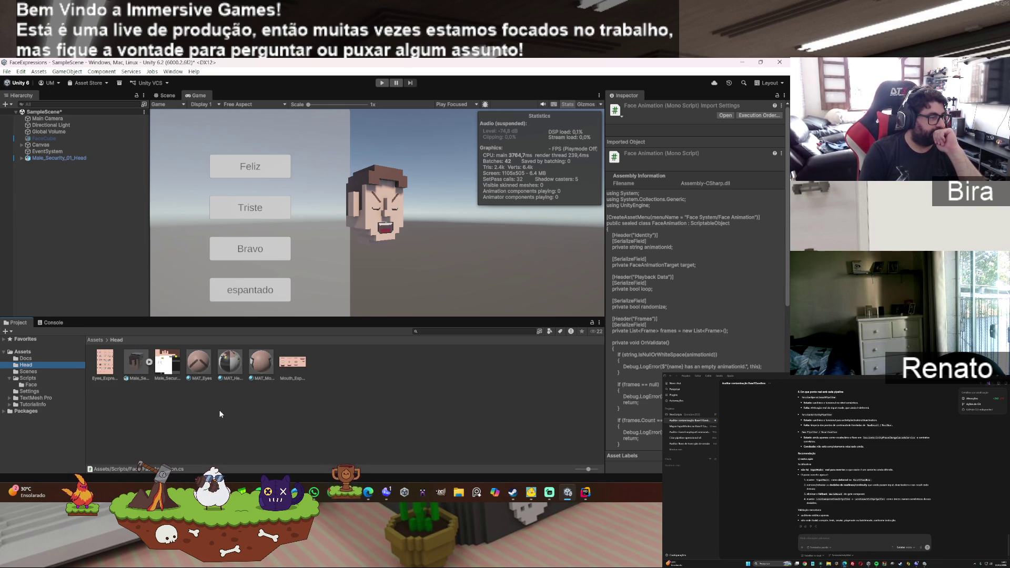
{"action": "left_click", "coordinate": [29, 354]}
{"action": "right_click", "coordinate": [179, 413]}
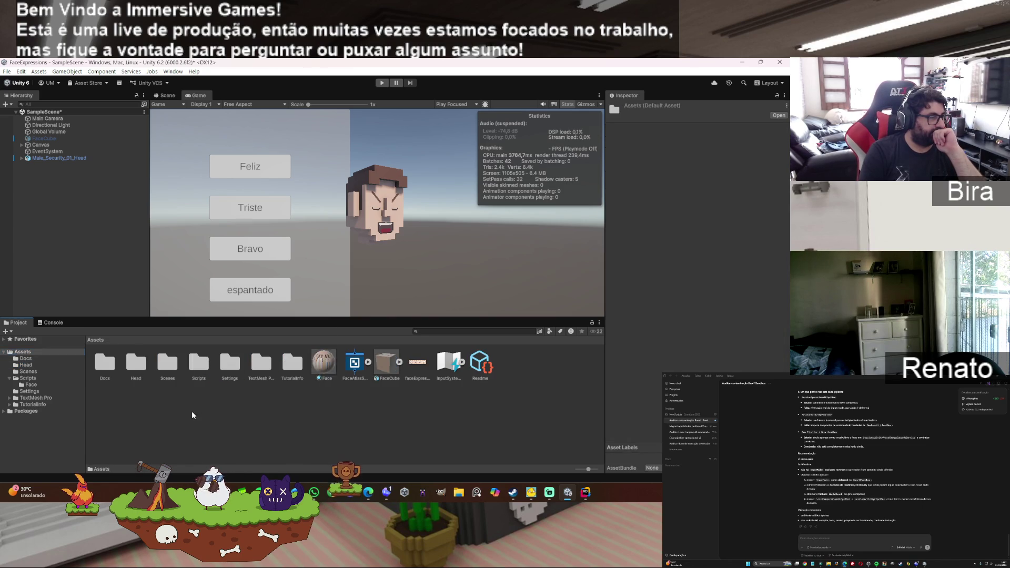
{"action": "mouse_move", "coordinate": [247, 197]}
{"action": "left_click", "coordinate": [358, 199]}
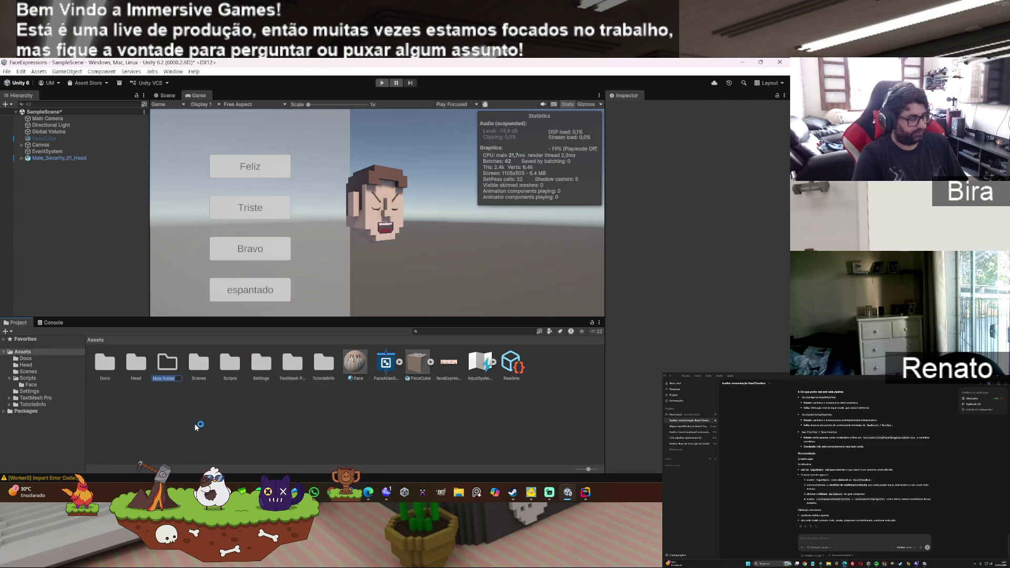
{"action": "type", "text": "Emotions"}
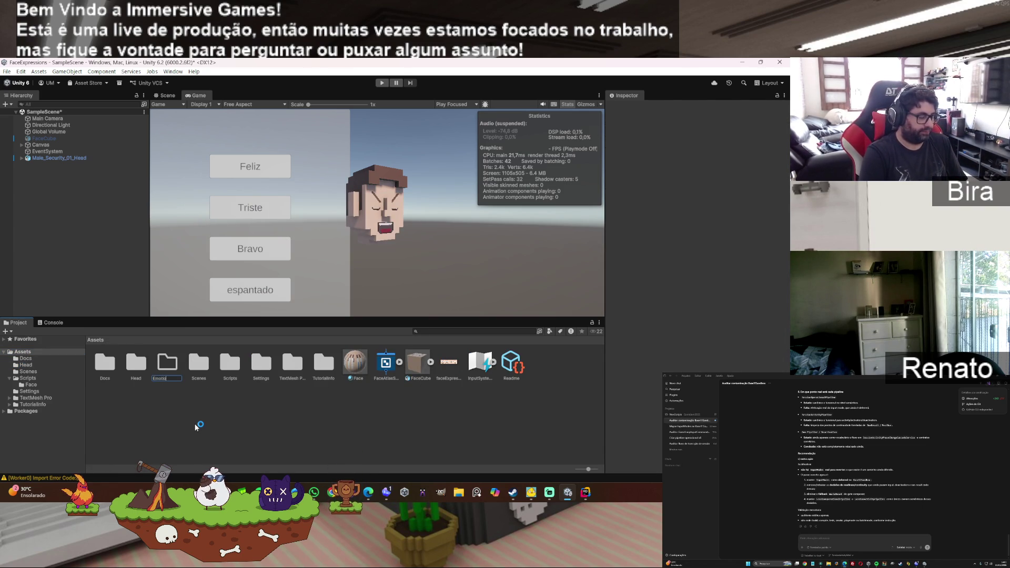
{"action": "key", "text": "Return"}
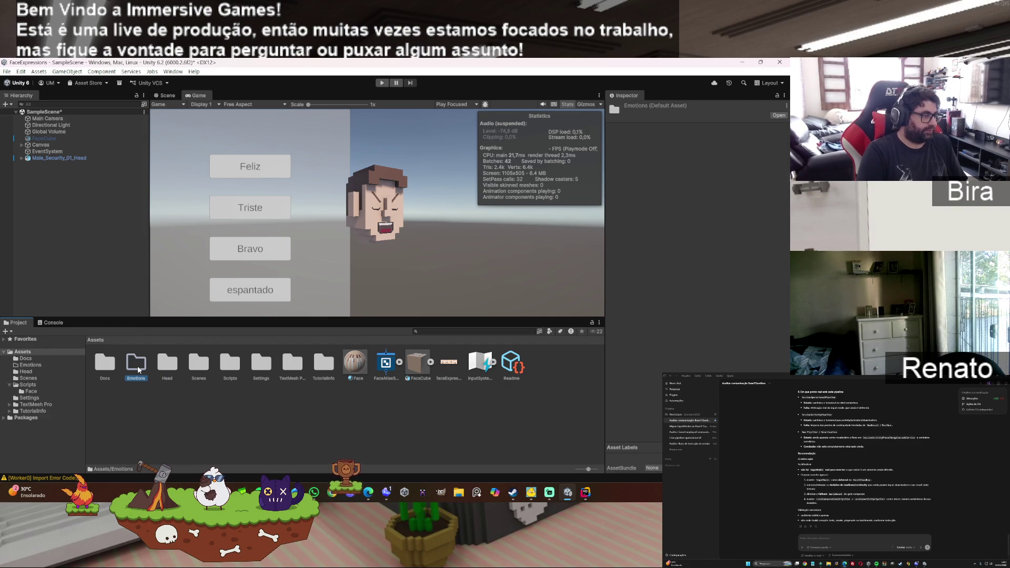
{"action": "double_click", "coordinate": [139, 370]}
Step: Create a new Face Emotion asset via Create > Face System > Face Emotion
{"action": "right_click", "coordinate": [138, 370]}
{"action": "mouse_move", "coordinate": [195, 153]}
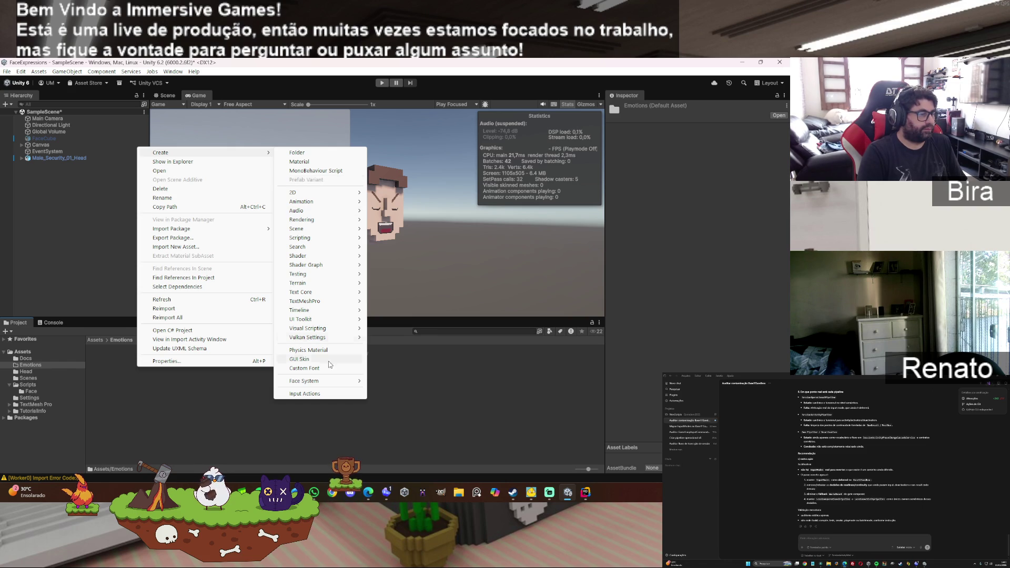
{"action": "mouse_move", "coordinate": [325, 382]}
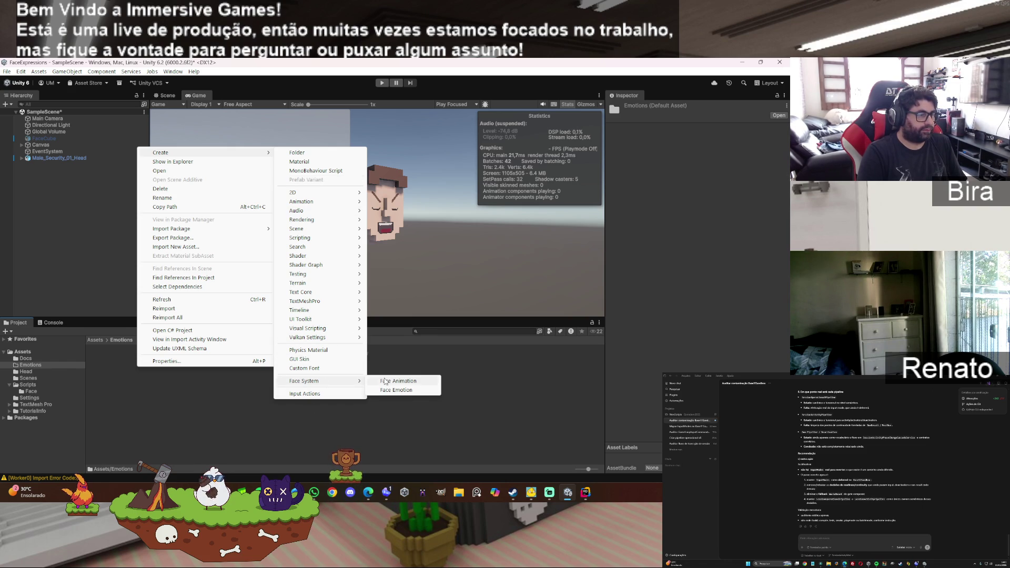
{"action": "left_click", "coordinate": [402, 391]}
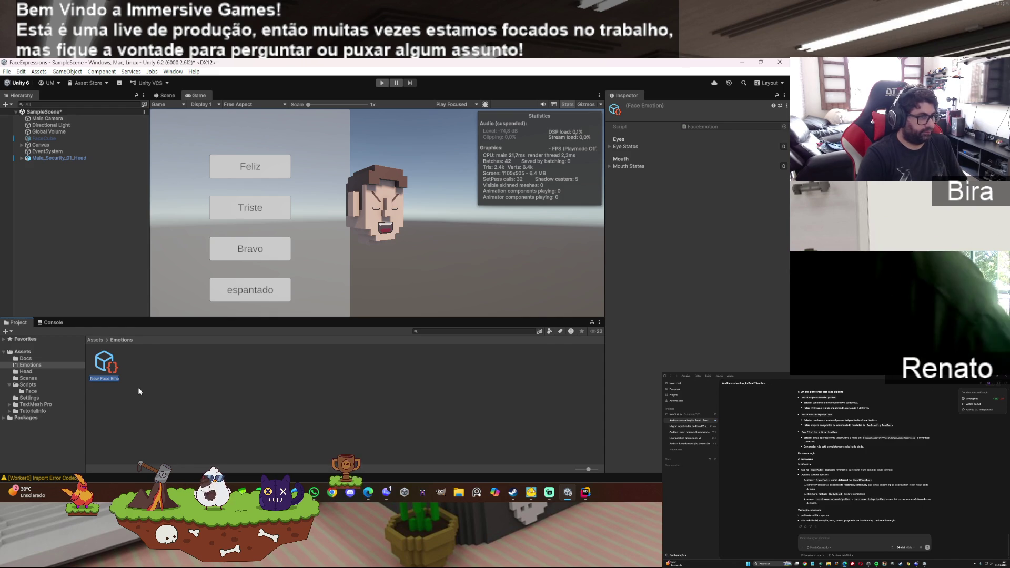
Step: Name the asset Normal and add one Eye States entry and one empty Mouth States entry
{"action": "type", "text": "Nermal"}
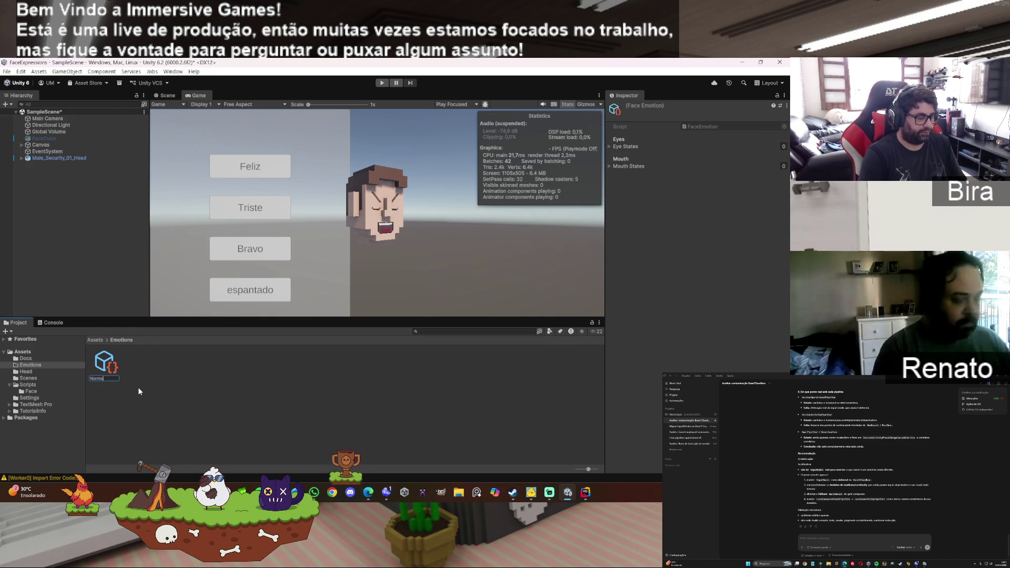
{"action": "key", "text": "Return"}
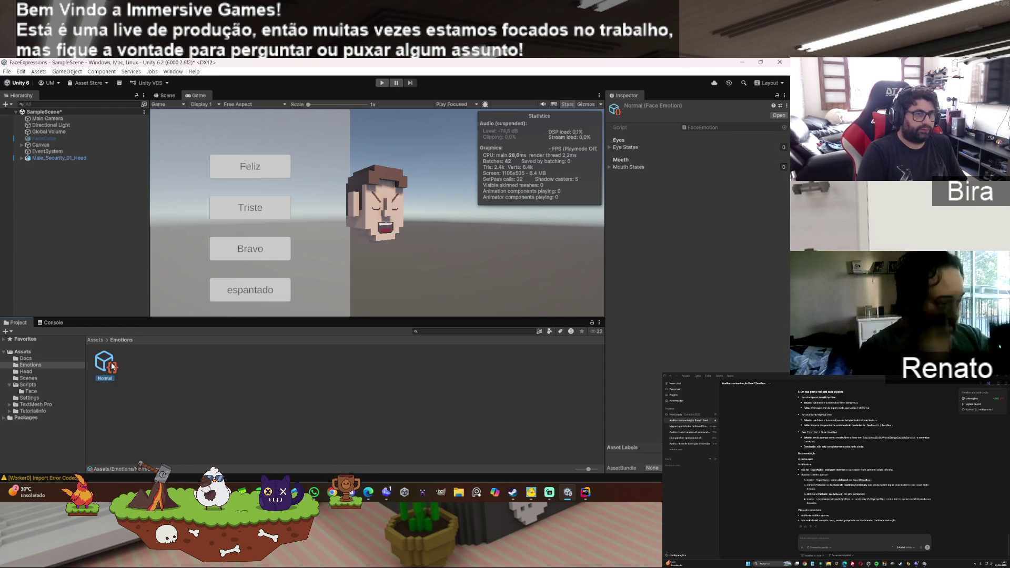
{"action": "left_click", "coordinate": [610, 147]}
{"action": "left_click", "coordinate": [609, 148]}
{"action": "left_click", "coordinate": [610, 188]}
{"action": "left_click", "coordinate": [767, 167]}
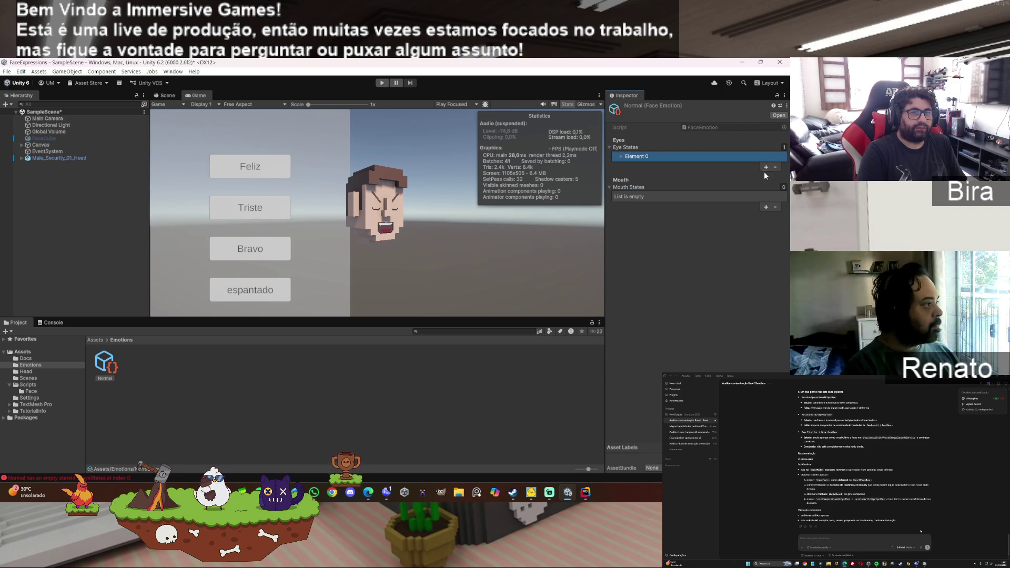
{"action": "left_click", "coordinate": [621, 156]}
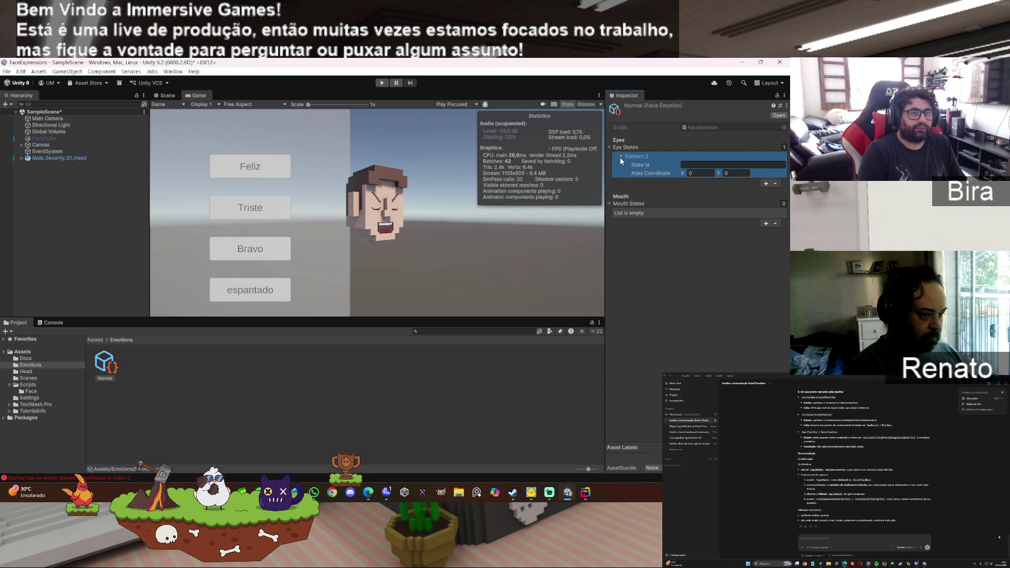
{"action": "left_click", "coordinate": [766, 223]}
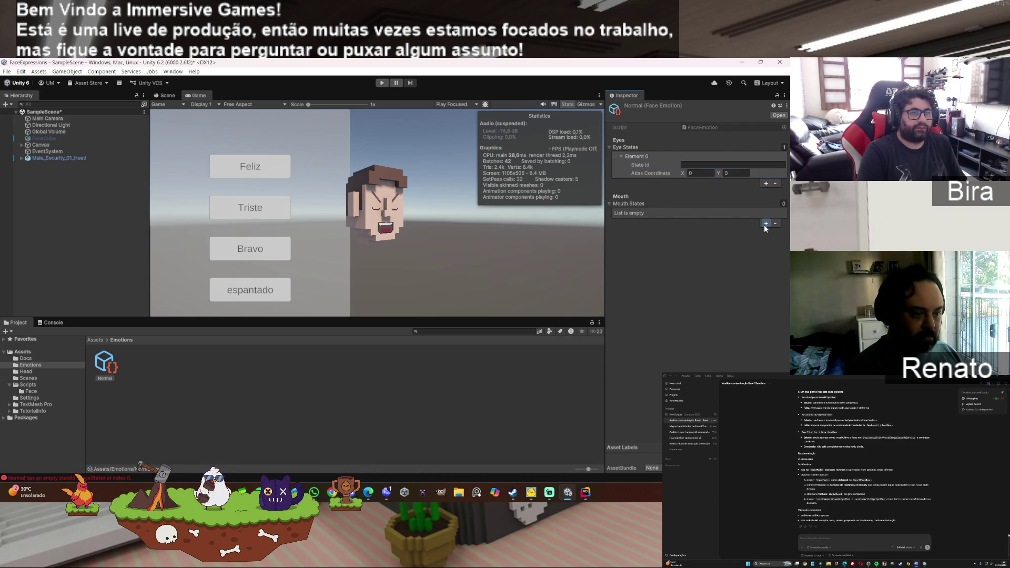
{"action": "left_click", "coordinate": [621, 214]}
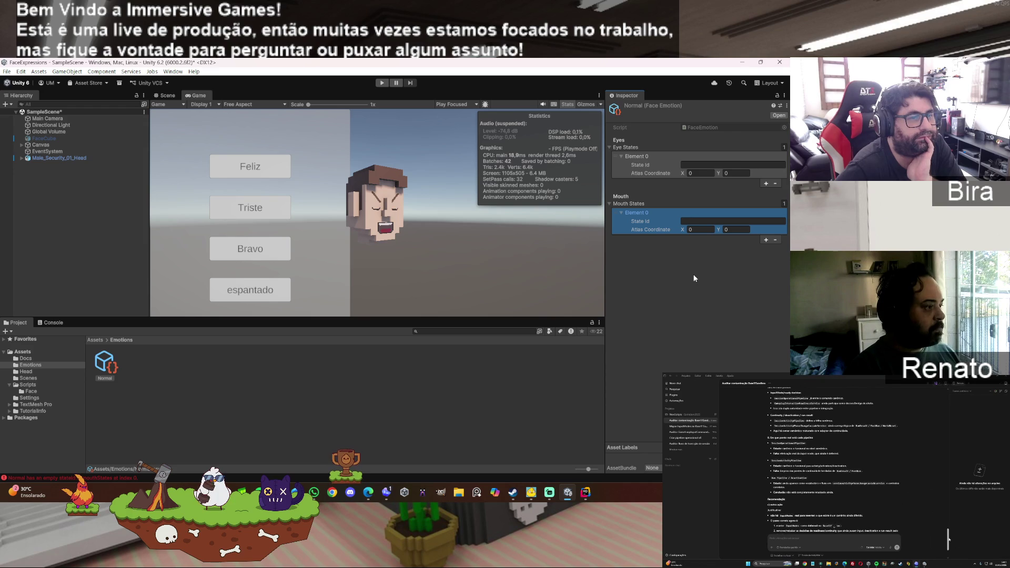
Step: Set the eye state IDs to open and close, then check the Console for validation messages
{"action": "left_click", "coordinate": [691, 164]}
{"action": "type", "text": "open"}
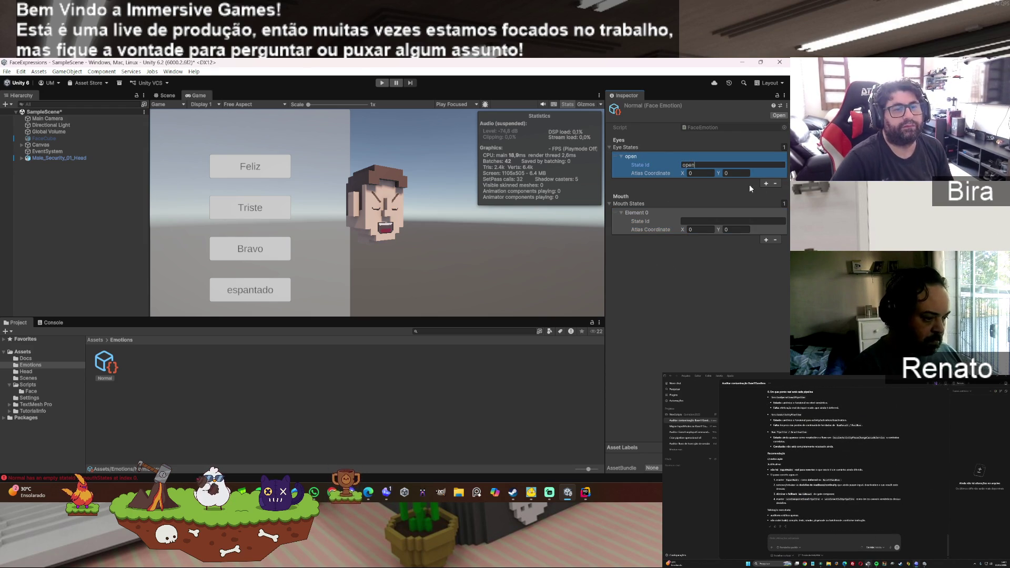
{"action": "left_click", "coordinate": [765, 183]}
{"action": "left_click", "coordinate": [620, 182]}
{"action": "type", "text": "close"}
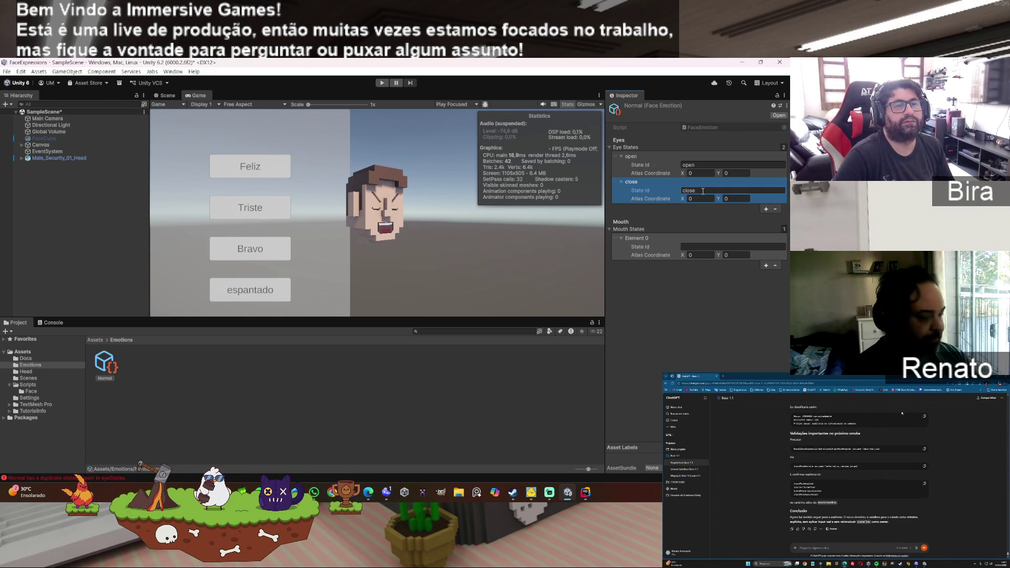
{"action": "left_click", "coordinate": [637, 258]}
{"action": "left_click", "coordinate": [635, 261]}
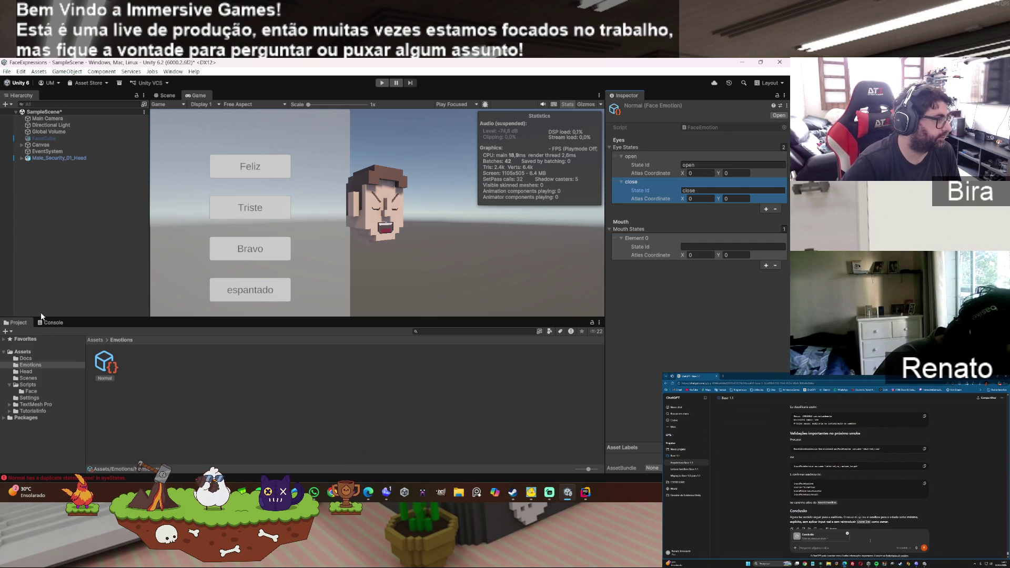
{"action": "left_click", "coordinate": [54, 324]}
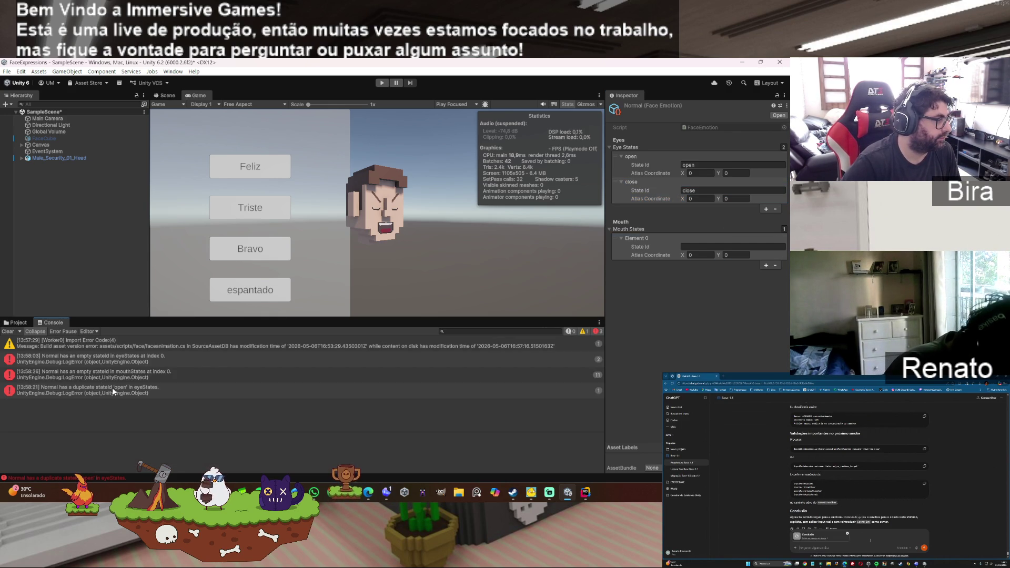
{"action": "left_click", "coordinate": [21, 322]}
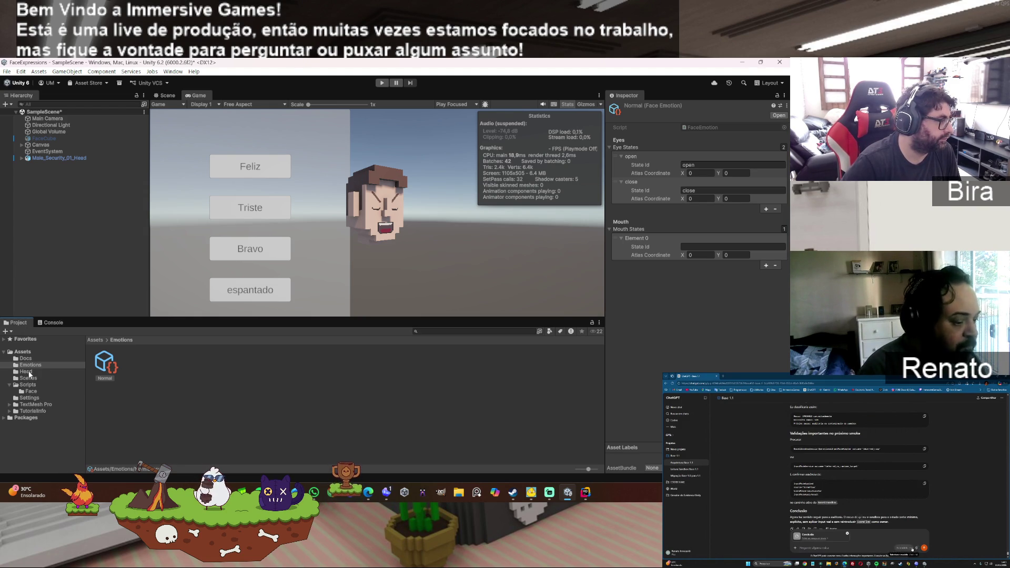
Step: View the Eyes_Expressions atlas image from the Head folder, then minimise the image viewer
{"action": "left_click", "coordinate": [30, 373]}
{"action": "double_click", "coordinate": [105, 364]}
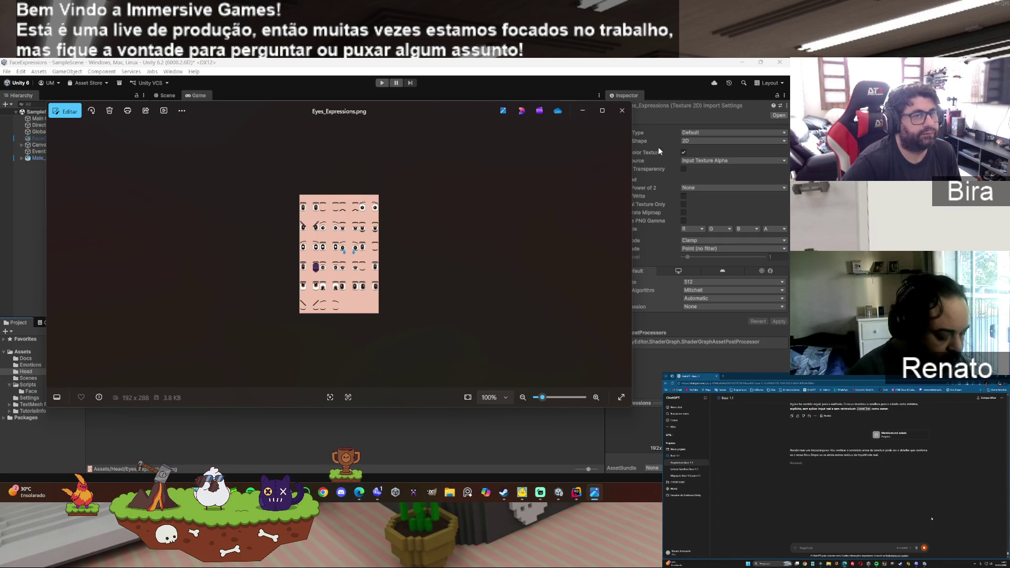
{"action": "left_click", "coordinate": [652, 63]}
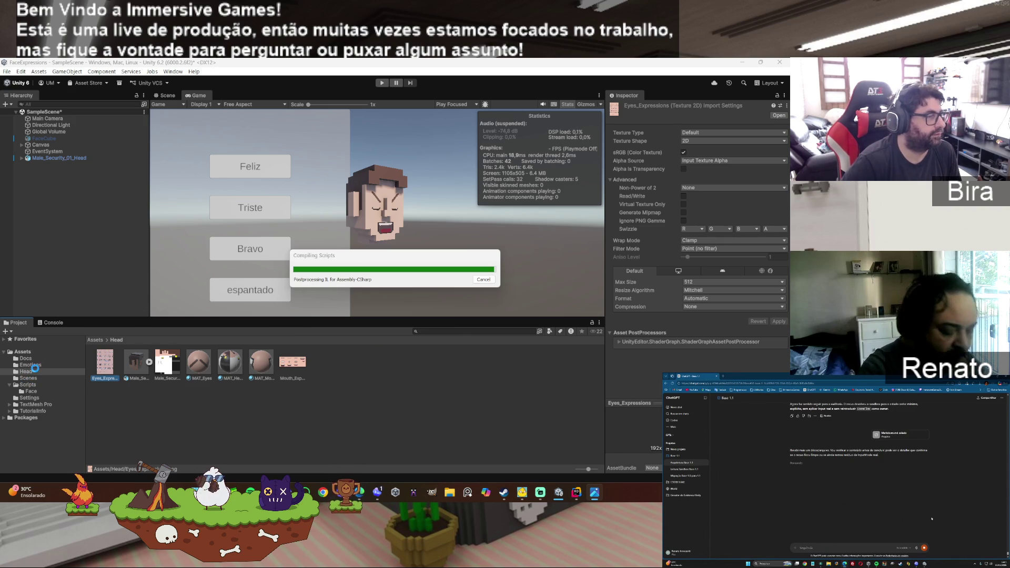
{"action": "left_click", "coordinate": [595, 492]}
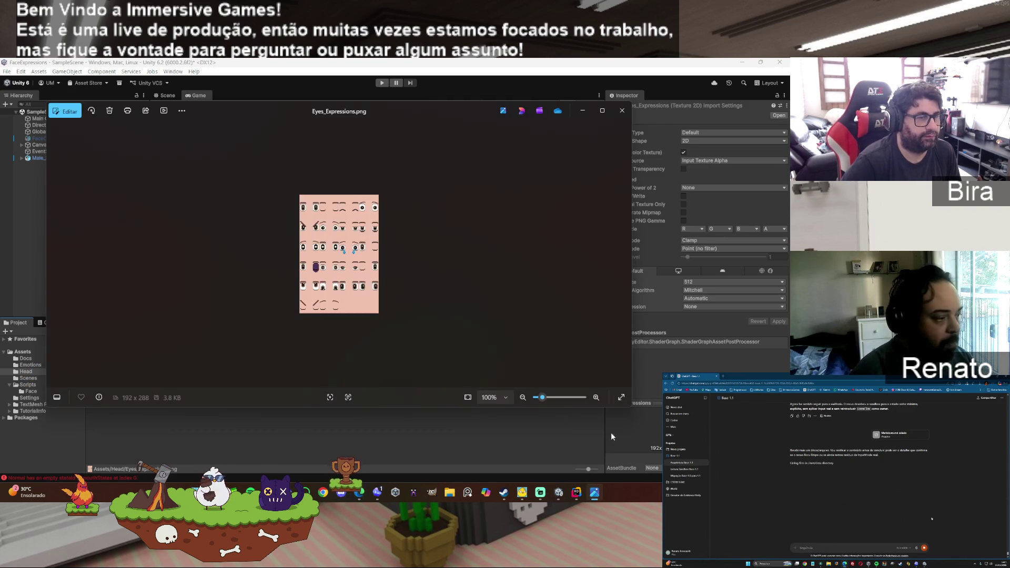
{"action": "left_click", "coordinate": [582, 111]}
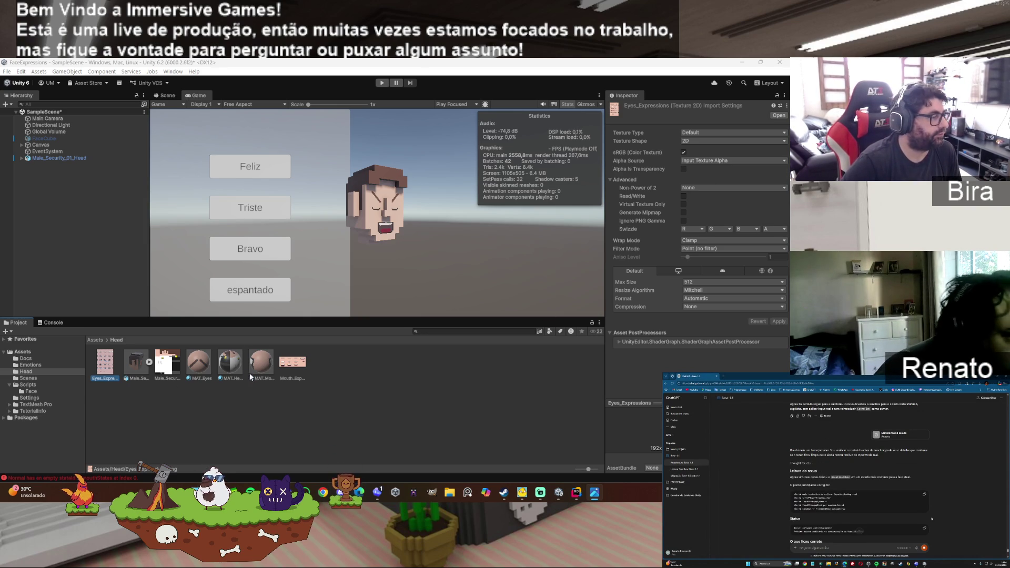
Step: Select Normal and enter 1 as the close eye state's Atlas Coordinate X
{"action": "left_click", "coordinate": [31, 364]}
{"action": "left_click", "coordinate": [104, 363]}
{"action": "left_click", "coordinate": [662, 203]}
{"action": "left_click", "coordinate": [704, 172]}
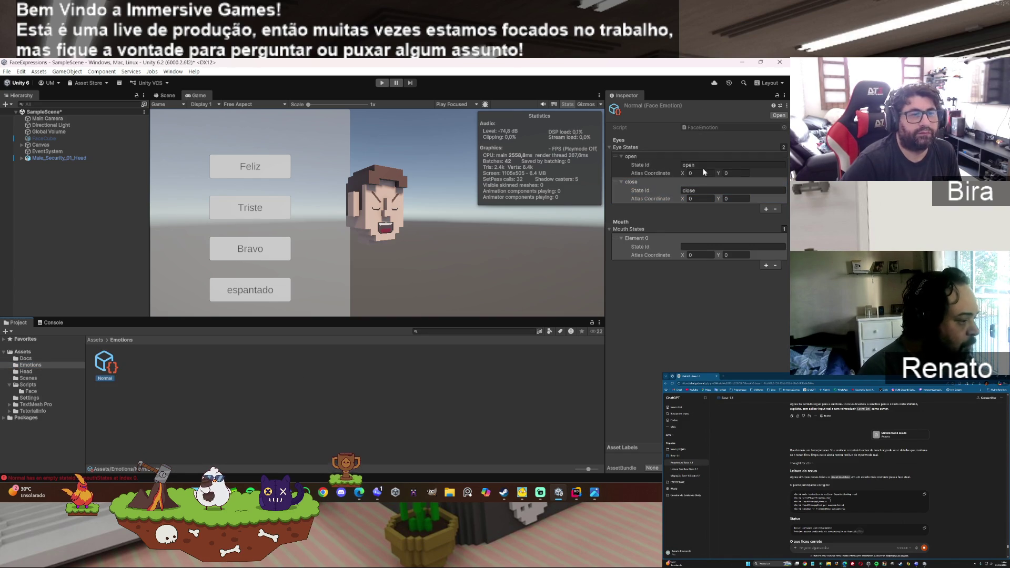
{"action": "left_click", "coordinate": [707, 172]}
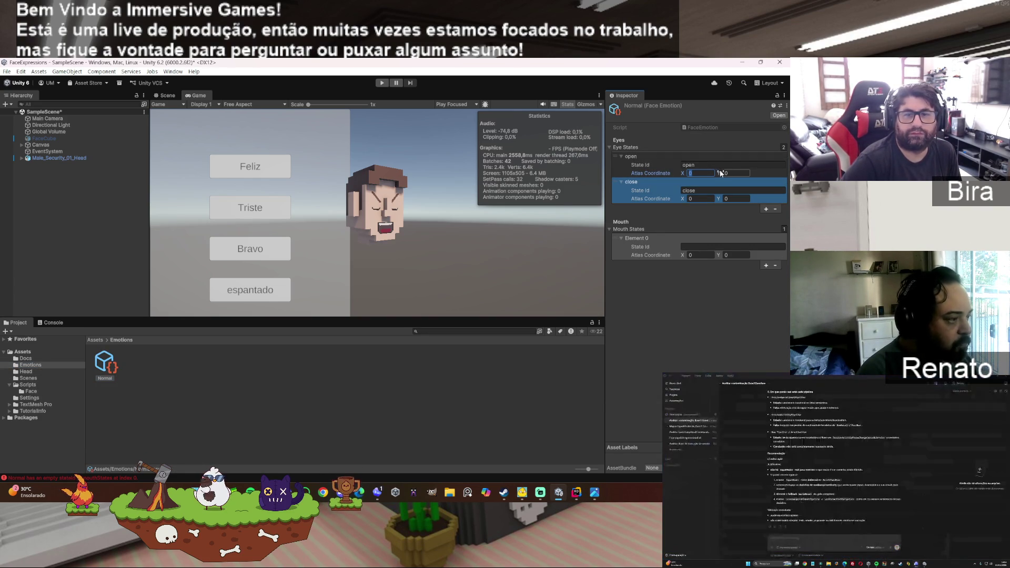
{"action": "key", "text": "Tab"}
{"action": "left_click", "coordinate": [699, 199]}
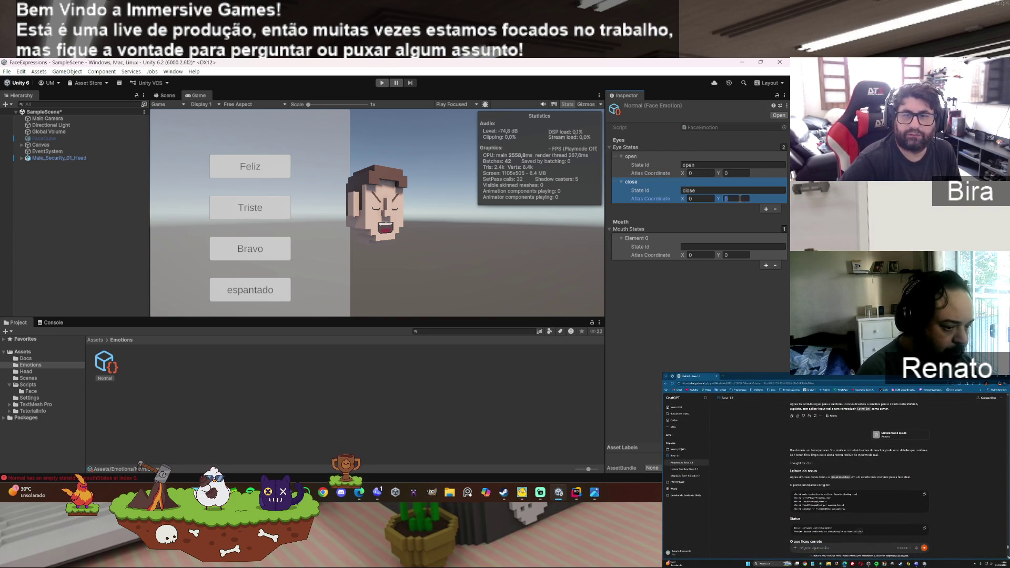
{"action": "left_click", "coordinate": [694, 198]}
{"action": "type", "text": "1"}
{"action": "left_click", "coordinate": [708, 214]}
{"action": "left_click", "coordinate": [693, 246]}
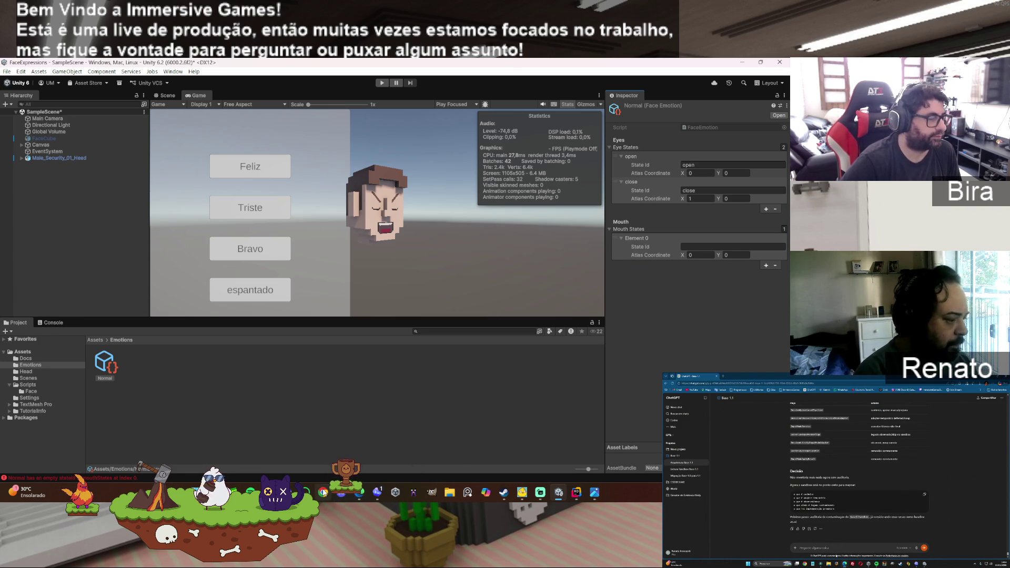
{"action": "left_click", "coordinate": [376, 493]}
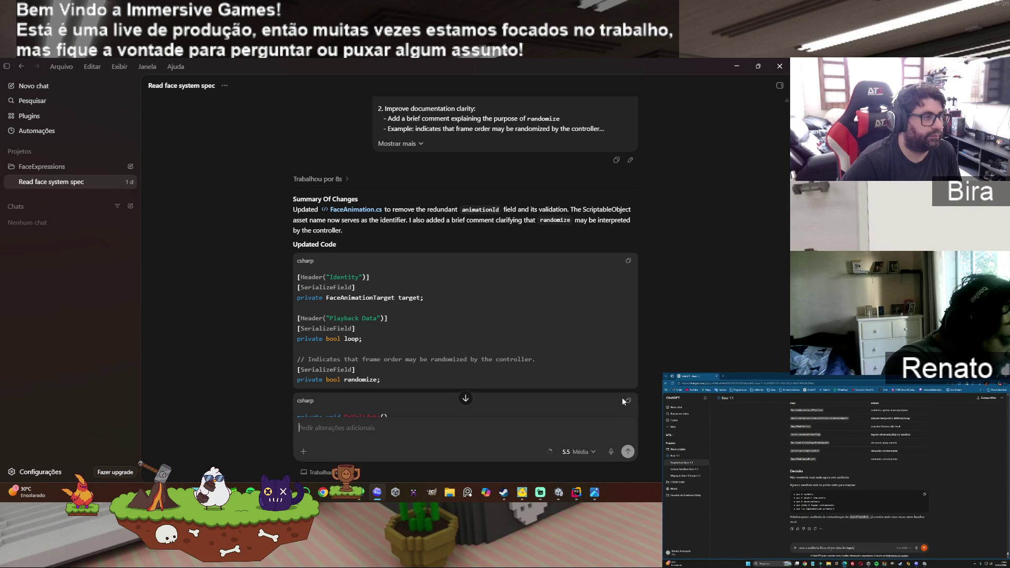
Step: Copy Codex's FaceAnimation change summary and return to the ChatGPT conversation in Edge
{"action": "scroll", "coordinate": [622, 401], "scroll_direction": "down", "scroll_amount": 2}
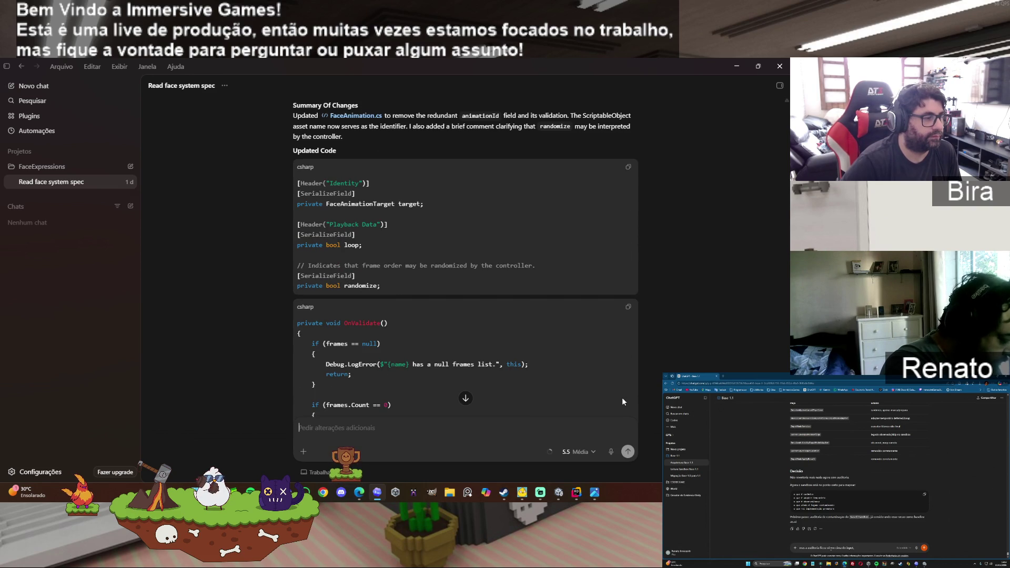
{"action": "scroll", "coordinate": [622, 400], "scroll_direction": "down", "scroll_amount": 5}
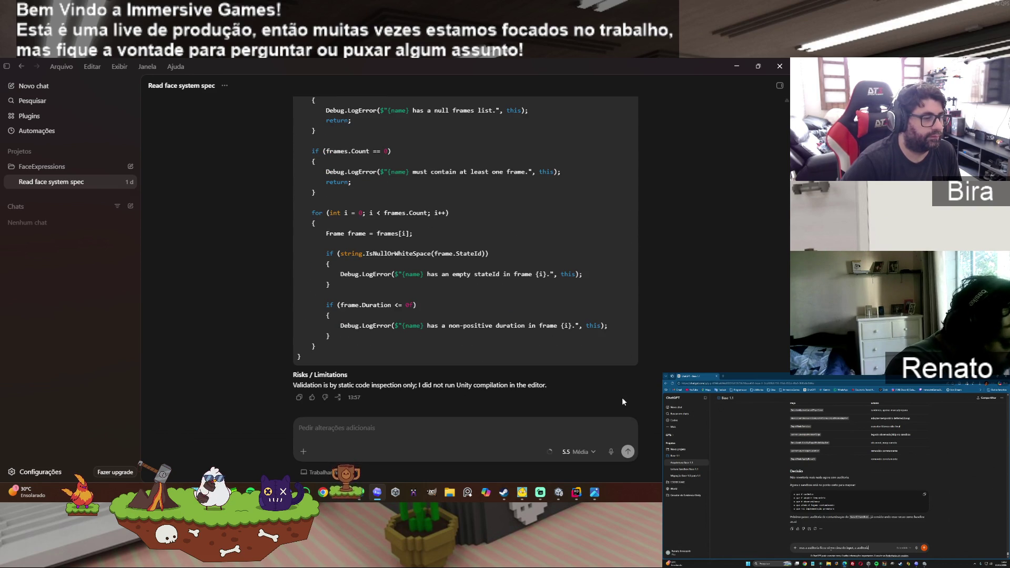
{"action": "left_click_drag", "start_coordinate": [602, 392], "coordinate": [341, 357]}
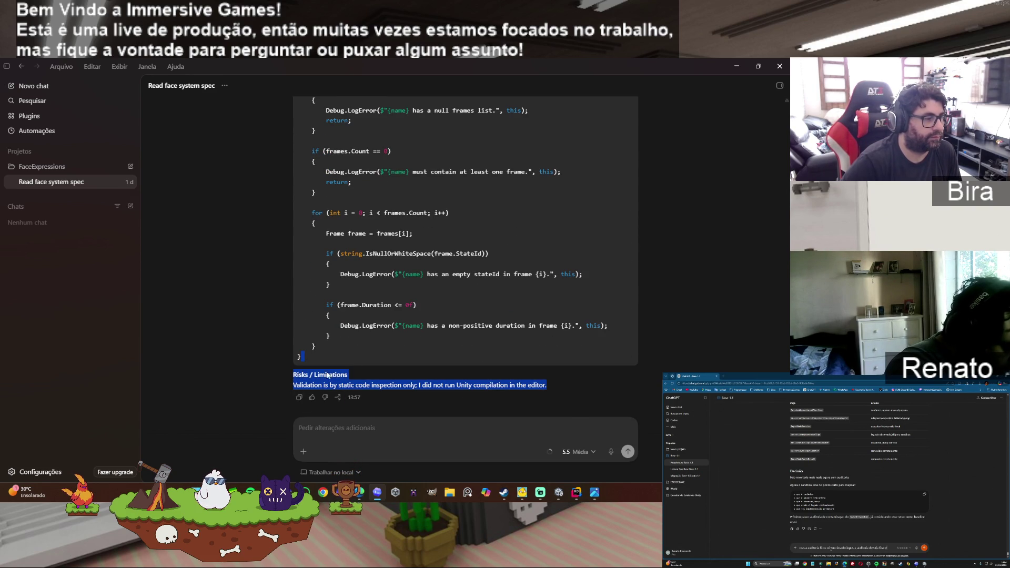
{"action": "left_click", "coordinate": [300, 399]}
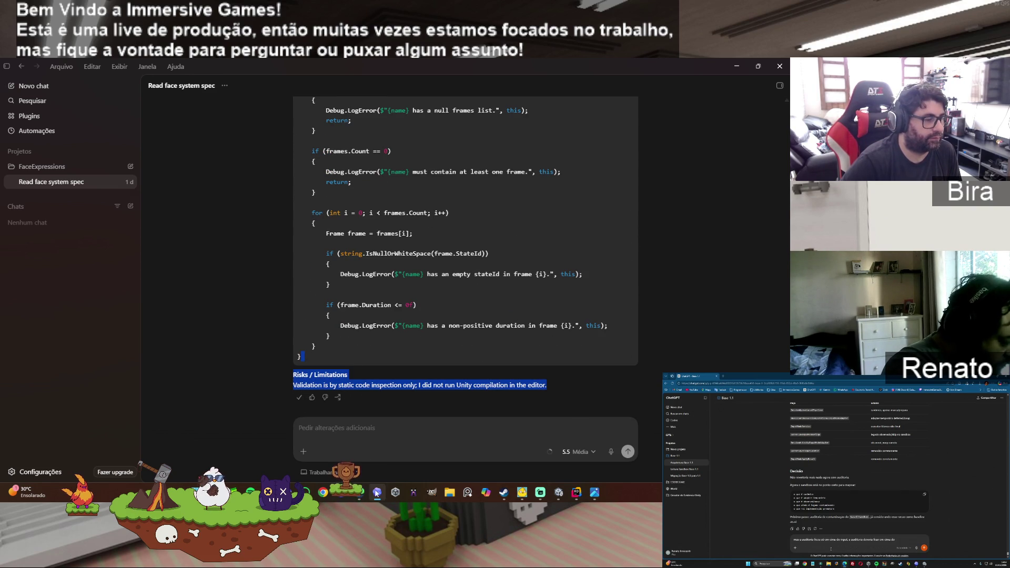
{"action": "left_click", "coordinate": [359, 492]}
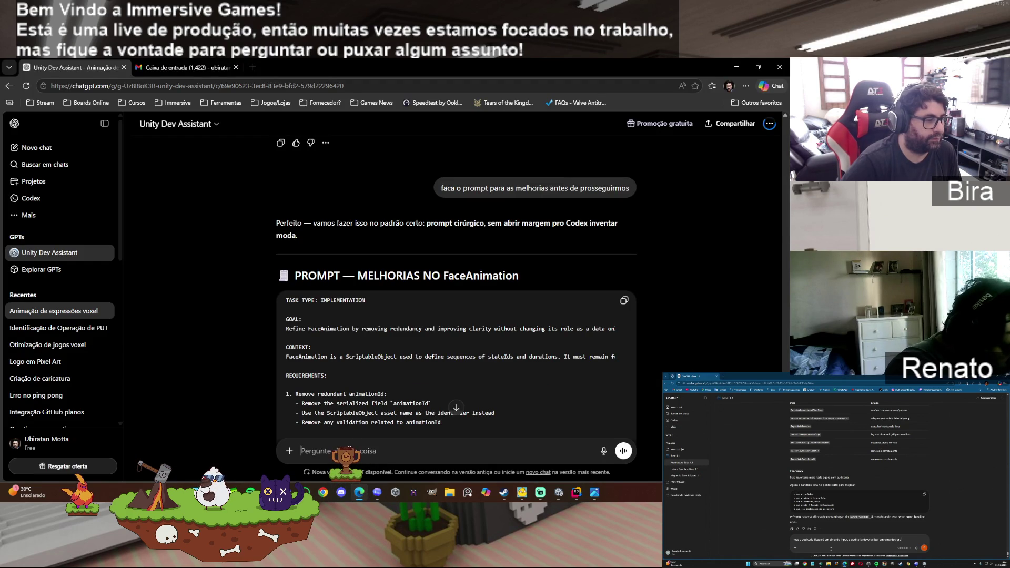
Step: Paste Codex's change summary into ChatGPT, send it, and read the reply
{"action": "scroll", "coordinate": [460, 395], "scroll_direction": "down", "scroll_amount": 10}
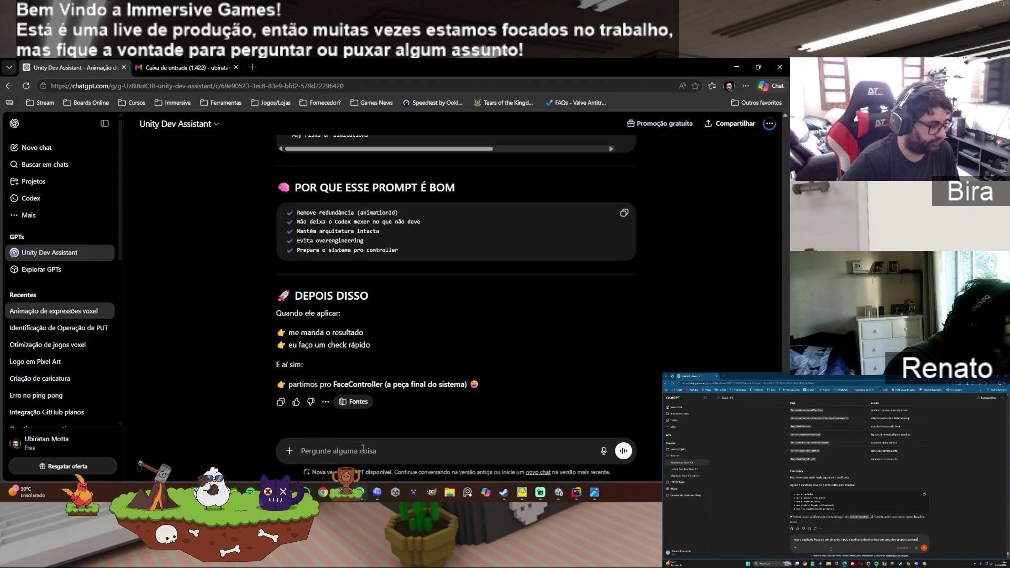
{"action": "key", "text": "ctrl+v"}
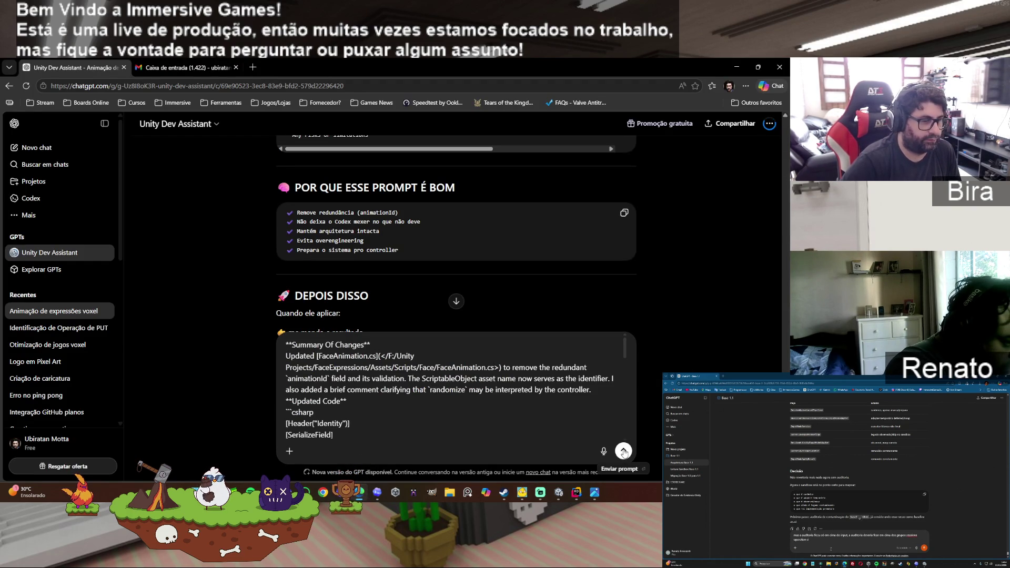
{"action": "left_click", "coordinate": [630, 446]}
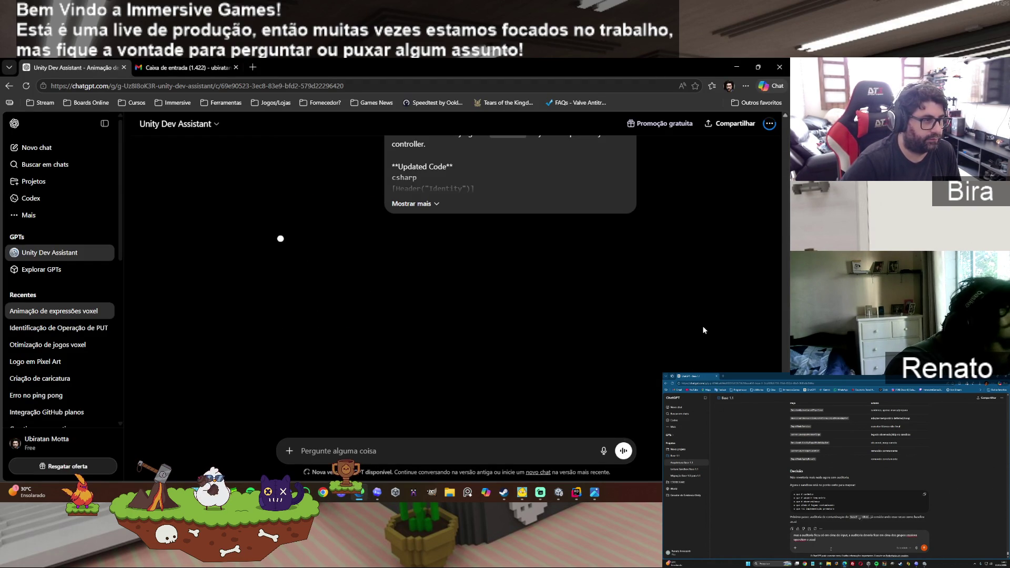
{"action": "scroll", "coordinate": [702, 332], "scroll_direction": "up", "scroll_amount": 5}
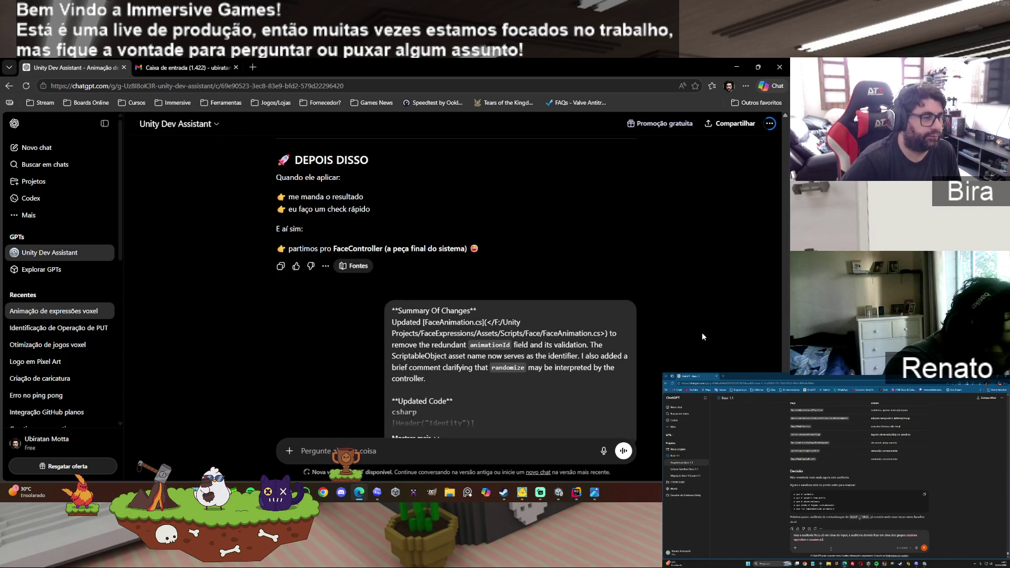
{"action": "scroll", "coordinate": [701, 332], "scroll_direction": "down", "scroll_amount": 5}
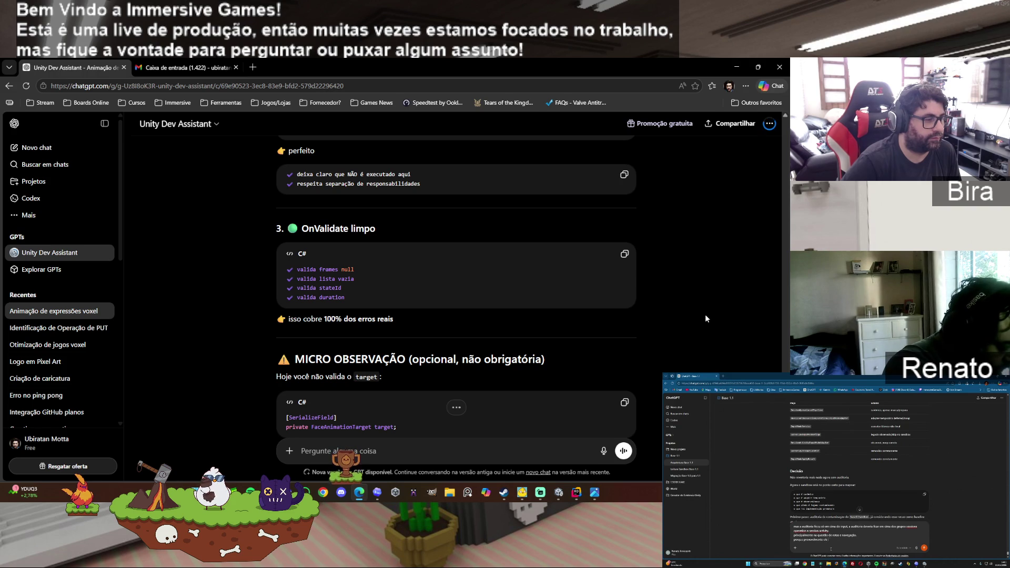
{"action": "scroll", "coordinate": [704, 314], "scroll_direction": "down", "scroll_amount": 2}
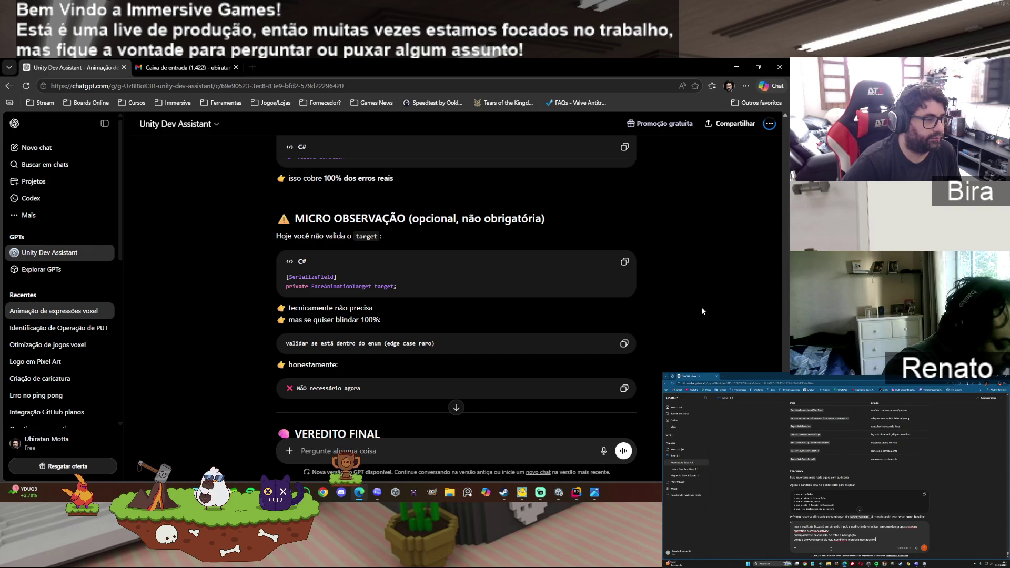
{"action": "scroll", "coordinate": [701, 311], "scroll_direction": "down", "scroll_amount": 4}
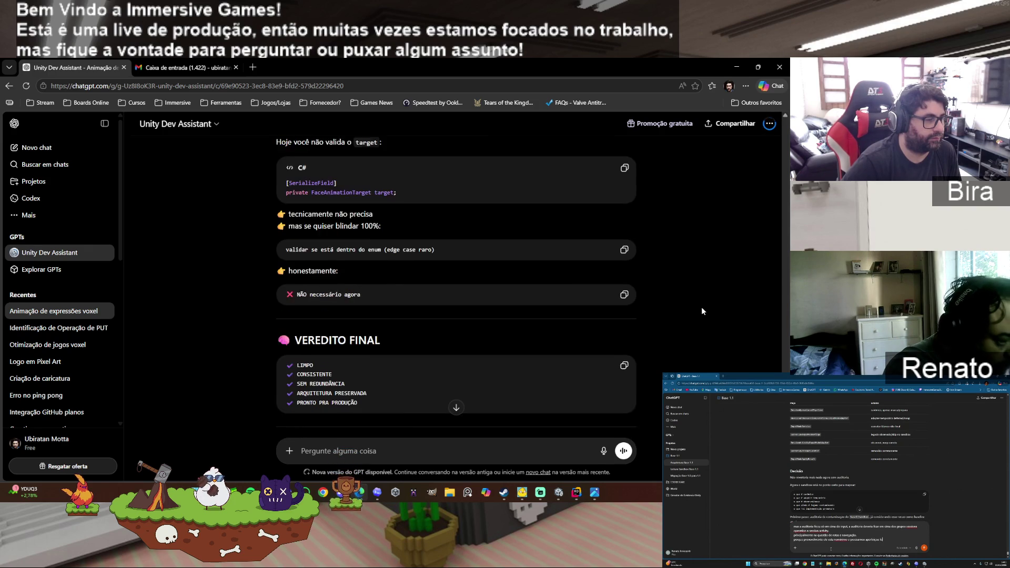
{"action": "scroll", "coordinate": [702, 310], "scroll_direction": "down", "scroll_amount": 8}
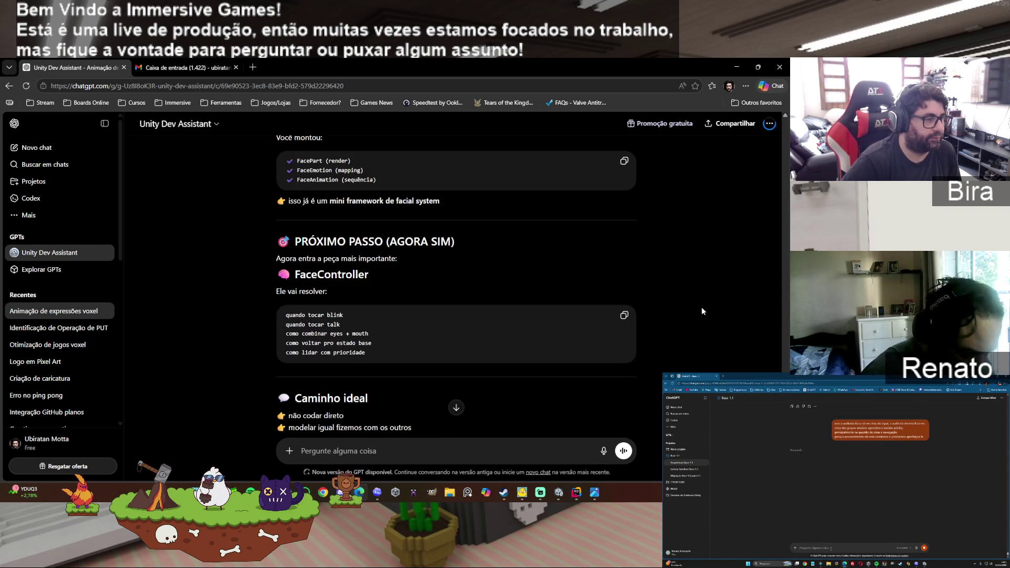
{"action": "scroll", "coordinate": [702, 310], "scroll_direction": "up", "scroll_amount": 8}
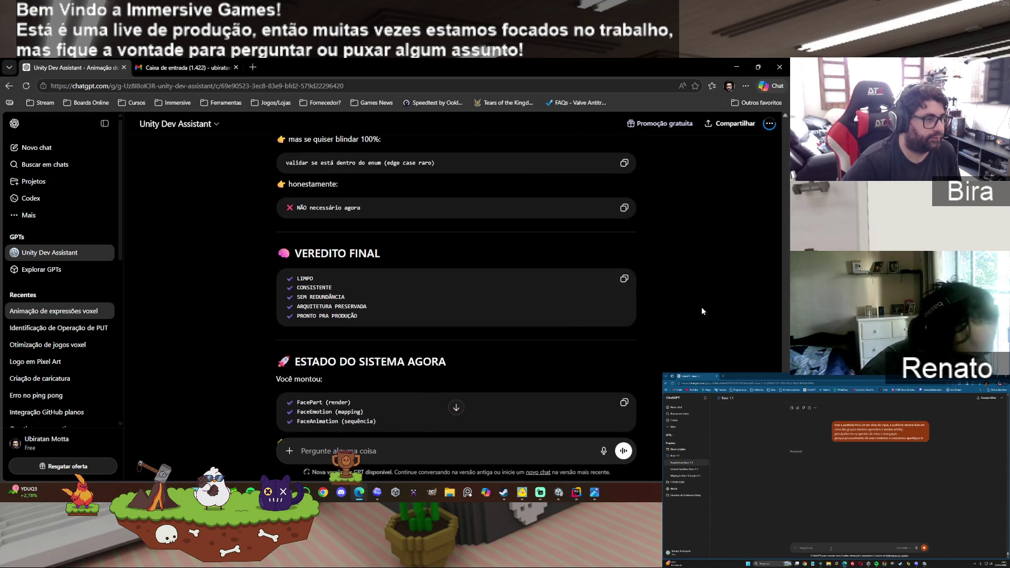
{"action": "scroll", "coordinate": [701, 311], "scroll_direction": "down", "scroll_amount": 1}
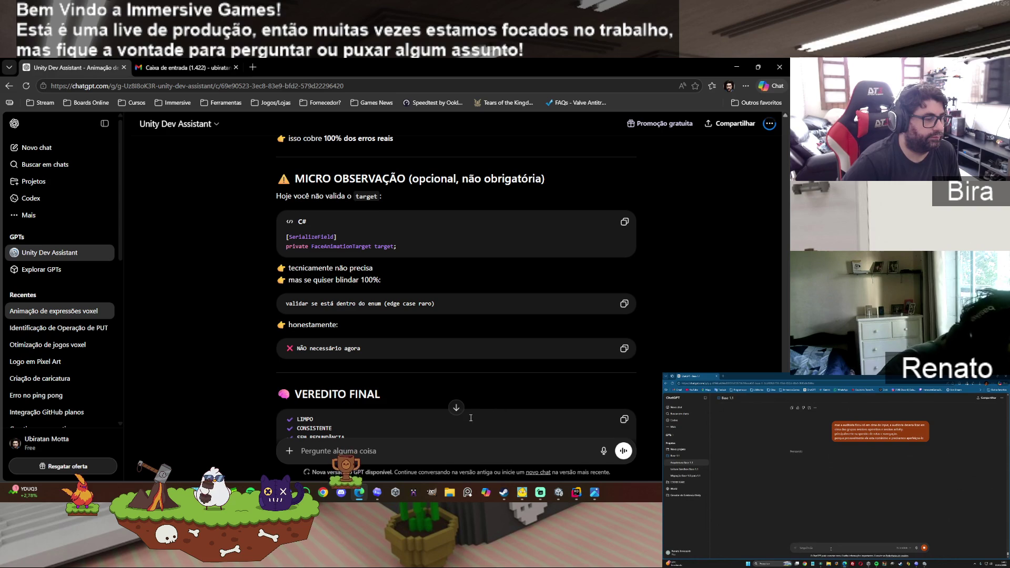
Step: Ask whether the validation will be needed later and request its prompt now
{"action": "type", "text": "essa"}
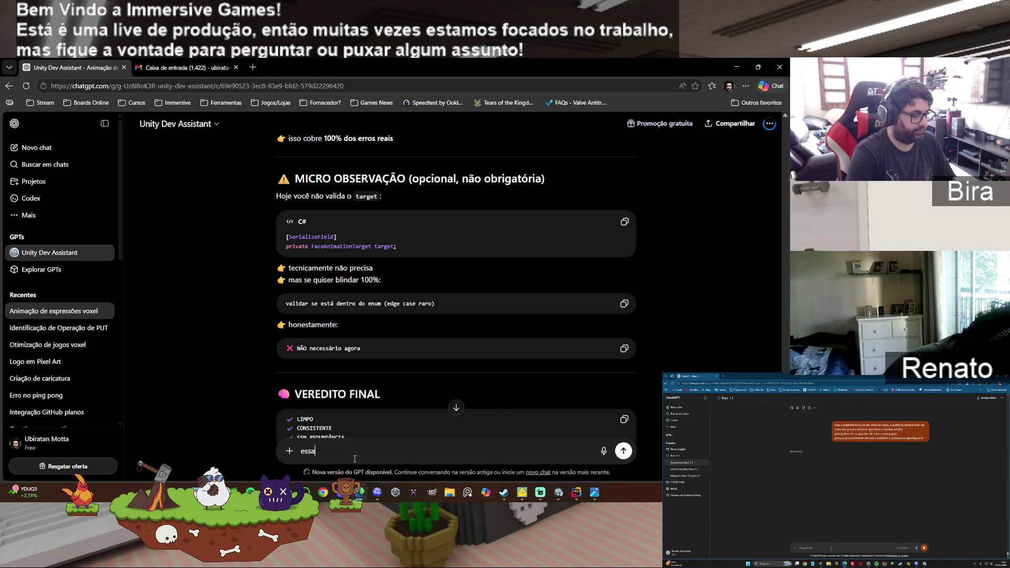
{"action": "type", "text": " validação v"}
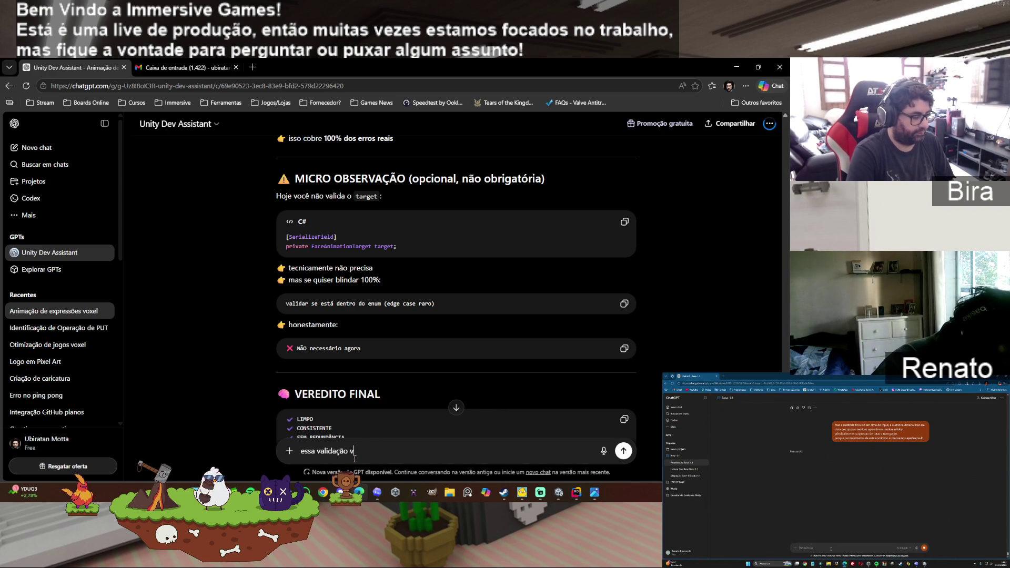
{"action": "type", "text": "amos precisar mai"}
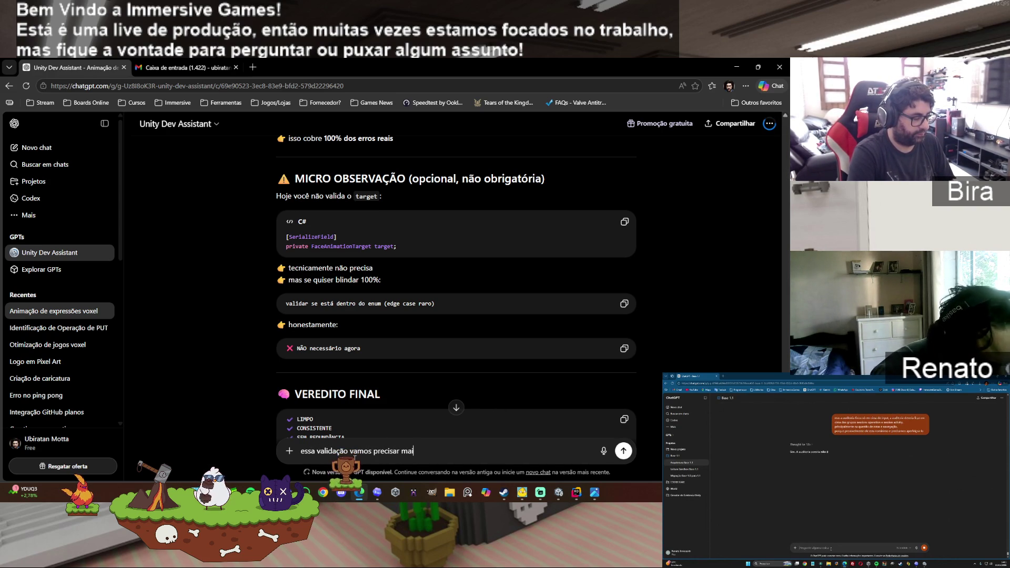
{"action": "type", "text": "s pra frente"}
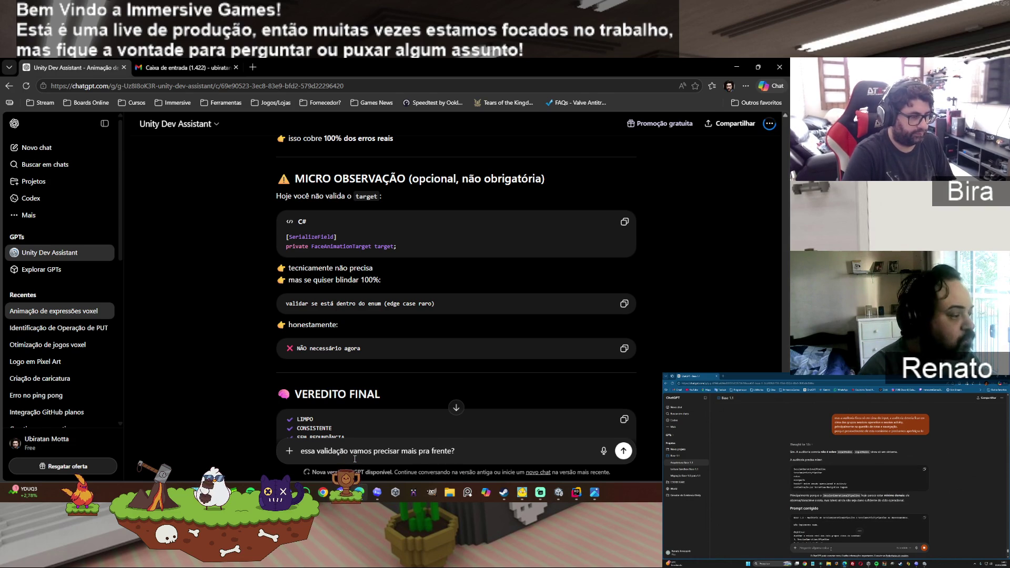
{"action": "type", "text": "? se sim, j"}
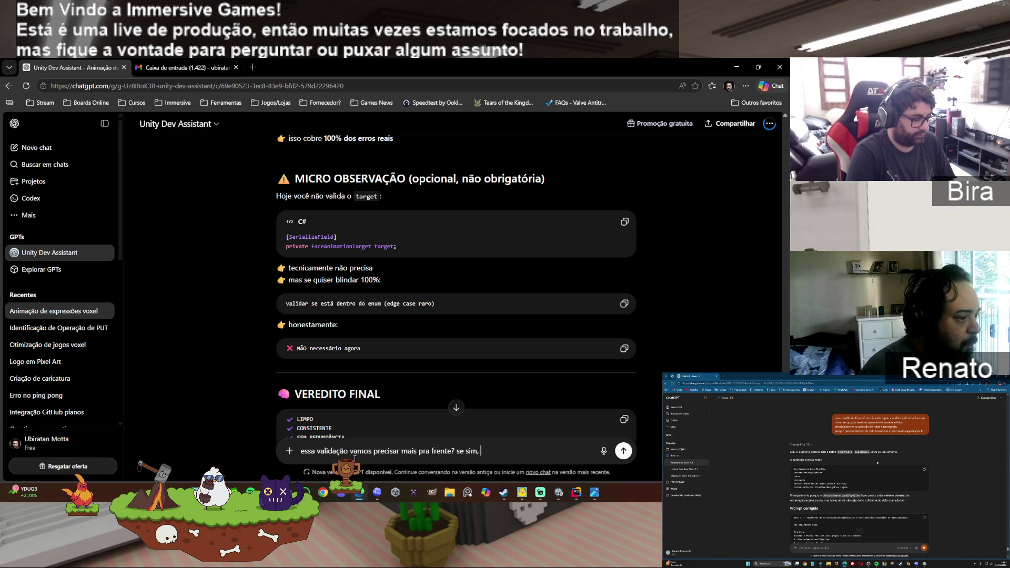
{"action": "type", "text": "á faz agora"}
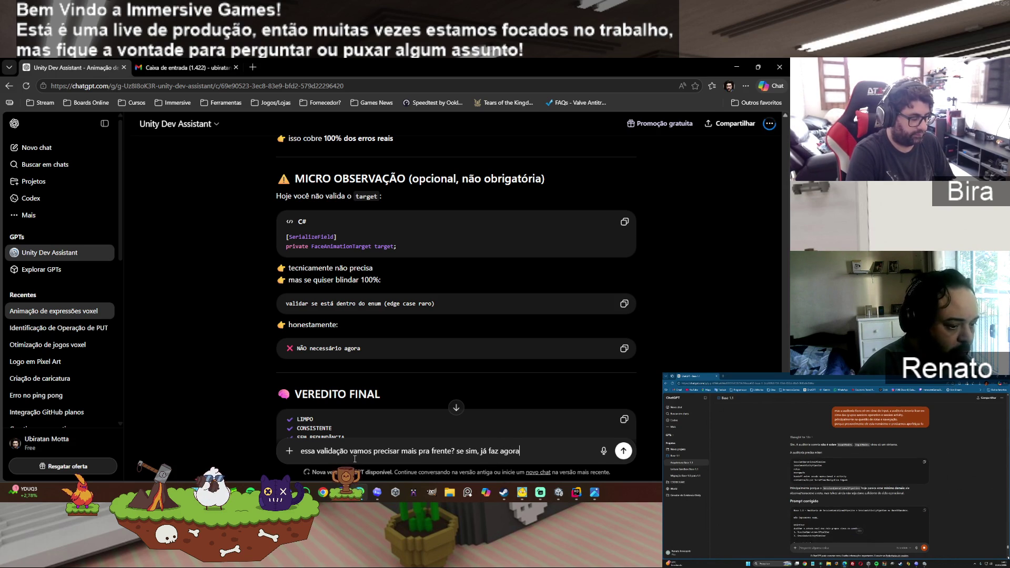
{"action": "type", "text": " e manda o prompt"}
{"action": "key", "text": "Return"}
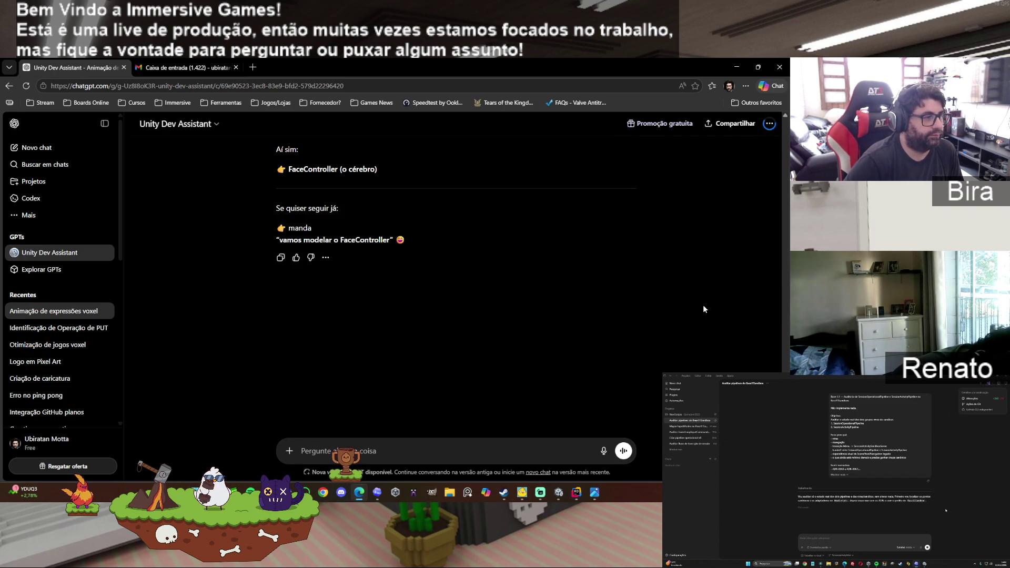
{"action": "scroll", "coordinate": [703, 305], "scroll_direction": "up", "scroll_amount": 5}
{"action": "scroll", "coordinate": [703, 304], "scroll_direction": "up", "scroll_amount": 8}
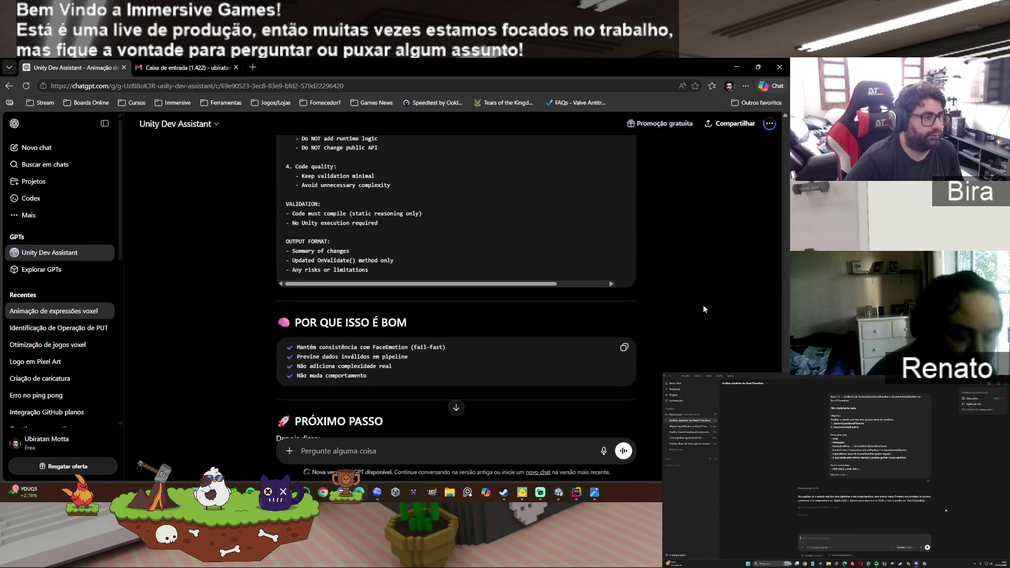
Step: Send ChatGPT's target-validation prompt to Codex, then return to Unity
{"action": "left_click", "coordinate": [624, 260]}
{"action": "left_click", "coordinate": [378, 493]}
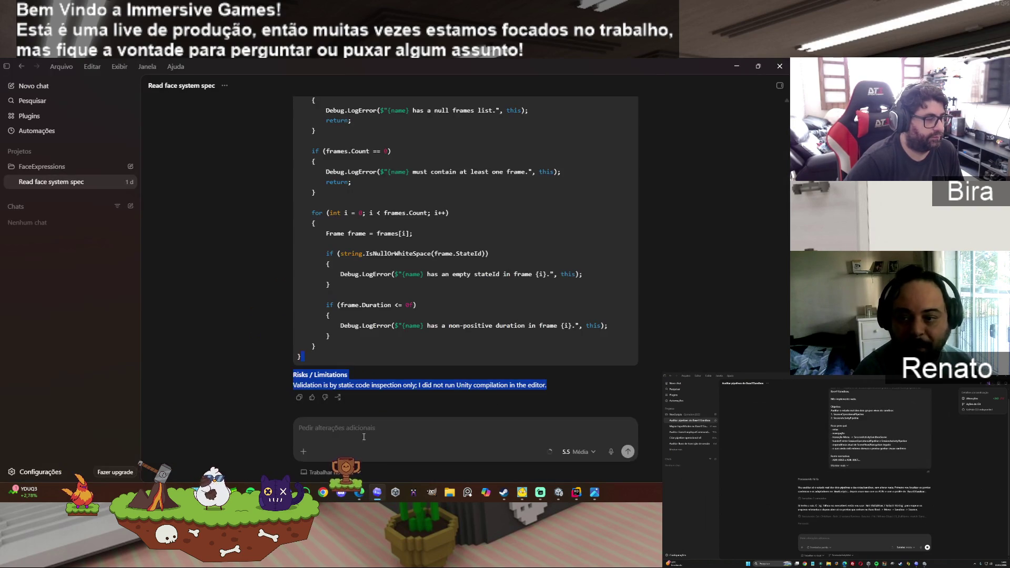
{"action": "left_click", "coordinate": [362, 428]}
{"action": "key", "text": "ctrl+v"}
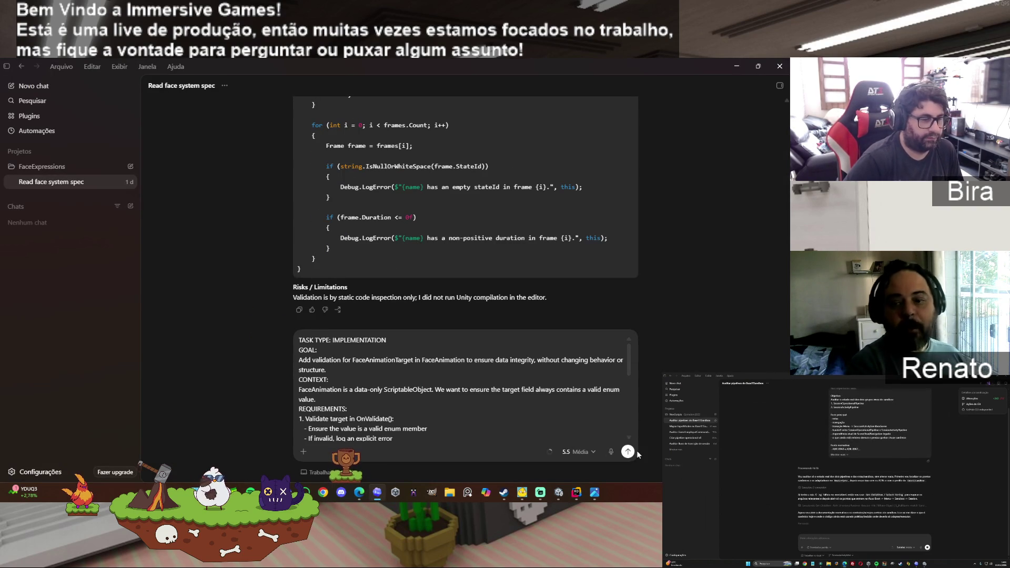
{"action": "left_click", "coordinate": [628, 452]}
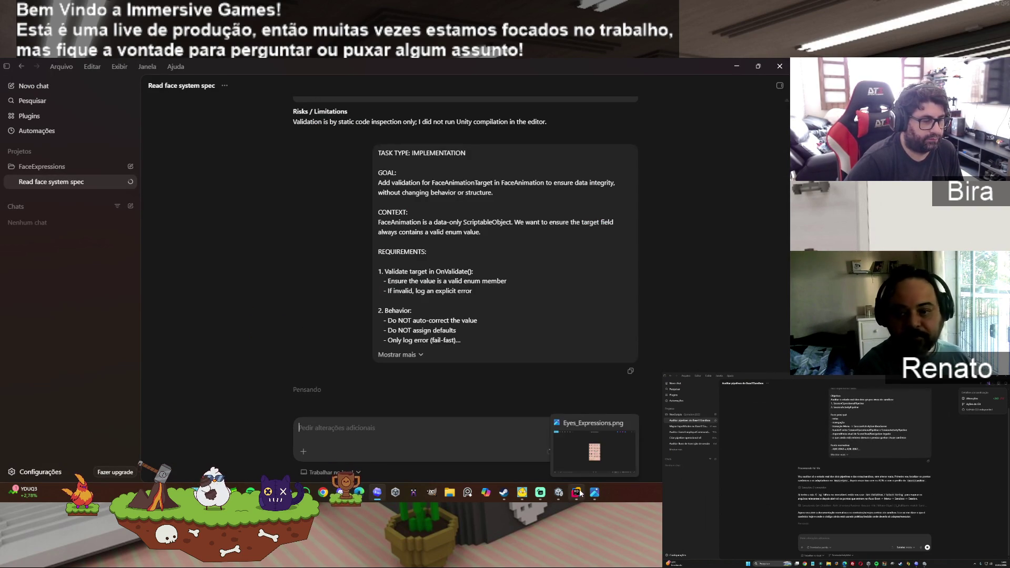
{"action": "mouse_move", "coordinate": [557, 496]}
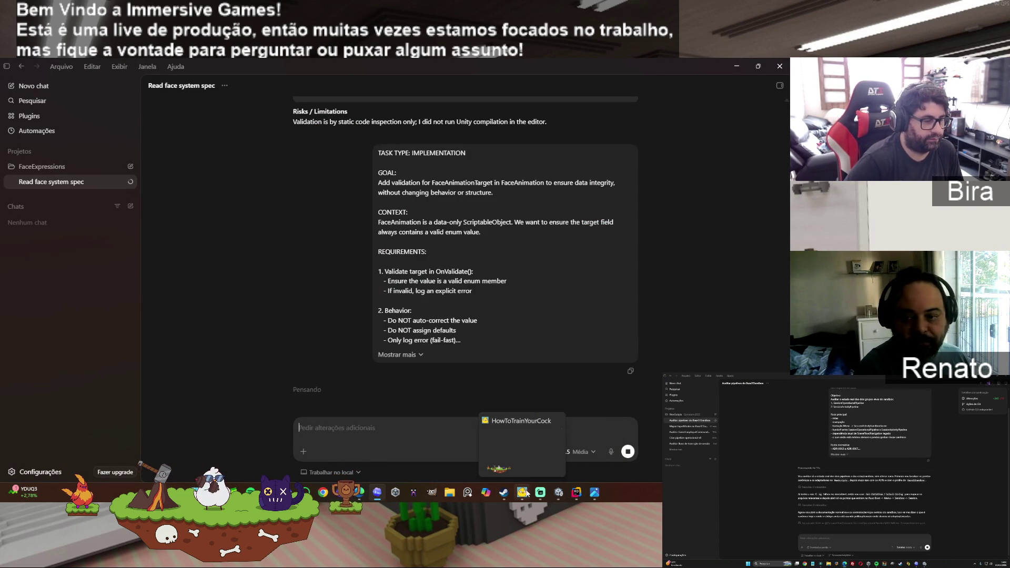
{"action": "left_click", "coordinate": [556, 495]}
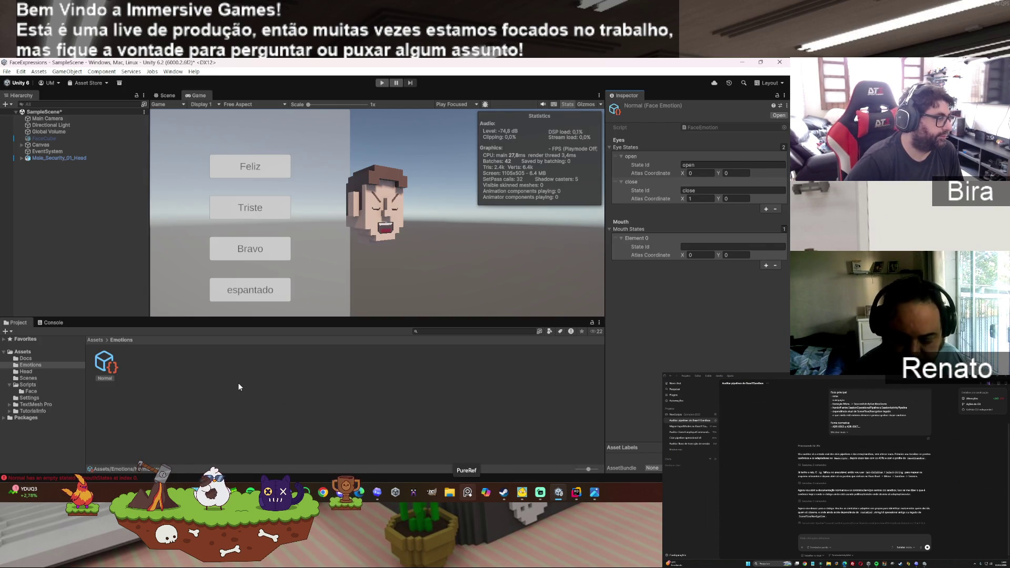
Step: Name the first mouth state closed, check the Mouth_Expression texture, and clear the console
{"action": "left_click", "coordinate": [54, 322]}
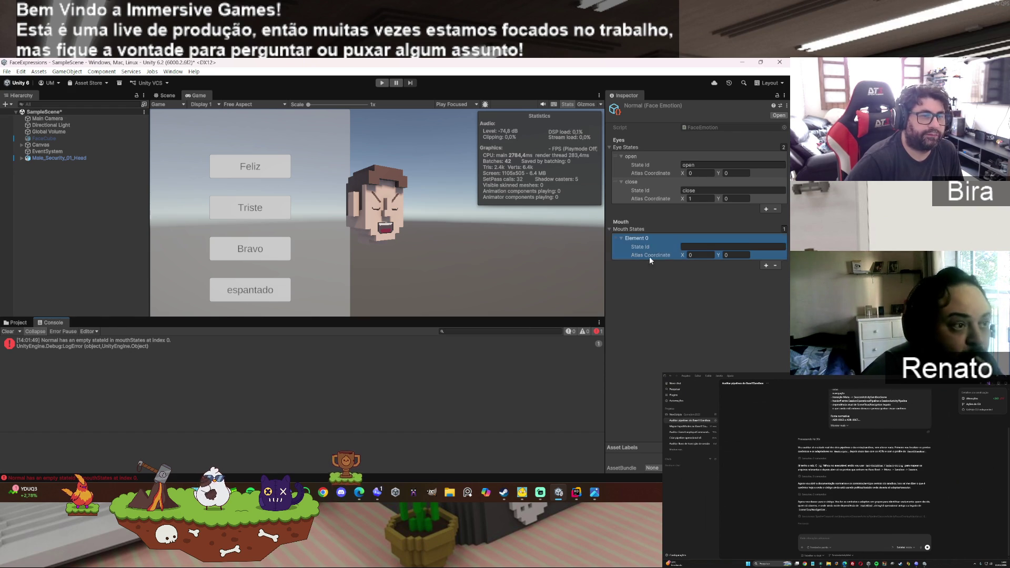
{"action": "left_click", "coordinate": [698, 247]}
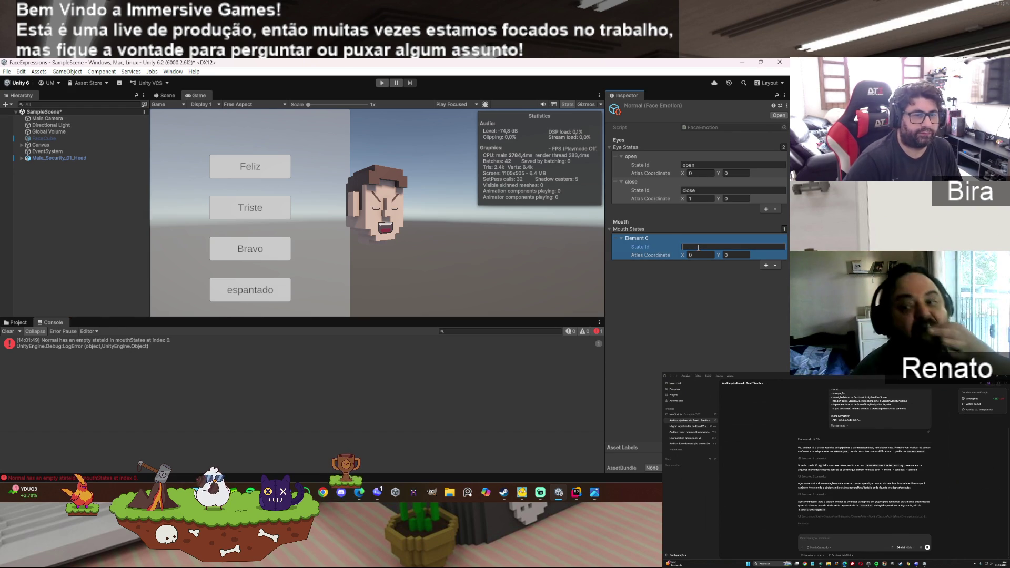
{"action": "type", "text": "closed"}
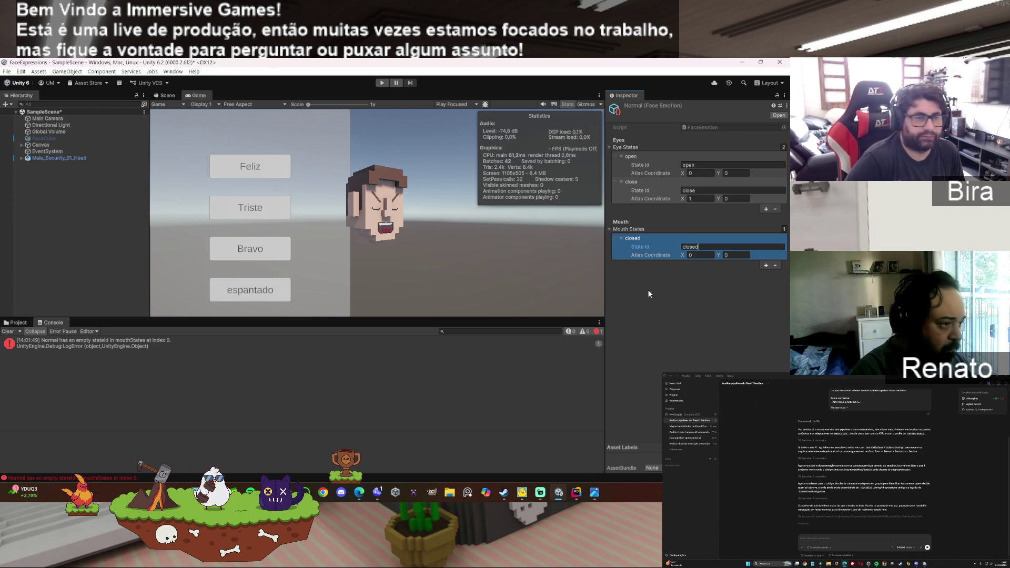
{"action": "left_click", "coordinate": [16, 323]}
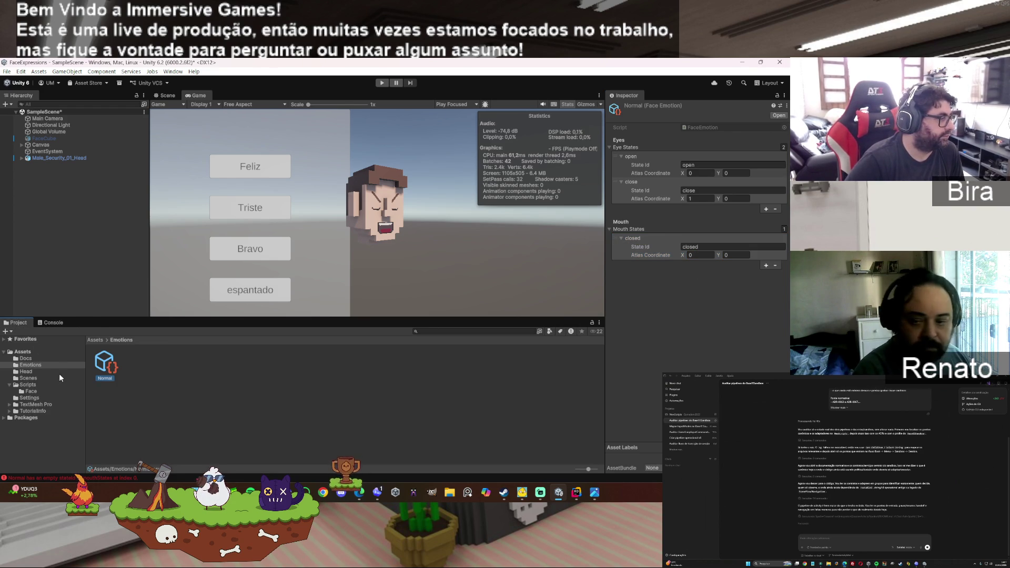
{"action": "left_click", "coordinate": [31, 385]}
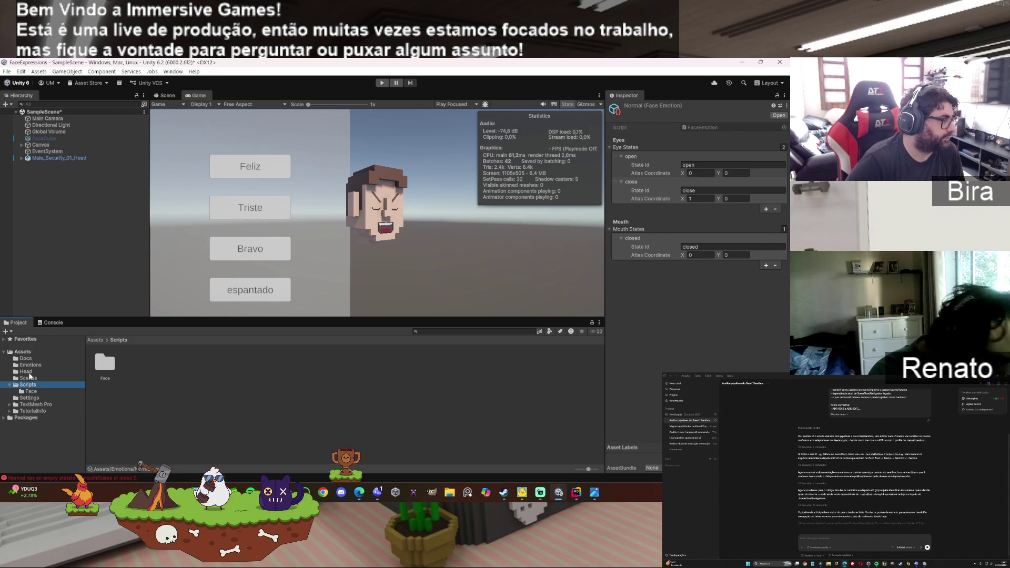
{"action": "left_click", "coordinate": [26, 372]}
{"action": "double_click", "coordinate": [292, 363]}
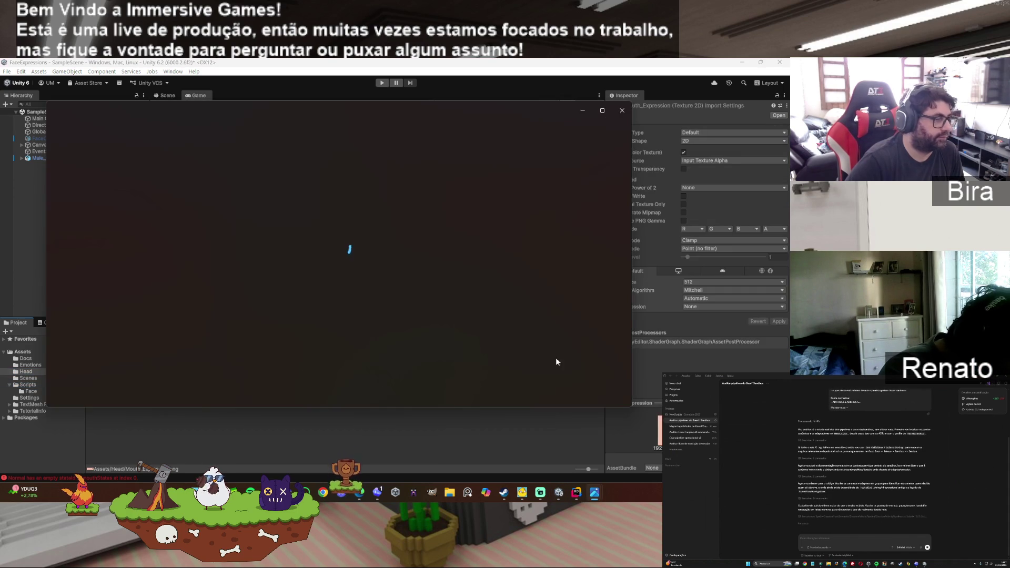
{"action": "left_click", "coordinate": [621, 109]}
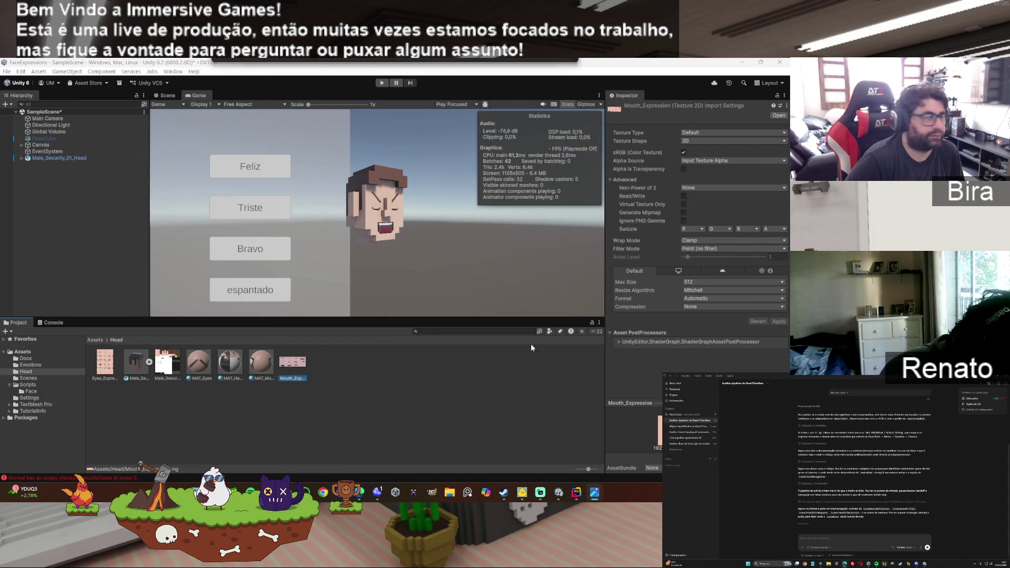
{"action": "left_click", "coordinate": [31, 364]}
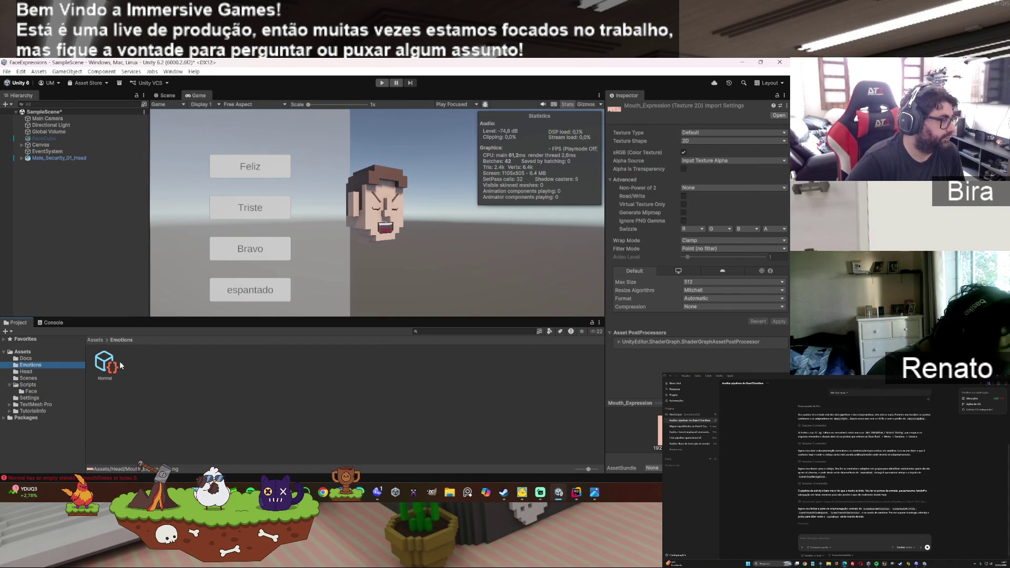
{"action": "left_click", "coordinate": [108, 364]}
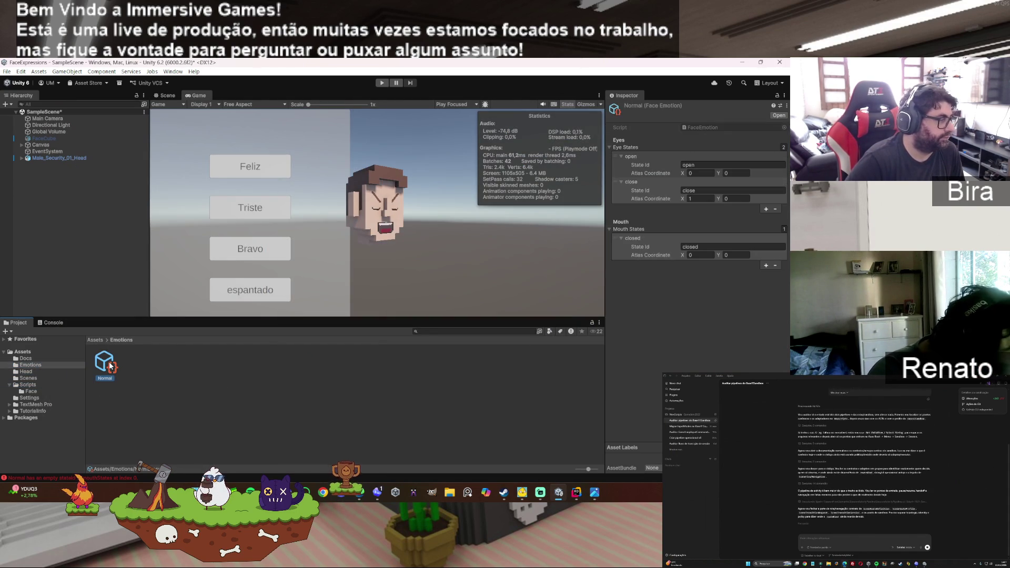
{"action": "left_click", "coordinate": [51, 323]}
{"action": "left_click", "coordinate": [7, 332]}
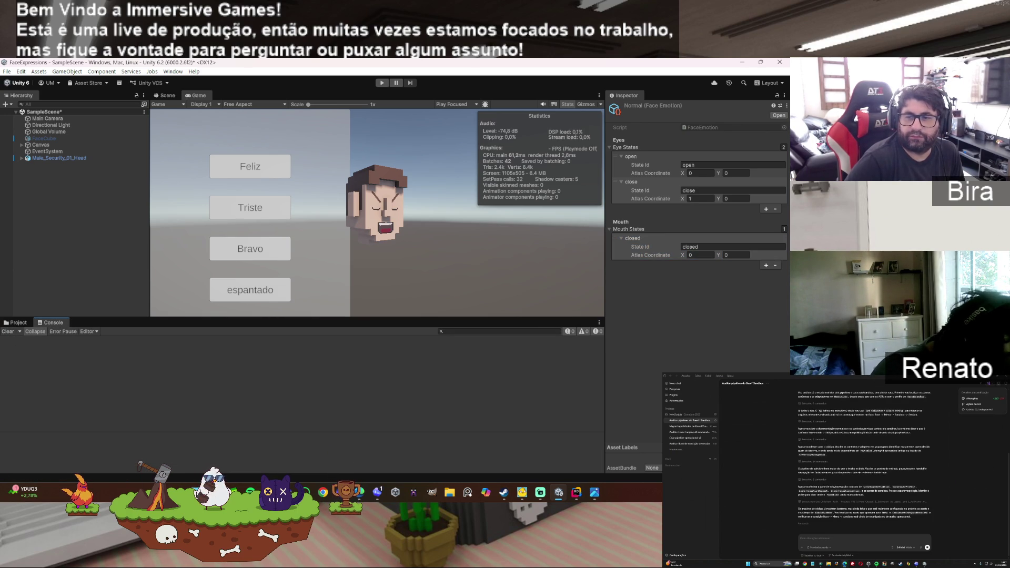
Step: Add OpenA and OpenB mouth states, setting OpenB's atlas coordinate to (1, 2)
{"action": "left_click", "coordinate": [765, 266]}
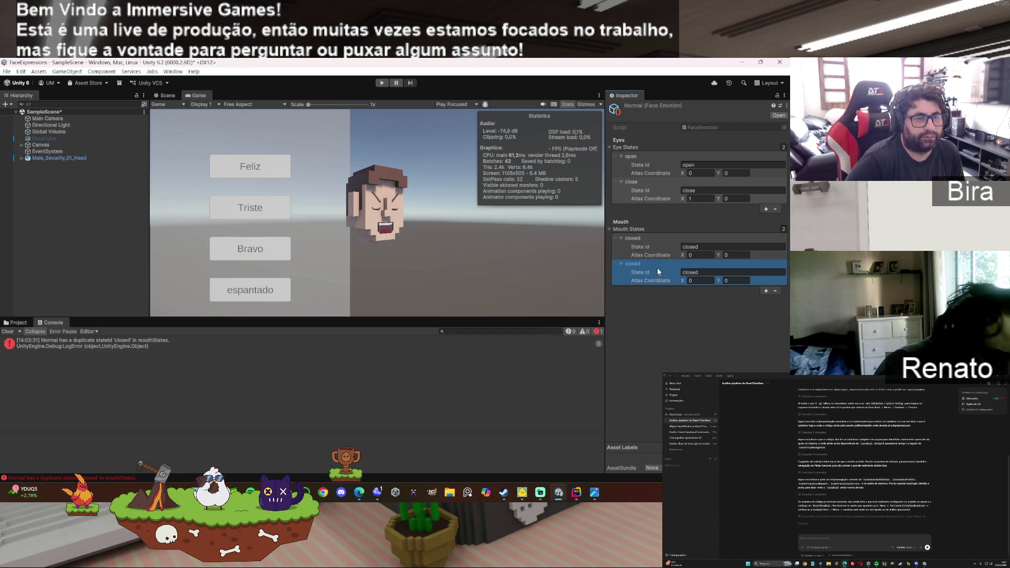
{"action": "left_click", "coordinate": [702, 272]}
{"action": "type", "text": "OpenA"}
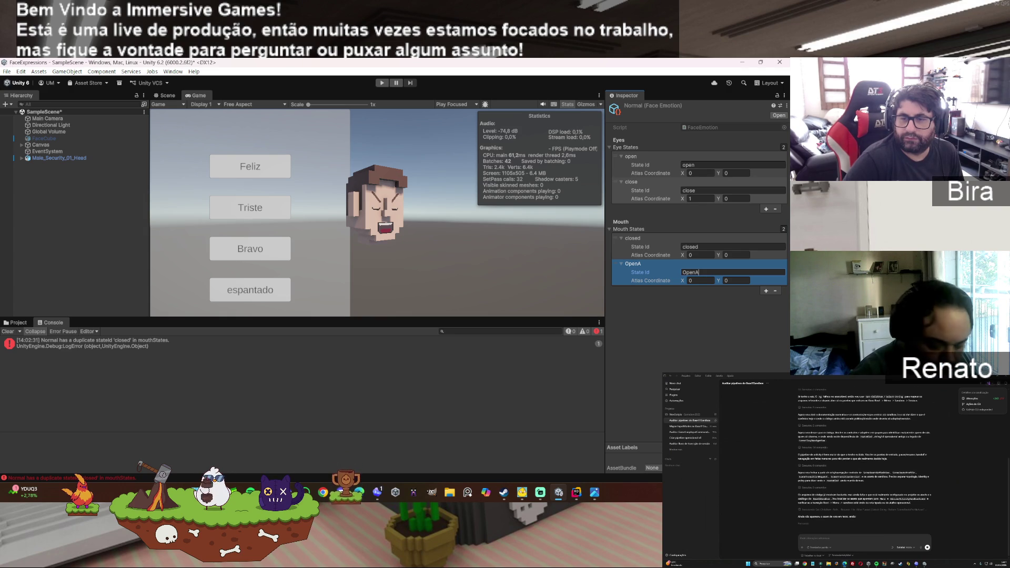
{"action": "left_click", "coordinate": [706, 280]}
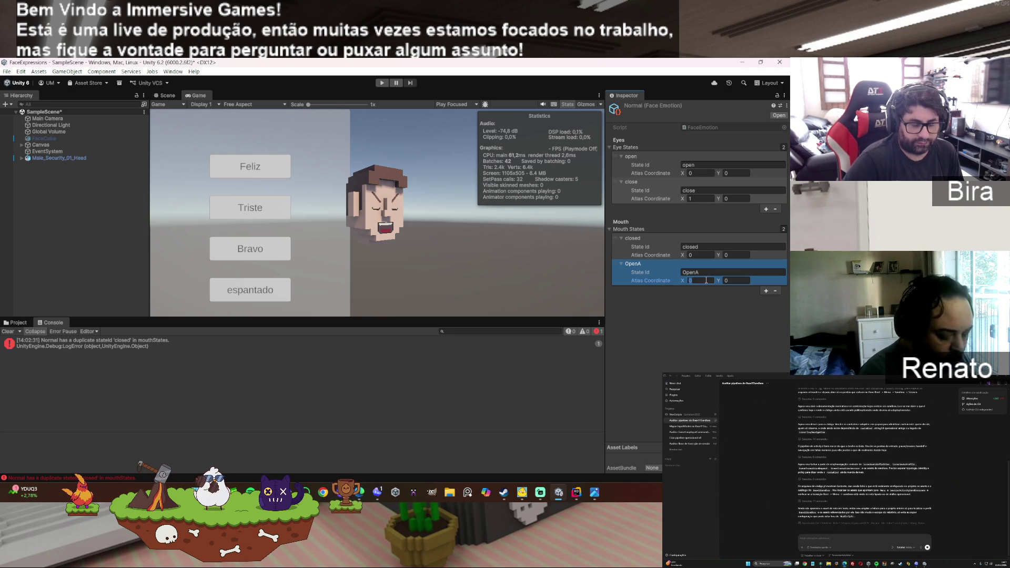
{"action": "type", "text": "2"}
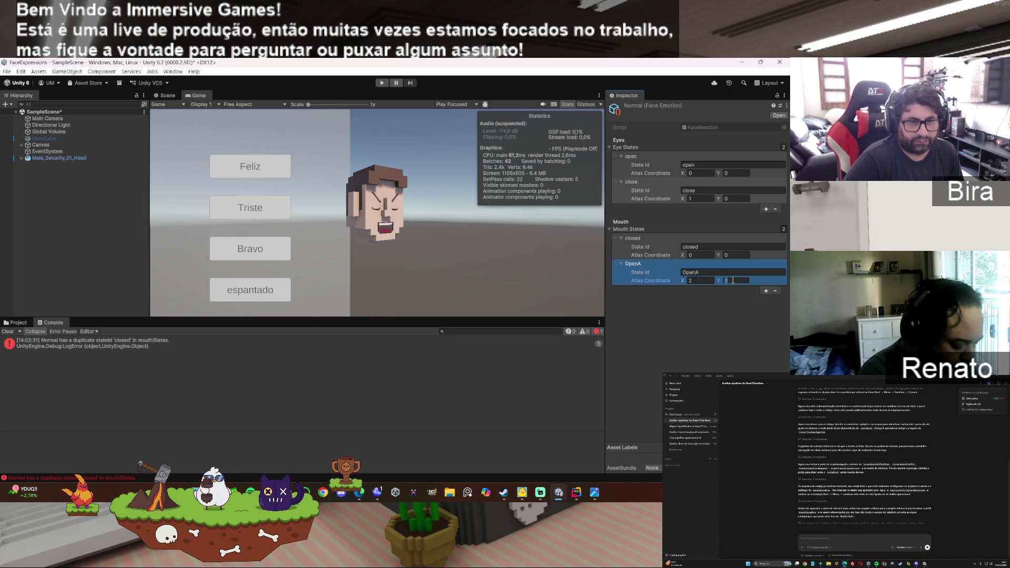
{"action": "type", "text": "2"}
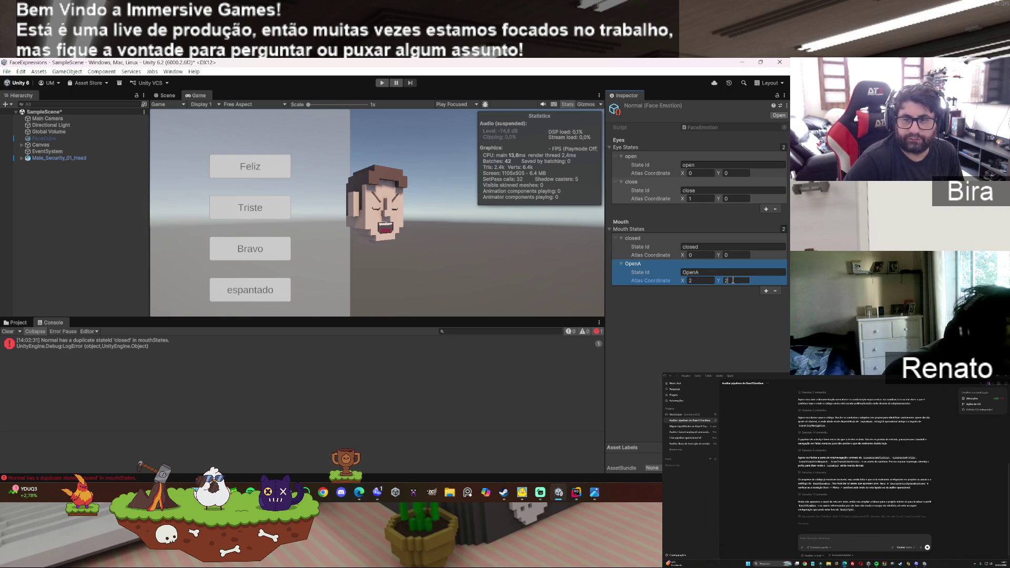
{"action": "left_click", "coordinate": [766, 291]}
{"action": "type", "text": "OpenB"}
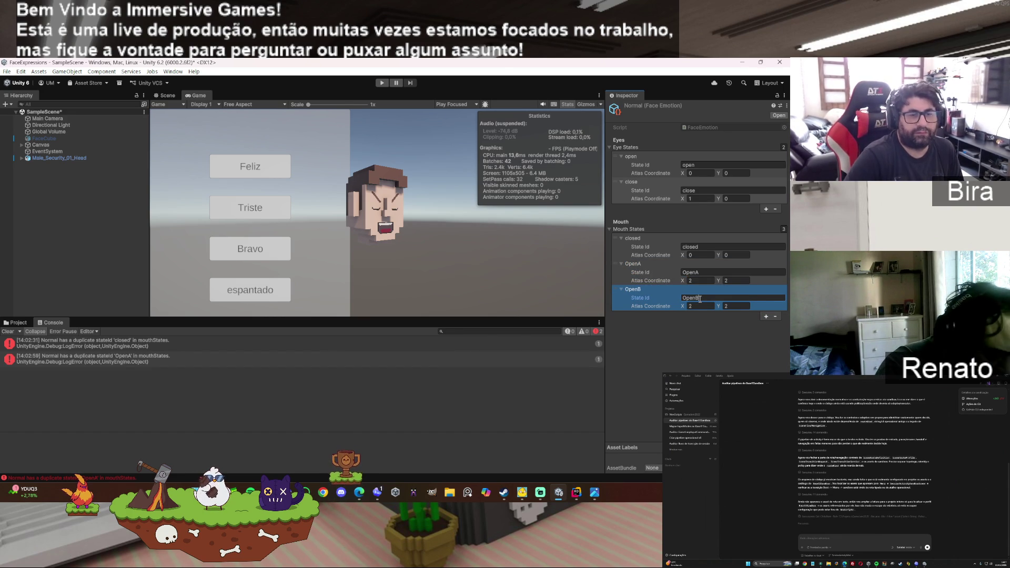
{"action": "left_click", "coordinate": [731, 305]}
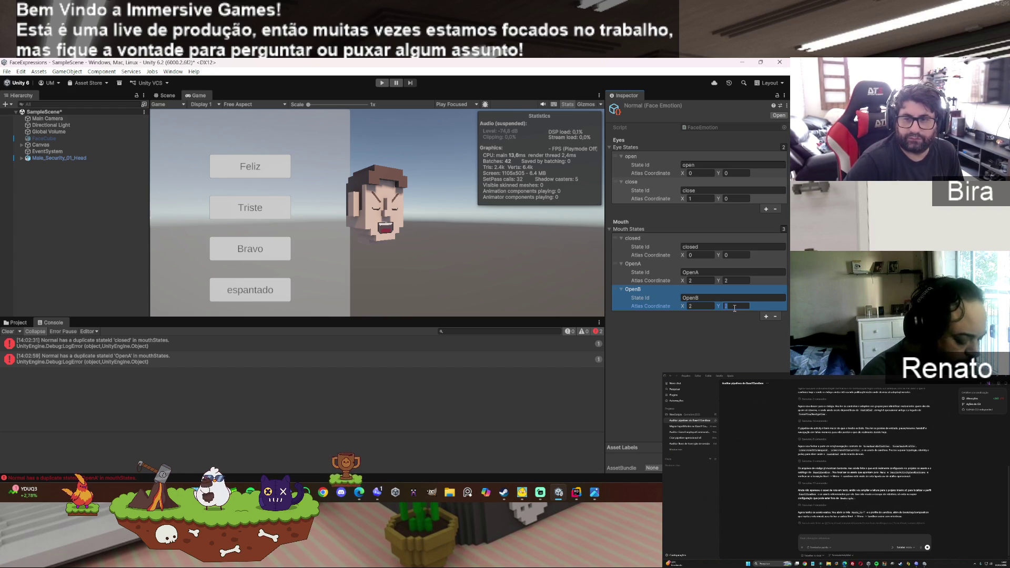
{"action": "key", "text": "BackSpace"}
{"action": "type", "text": "2"}
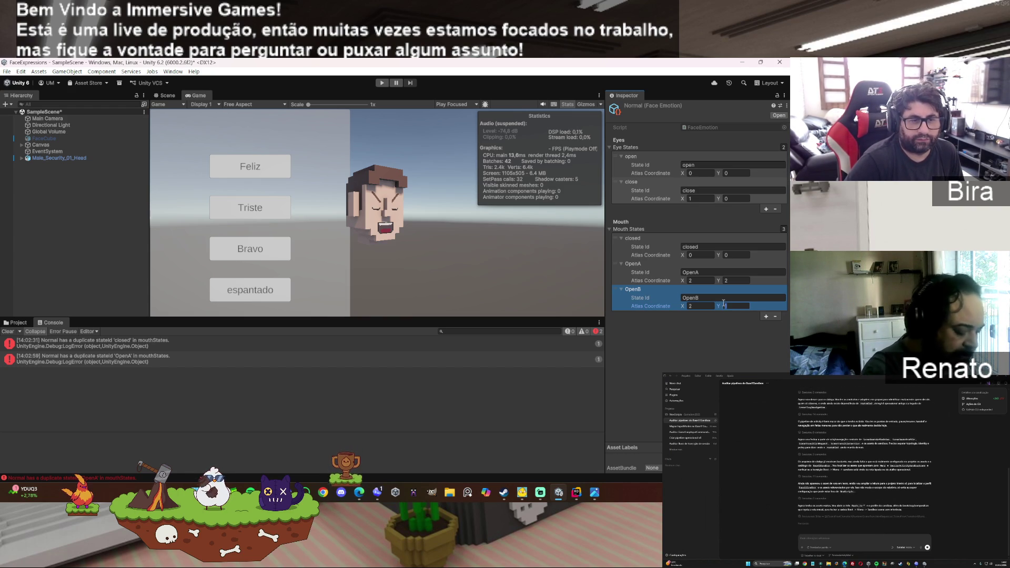
{"action": "left_click", "coordinate": [712, 305]}
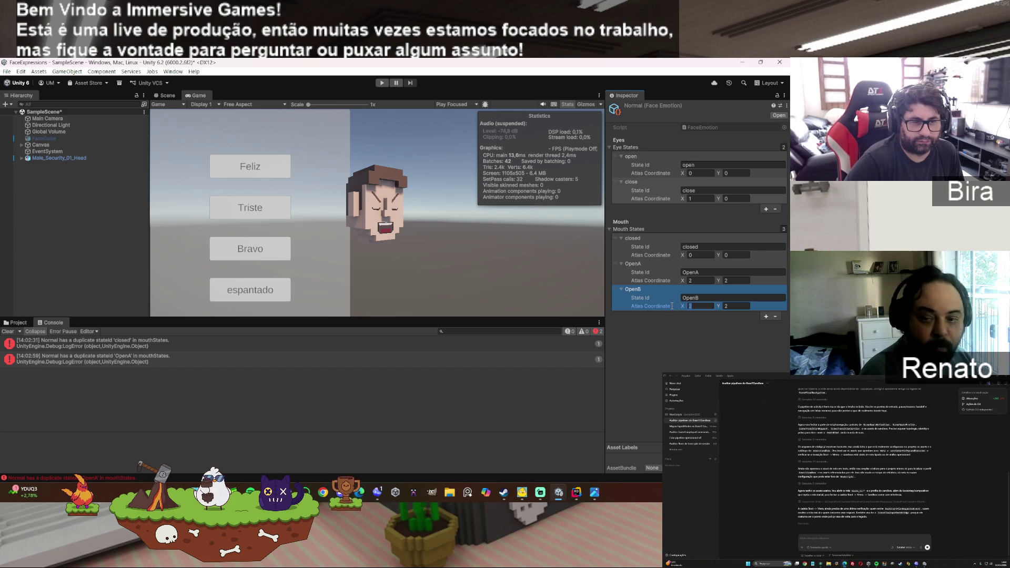
{"action": "type", "text": "1"}
Step: Add an OpenC mouth state at atlas (0, 2) and clear the duplicate-stateId errors
{"action": "left_click", "coordinate": [766, 316]}
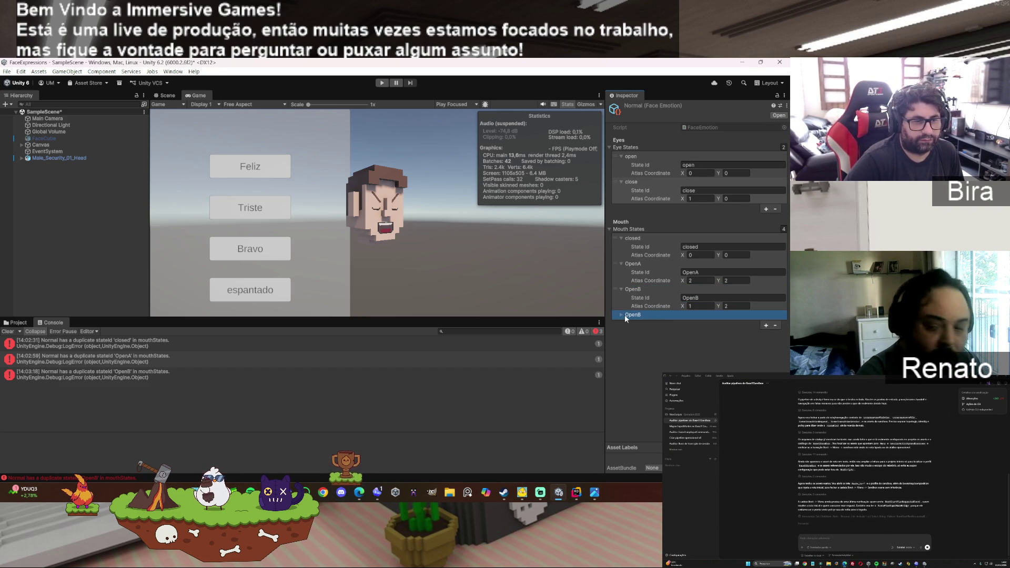
{"action": "left_click", "coordinate": [621, 314]}
{"action": "left_click", "coordinate": [692, 321]}
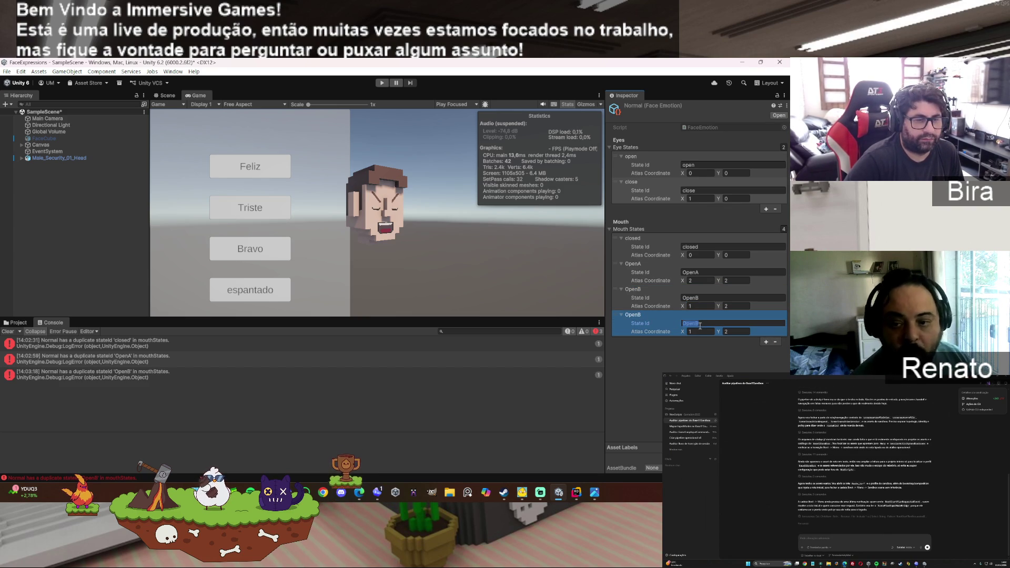
{"action": "key", "text": "shift+Left"}
{"action": "type", "text": "C"}
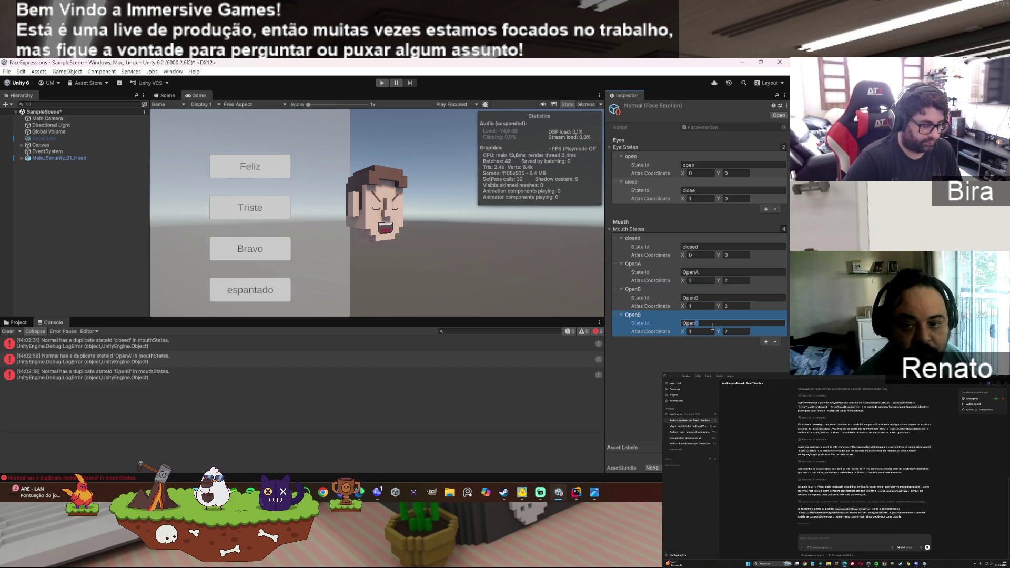
{"action": "left_click", "coordinate": [706, 331]}
{"action": "type", "text": "0"}
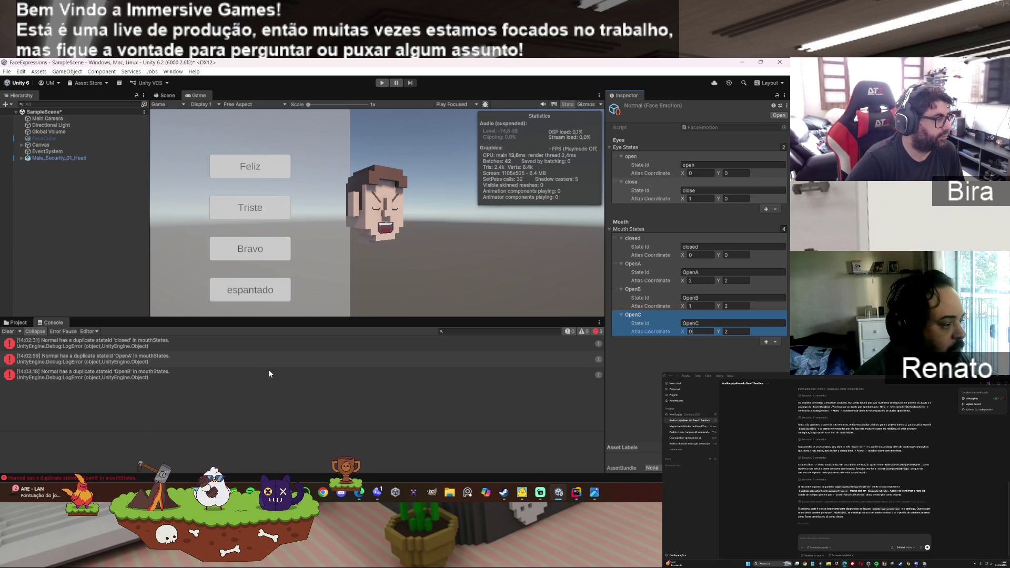
{"action": "left_click", "coordinate": [102, 372]}
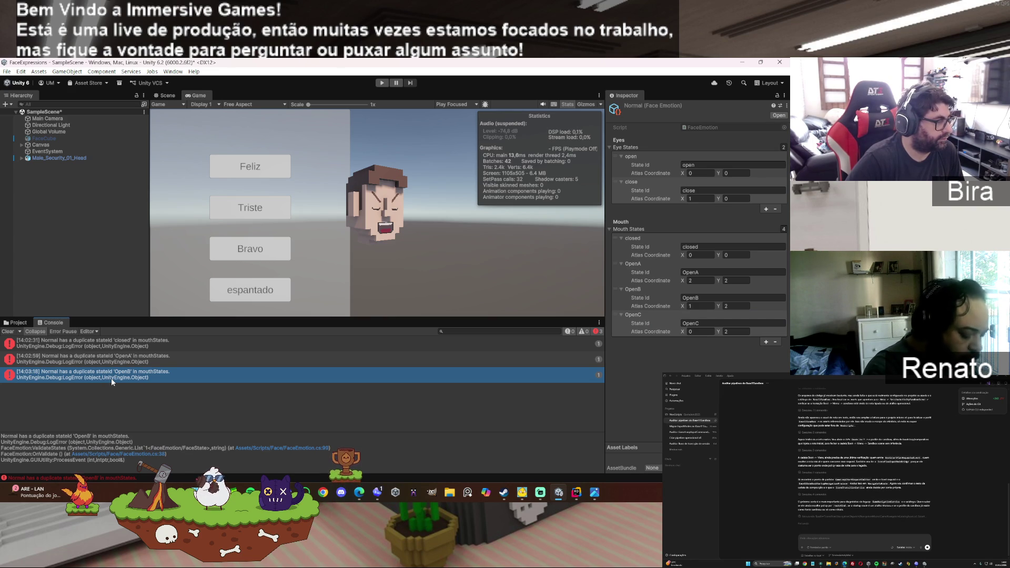
{"action": "left_click", "coordinate": [7, 332]}
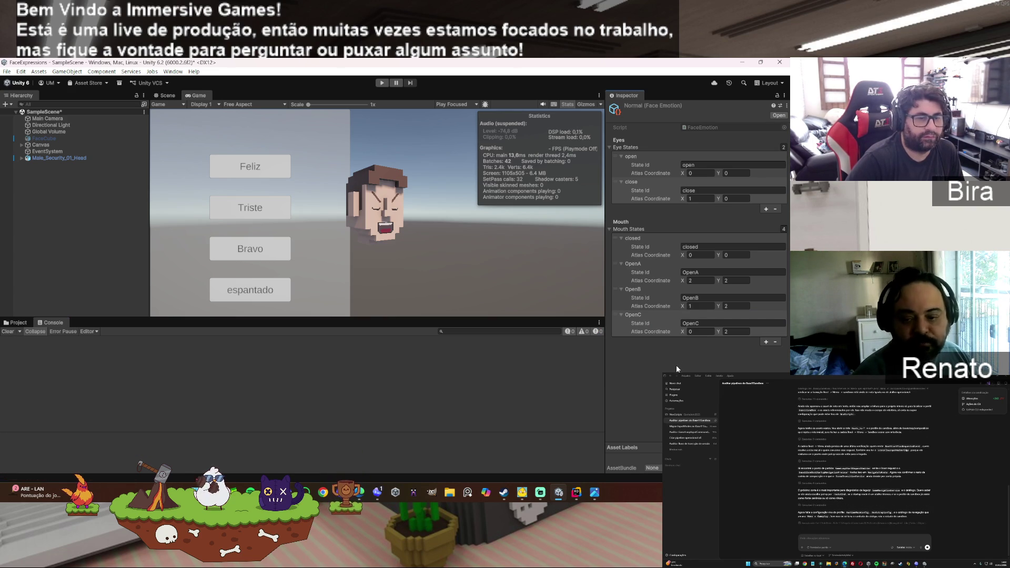
Step: In Assets/Emotions, create a Face System > Face Animation asset named Blink
{"action": "left_click", "coordinate": [661, 281]}
{"action": "left_click", "coordinate": [660, 316]}
{"action": "left_click", "coordinate": [655, 352]}
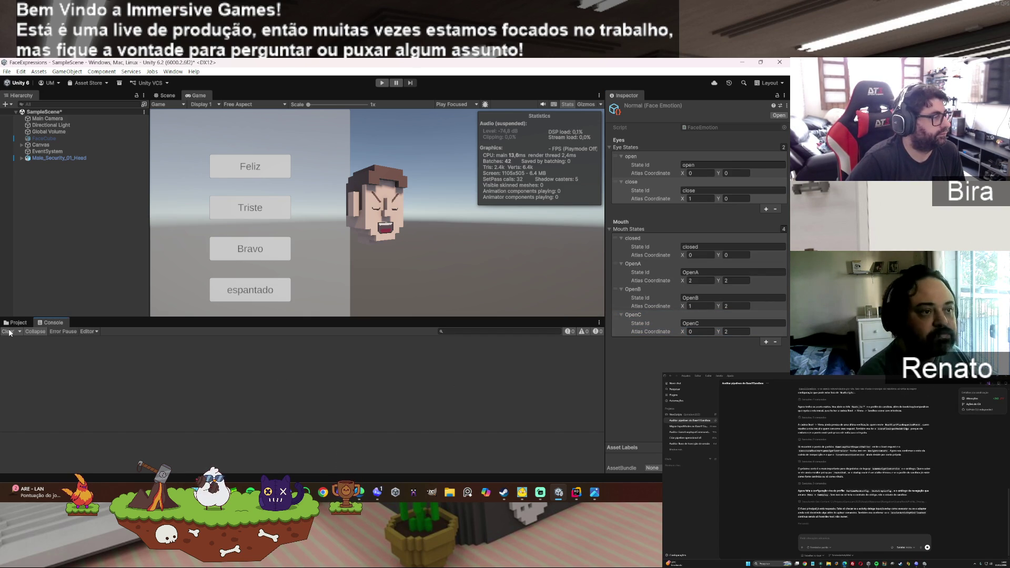
{"action": "left_click", "coordinate": [23, 322]}
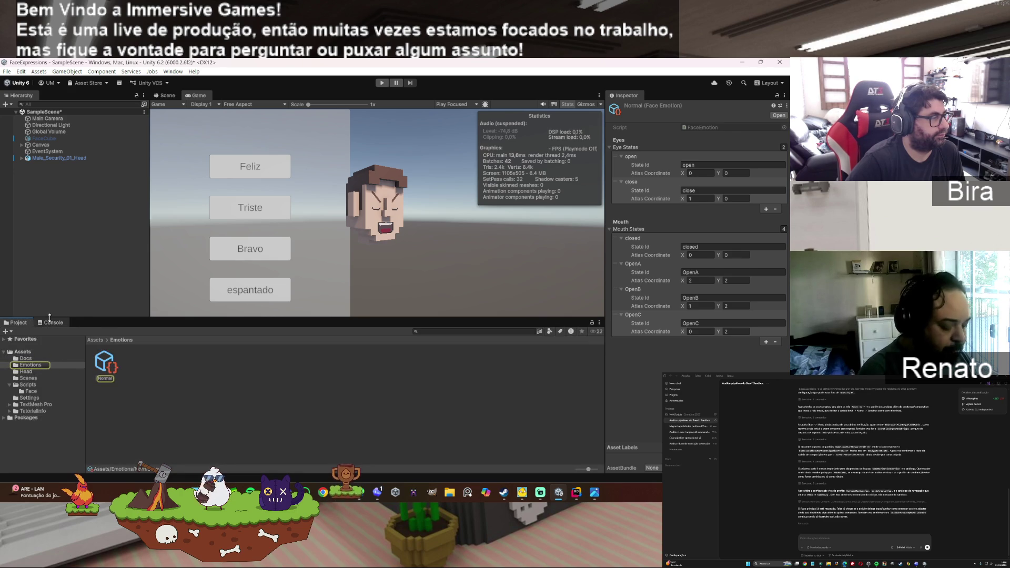
{"action": "left_click", "coordinate": [169, 400]}
{"action": "right_click", "coordinate": [171, 404]}
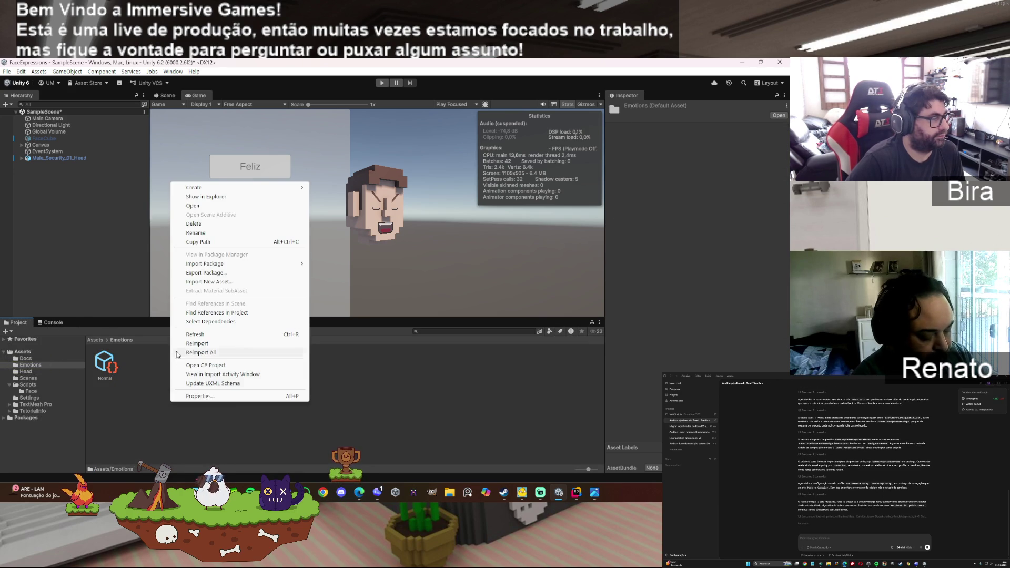
{"action": "mouse_move", "coordinate": [227, 189]}
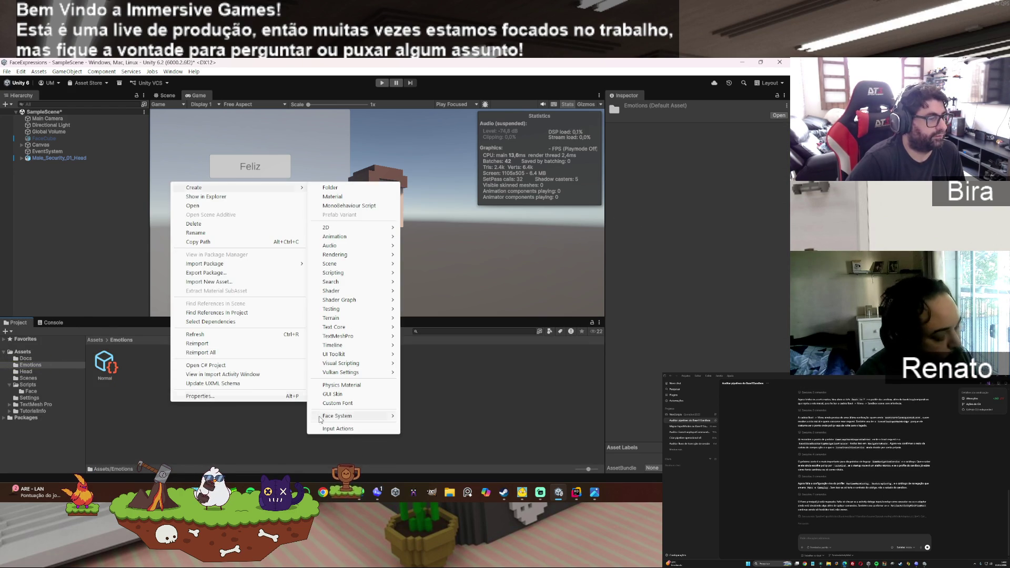
{"action": "mouse_move", "coordinate": [356, 420]}
{"action": "left_click", "coordinate": [444, 417]}
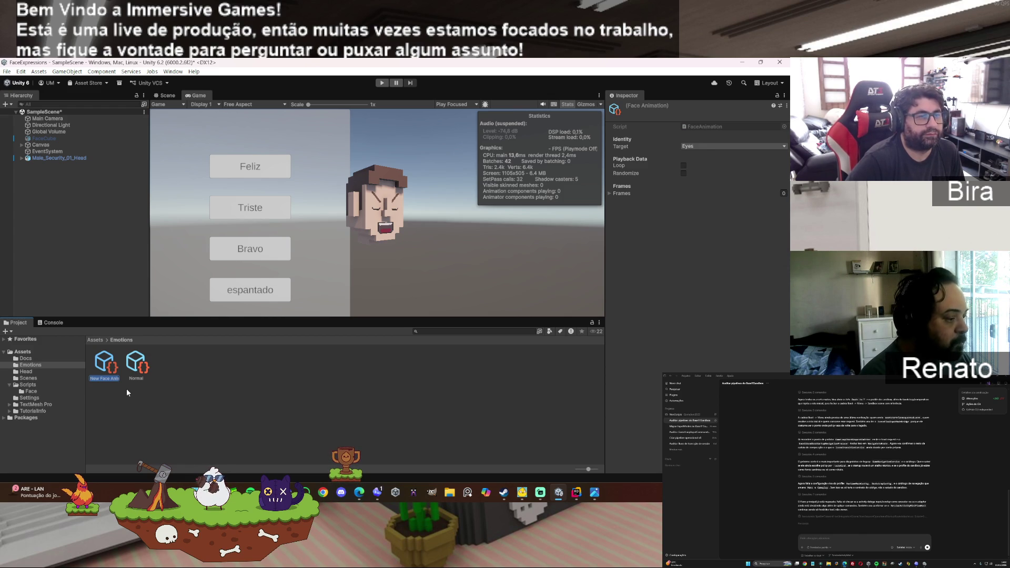
{"action": "type", "text": "Bl"}
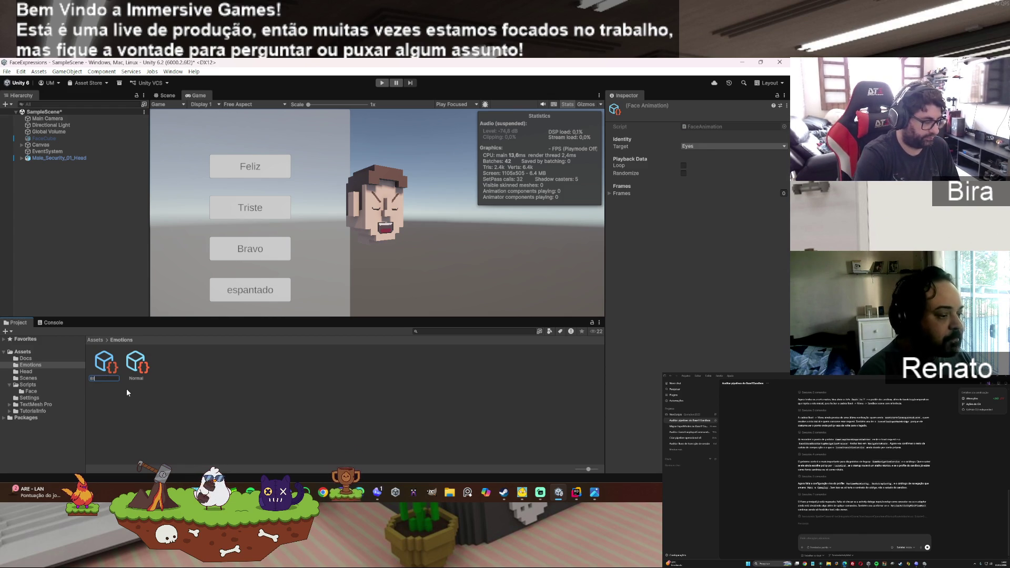
{"action": "type", "text": "ink"}
{"action": "key", "text": "Return"}
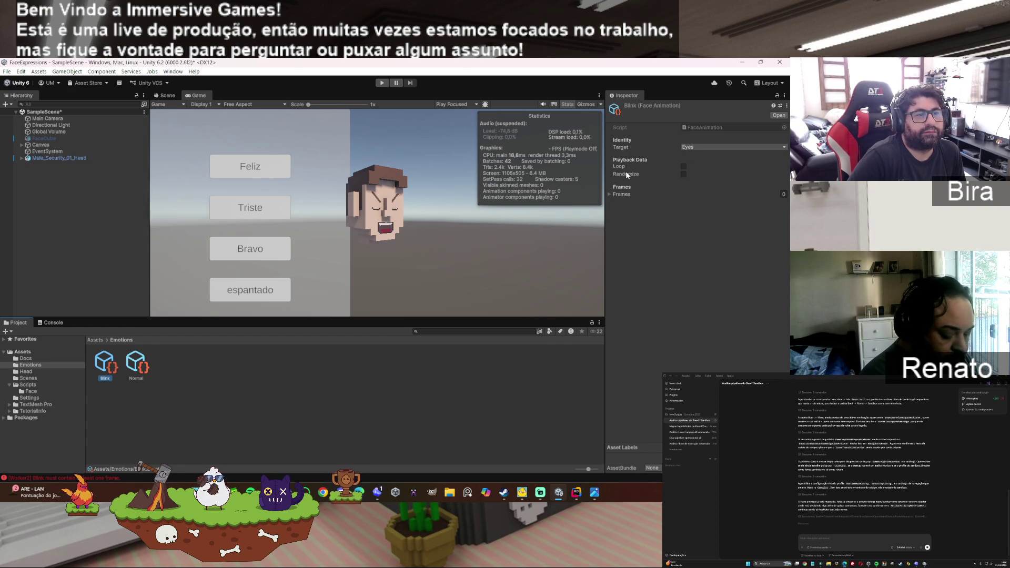
Step: Add Blink's first frame with State Id open and Duration 0.1
{"action": "left_click", "coordinate": [609, 193]}
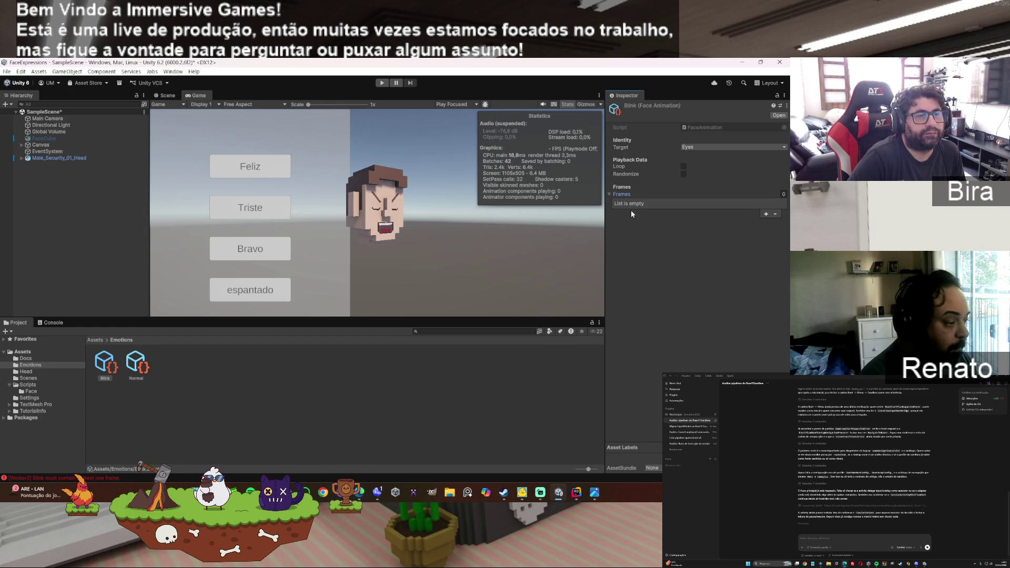
{"action": "left_click", "coordinate": [766, 214]}
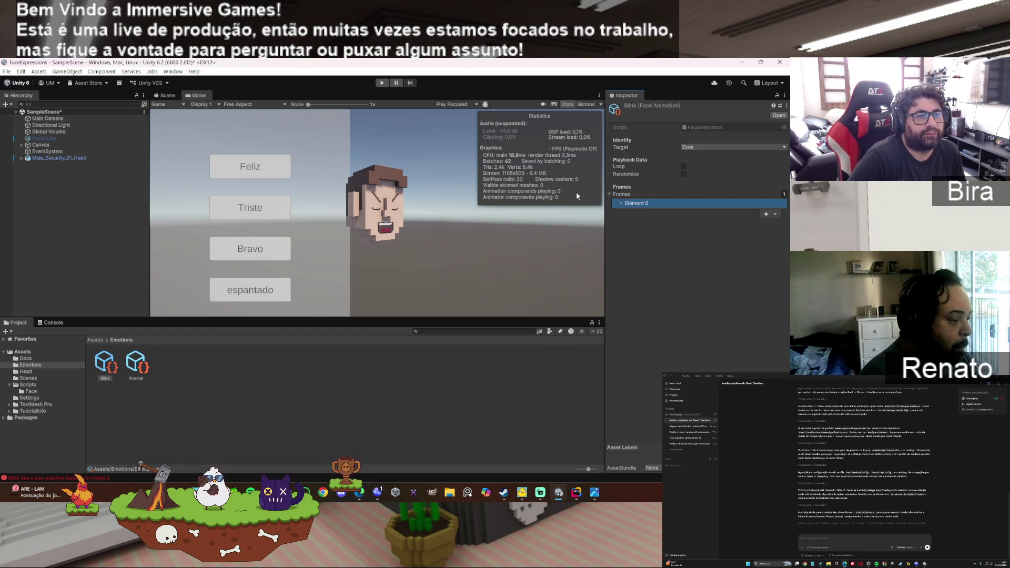
{"action": "left_click", "coordinate": [622, 204]}
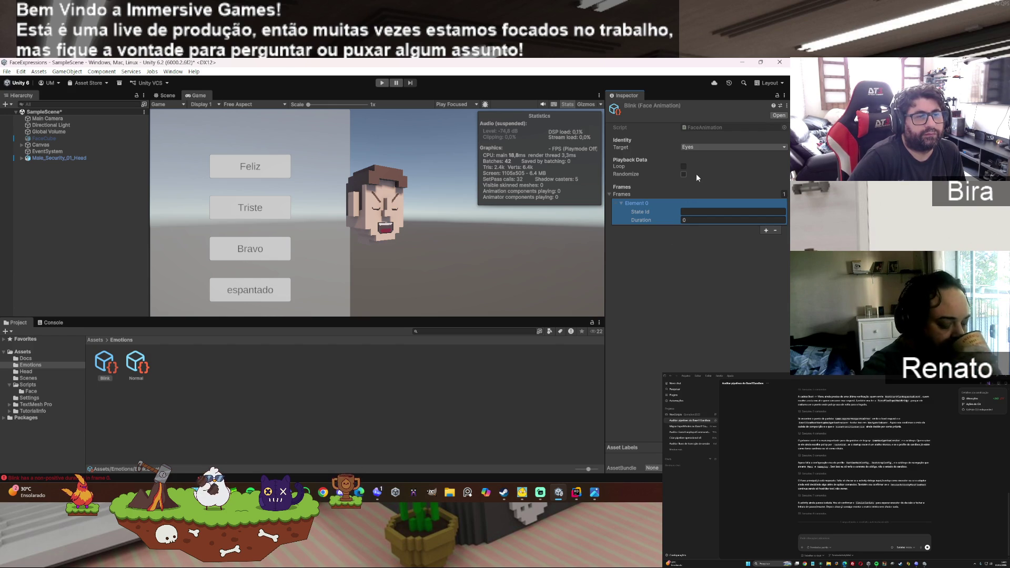
{"action": "left_click", "coordinate": [703, 212]}
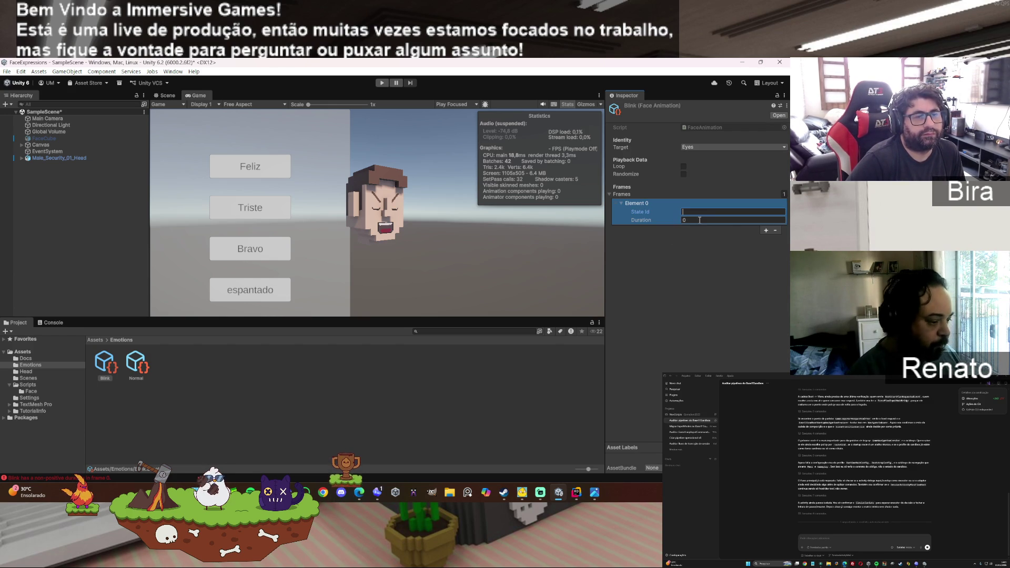
{"action": "left_click", "coordinate": [700, 220]}
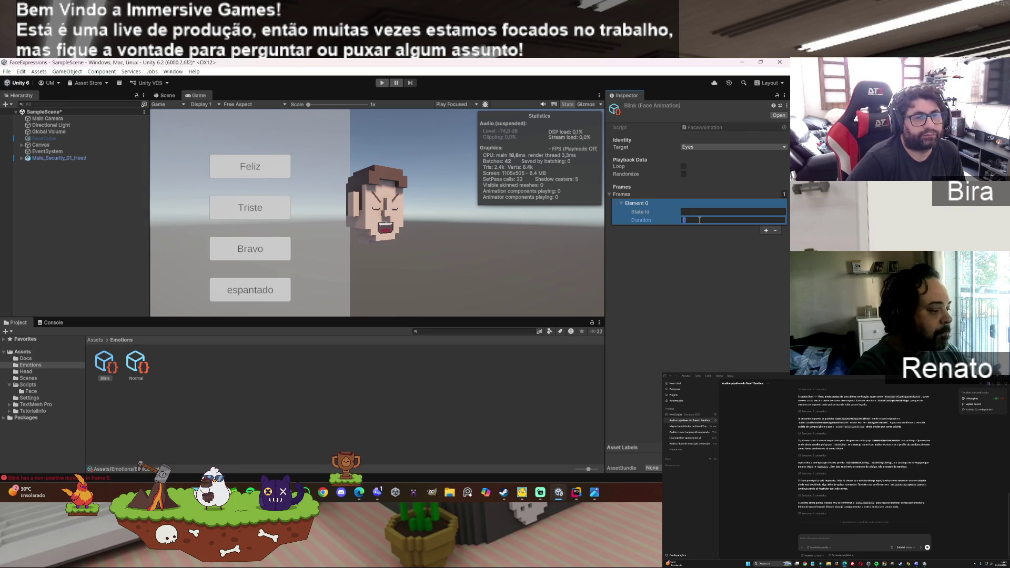
{"action": "type", "text": "0.1"}
{"action": "left_click", "coordinate": [700, 211]}
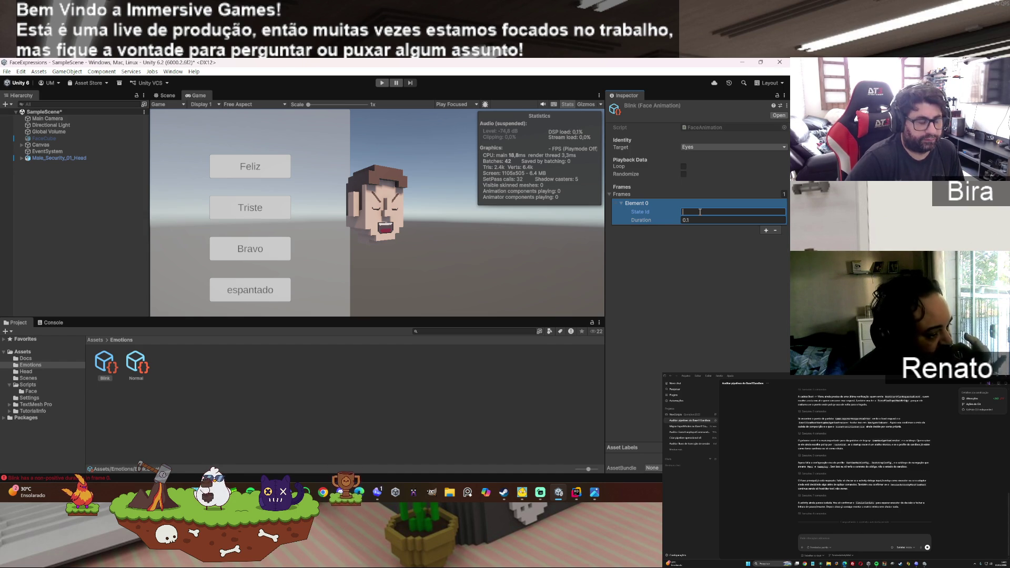
{"action": "type", "text": "open"}
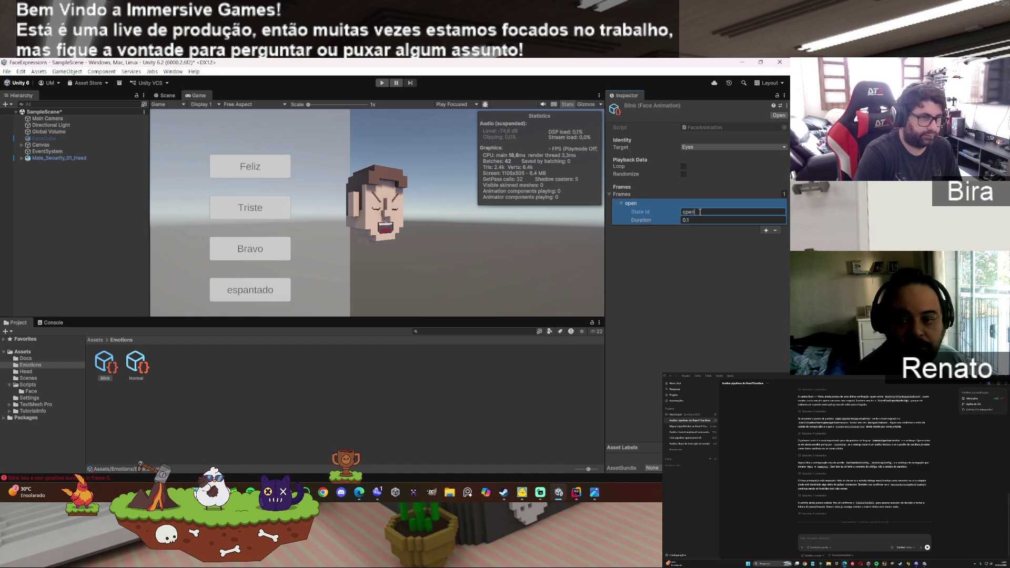
Step: Add a second frame close and a third frame open, each lasting 0.1 seconds
{"action": "left_click", "coordinate": [766, 230]}
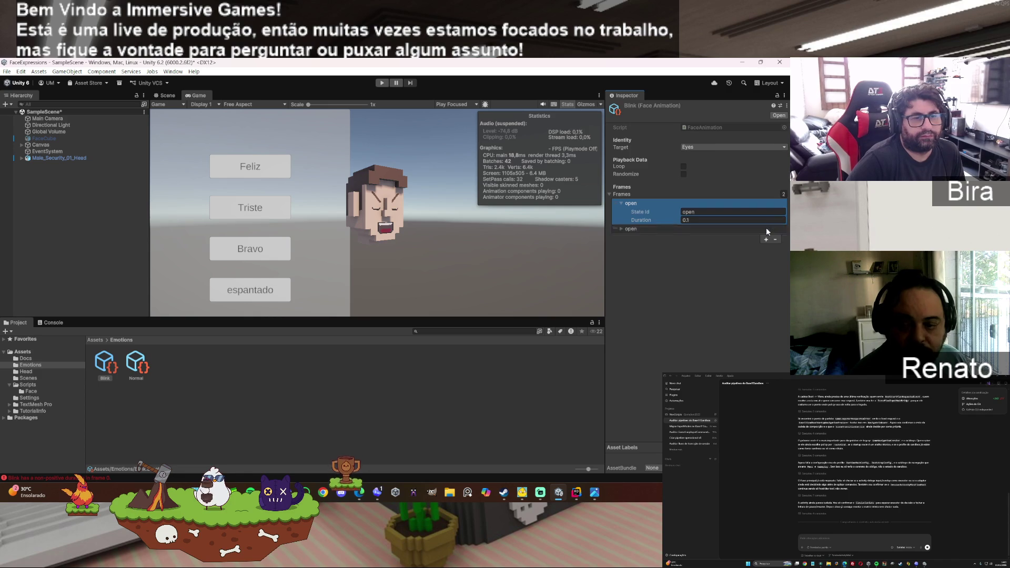
{"action": "left_click", "coordinate": [642, 230]}
{"action": "left_click", "coordinate": [620, 229]}
{"action": "left_click", "coordinate": [705, 238]}
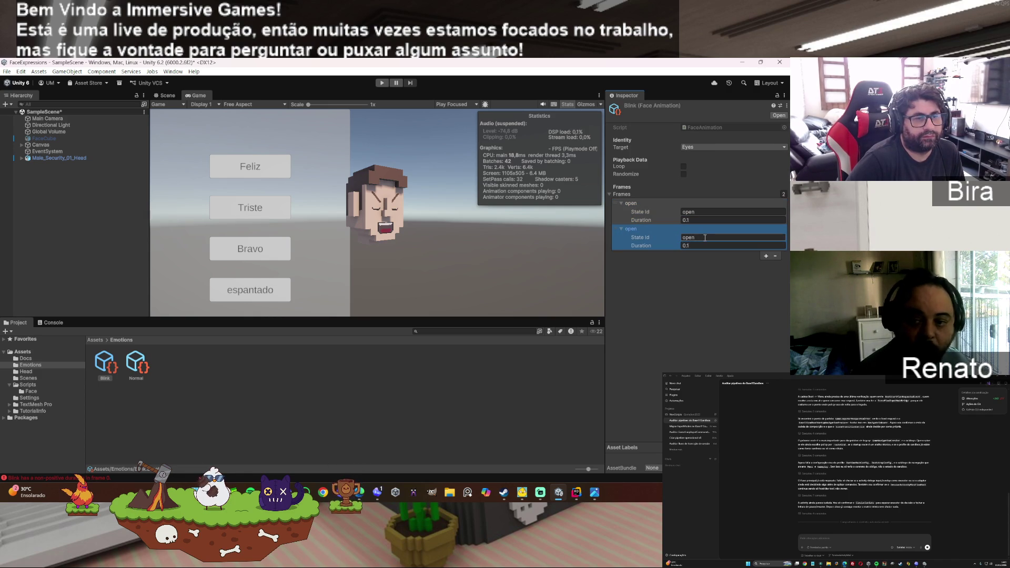
{"action": "type", "text": "Clos"}
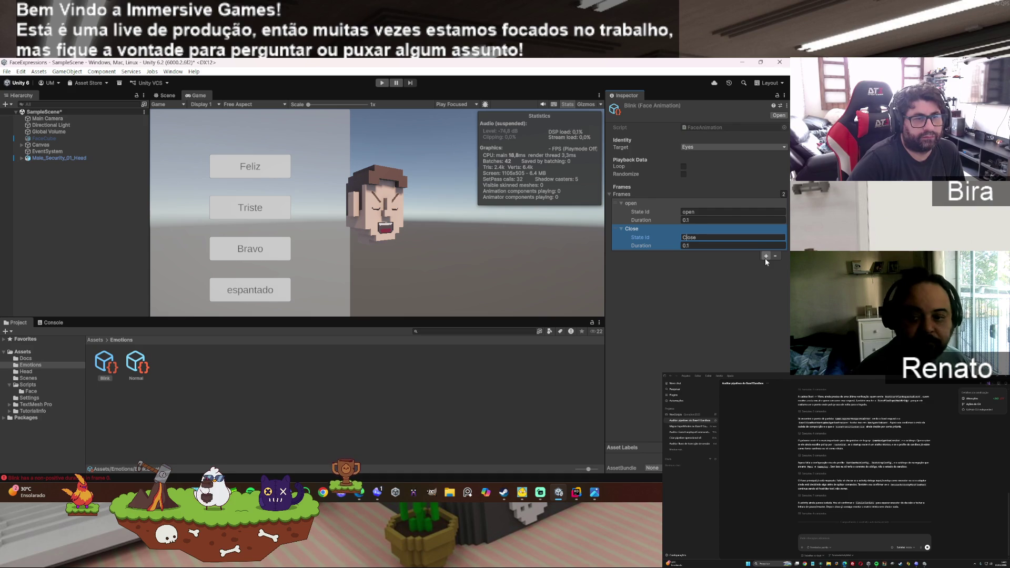
{"action": "key", "text": "BackSpace"}
{"action": "type", "text": "c"}
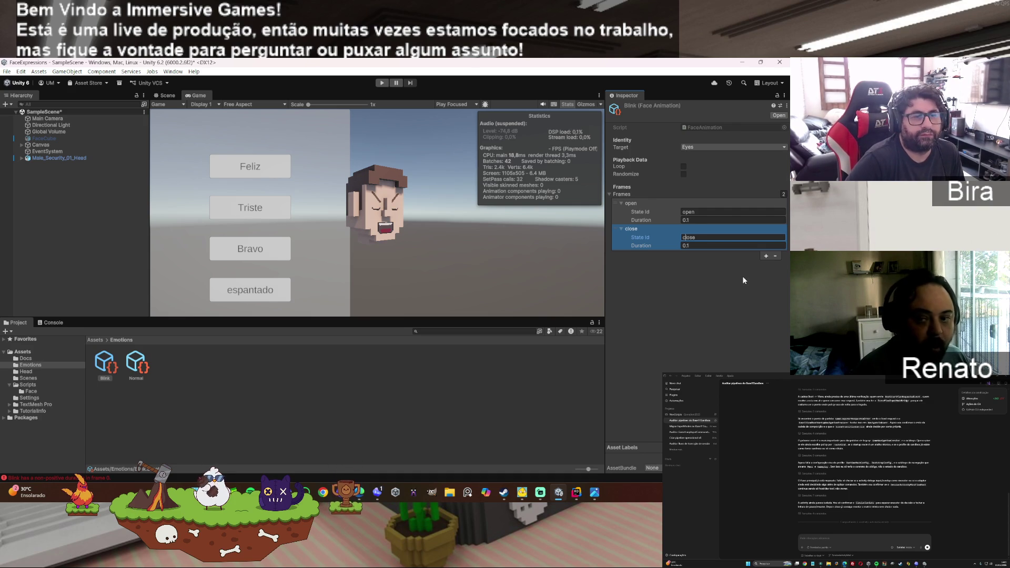
{"action": "left_click", "coordinate": [743, 276]}
{"action": "left_click", "coordinate": [765, 256]}
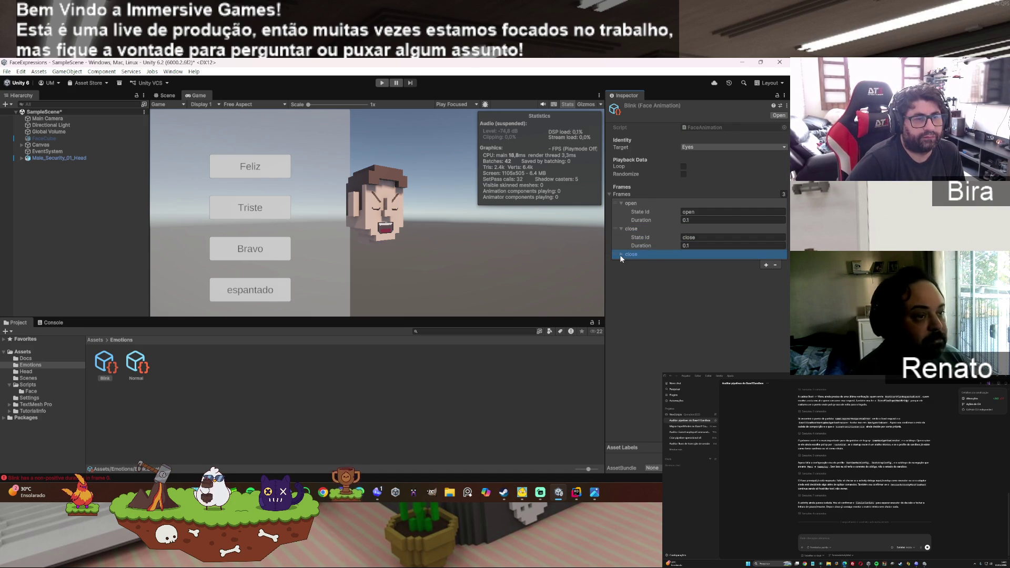
{"action": "double_click", "coordinate": [699, 262]}
{"action": "type", "text": "open"}
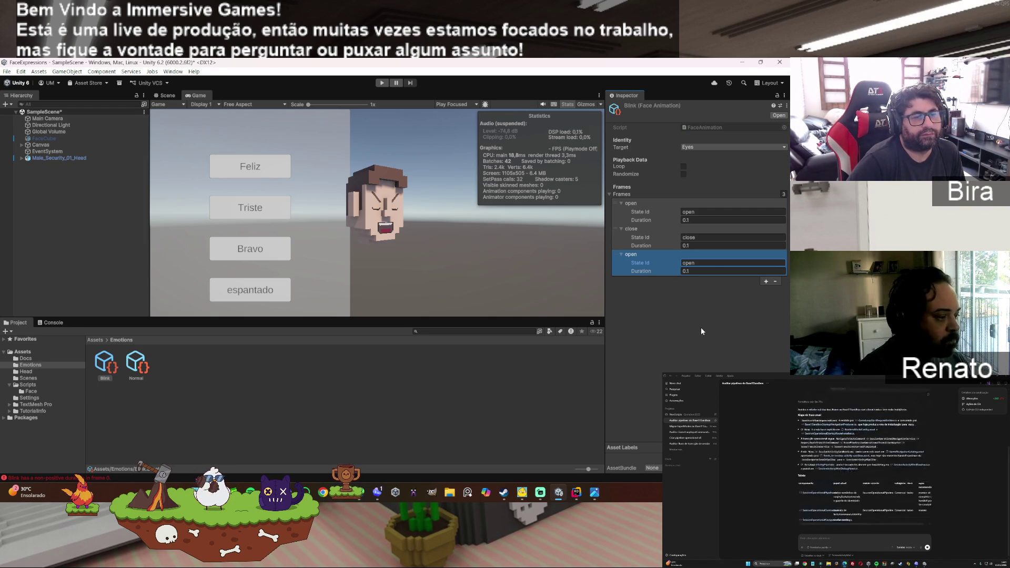
{"action": "left_click", "coordinate": [701, 329]}
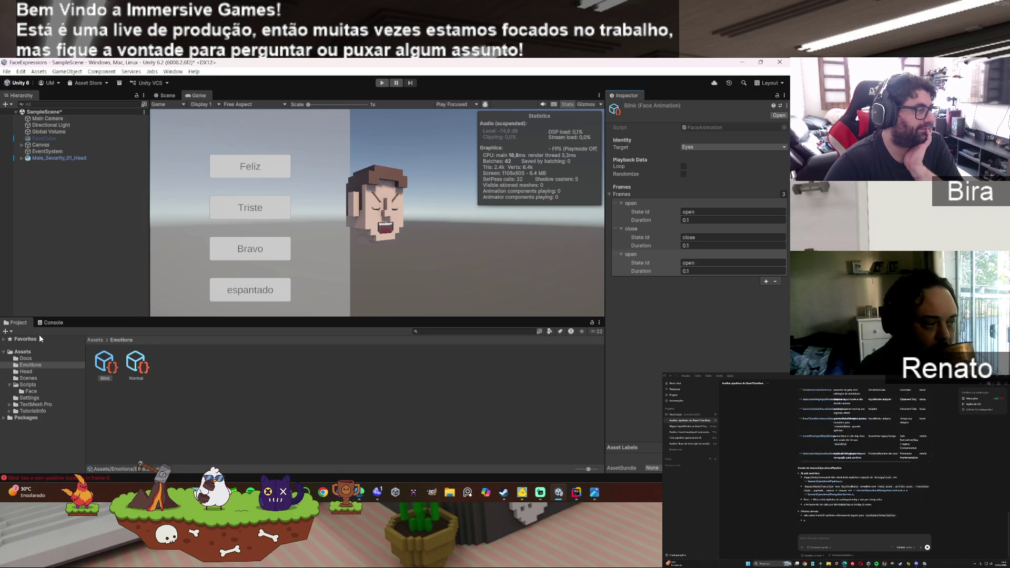
Step: Clear the console errors and review the Normal and Blink assets in the Inspector
{"action": "left_click", "coordinate": [59, 324]}
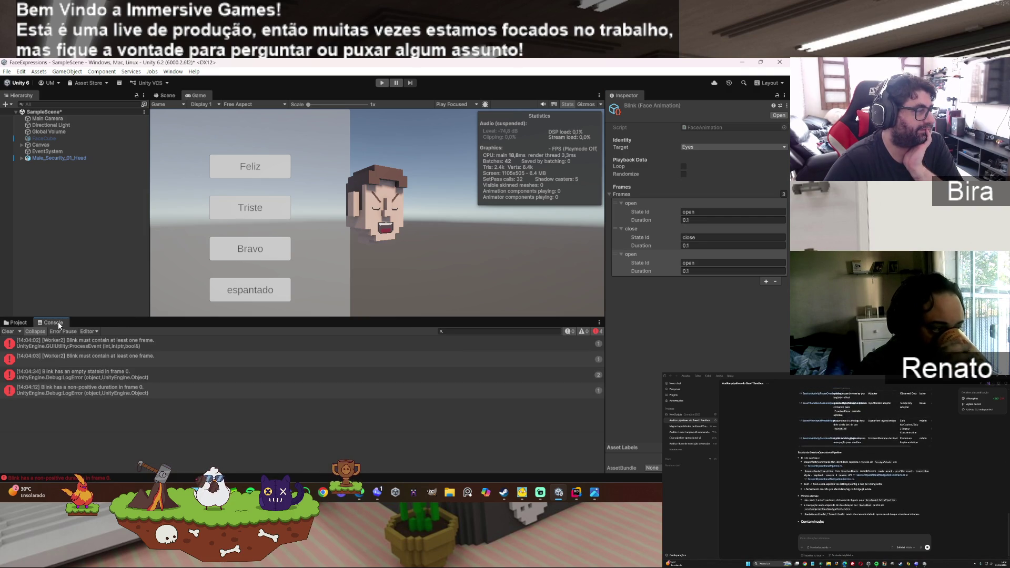
{"action": "left_click", "coordinate": [8, 331]}
{"action": "left_click", "coordinate": [16, 322]}
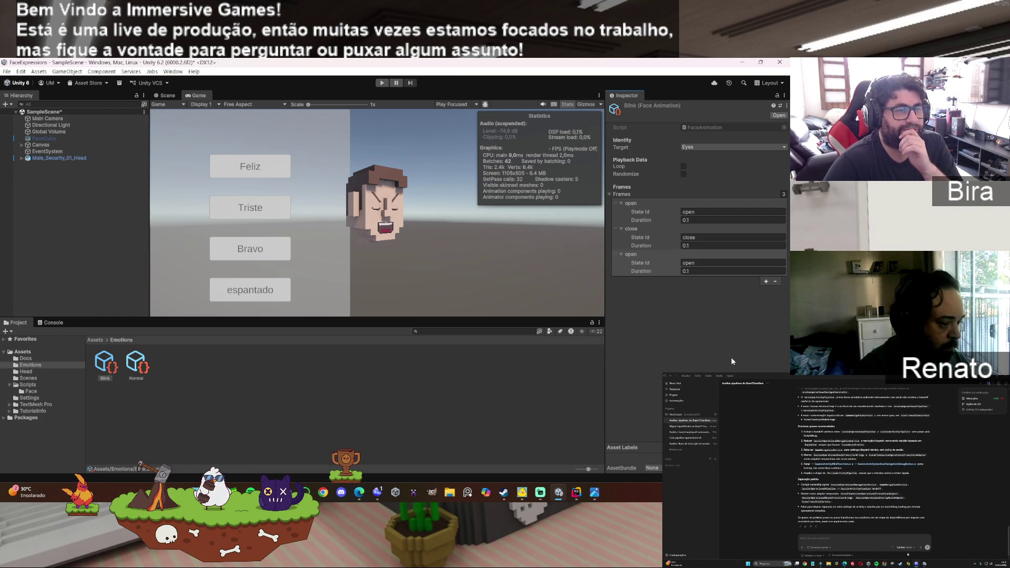
{"action": "left_click", "coordinate": [135, 362]}
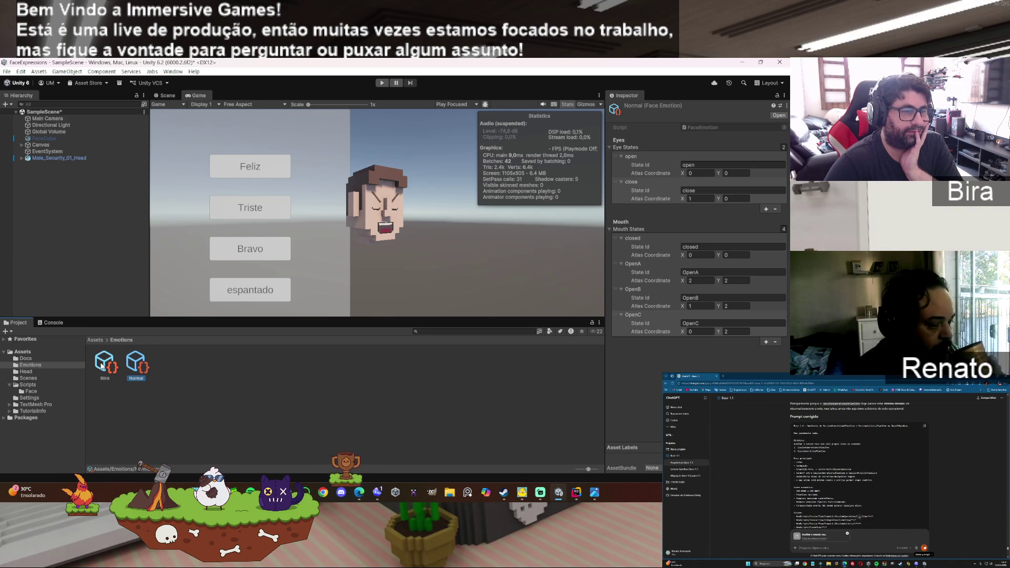
{"action": "left_click", "coordinate": [102, 367]}
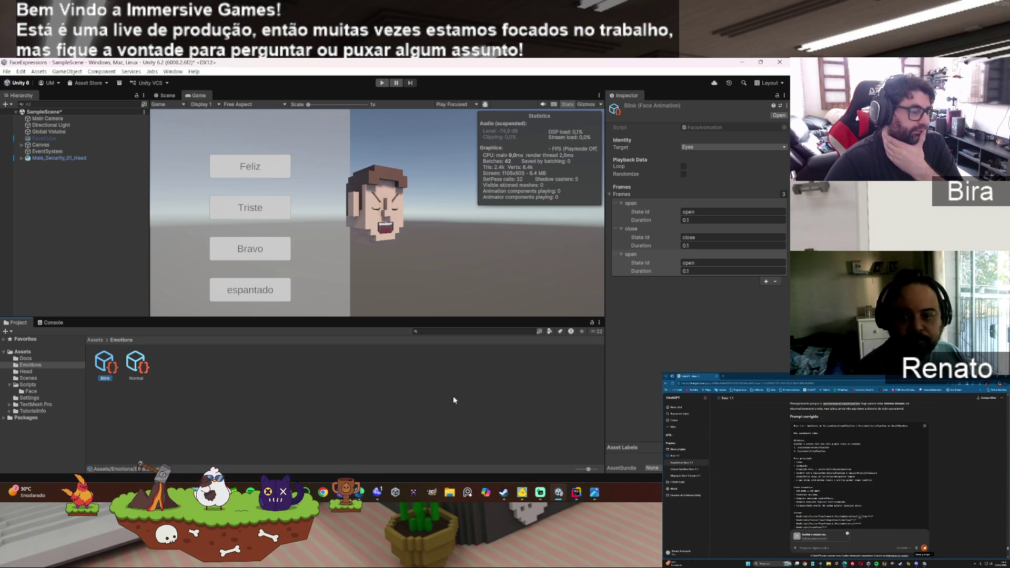
{"action": "left_click", "coordinate": [378, 495]}
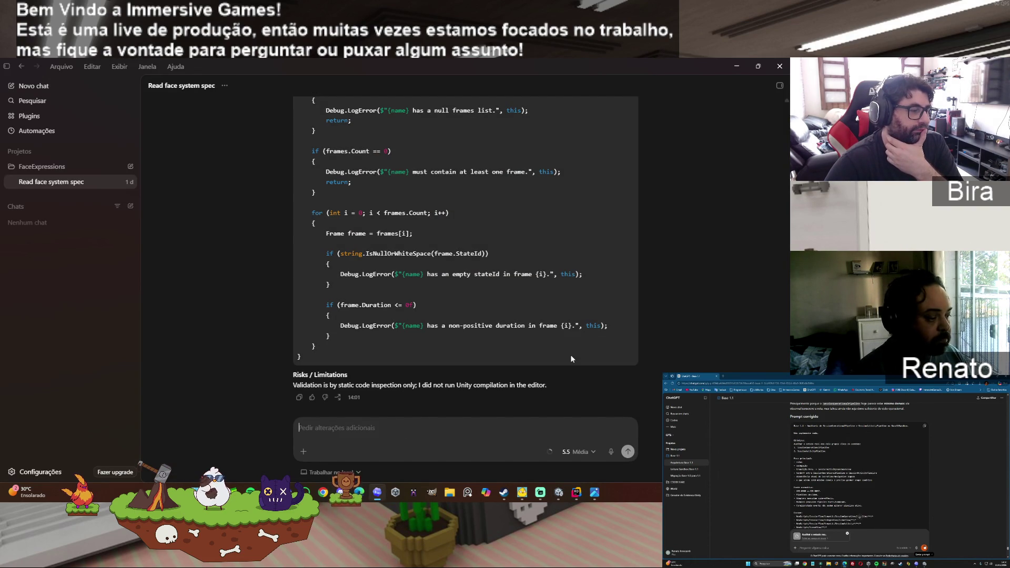
Step: Copy Codex's target-validation summary and send it to the Unity Dev Assistant chat for review
{"action": "left_click", "coordinate": [298, 397]}
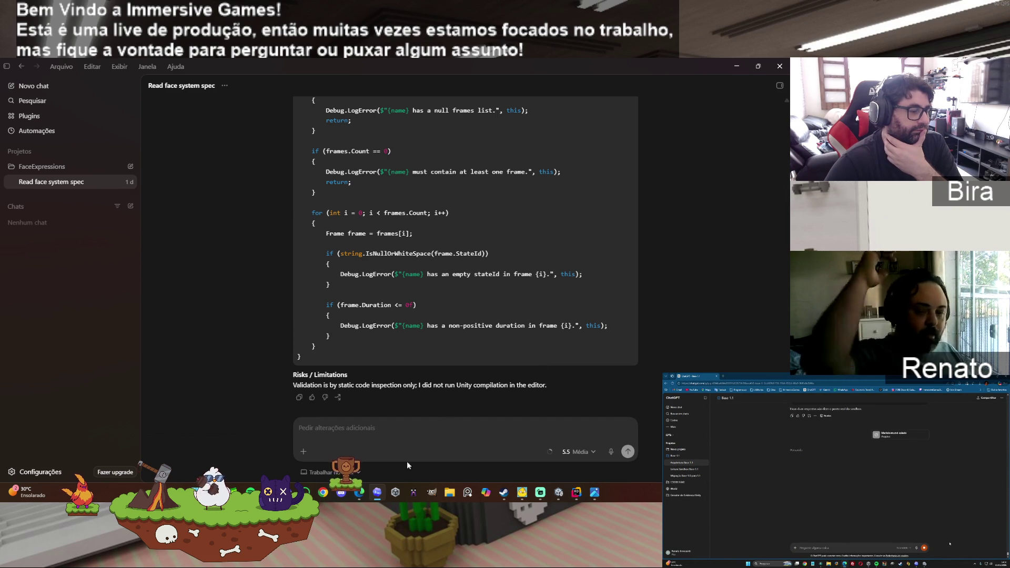
{"action": "left_click", "coordinate": [359, 492]}
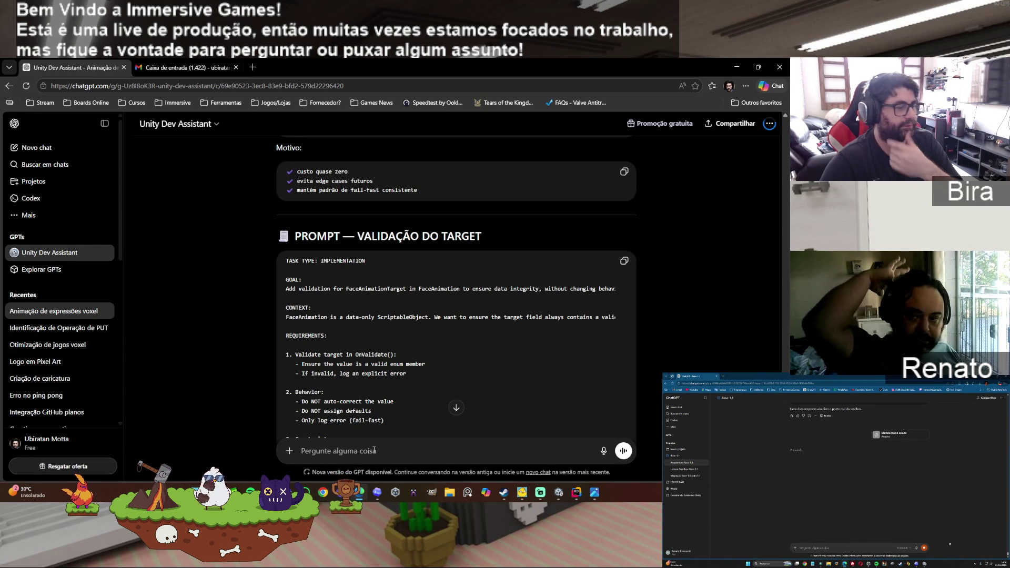
{"action": "key", "text": "ctrl+v"}
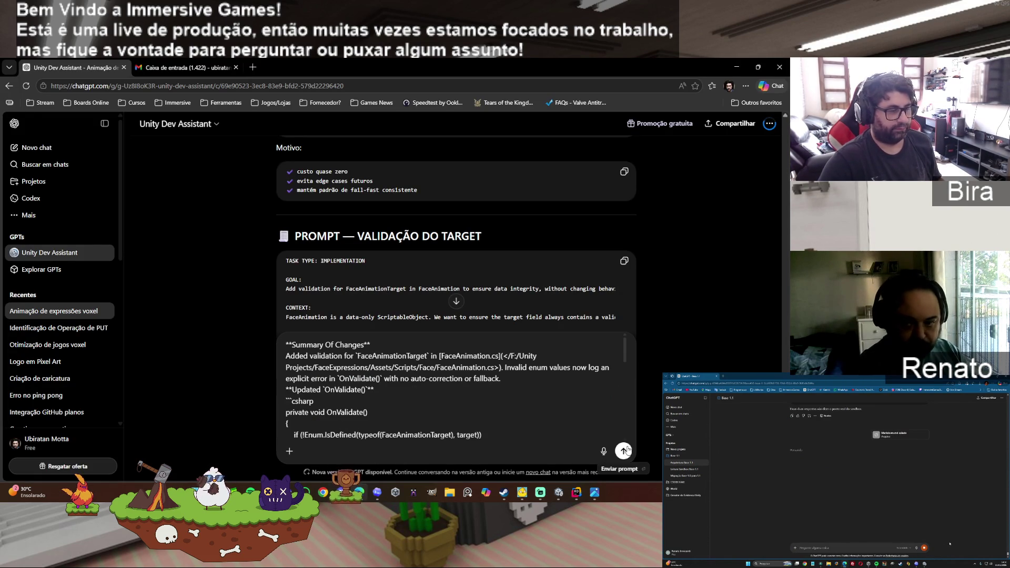
{"action": "key", "text": "Return"}
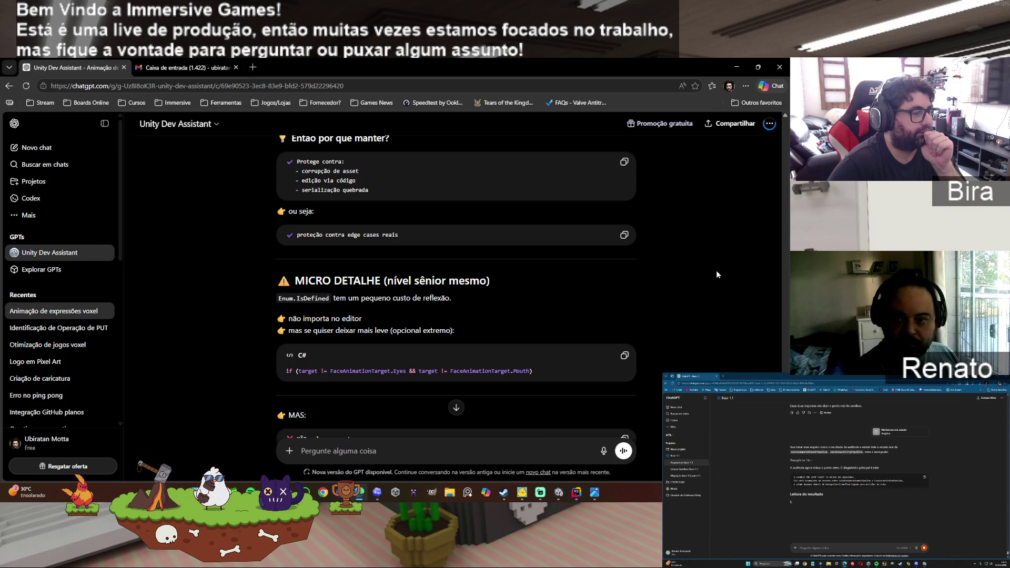
Step: Read ChatGPT's verdict approving the validation and recommending FaceController modeling next
{"action": "scroll", "coordinate": [717, 275], "scroll_direction": "down", "scroll_amount": 6}
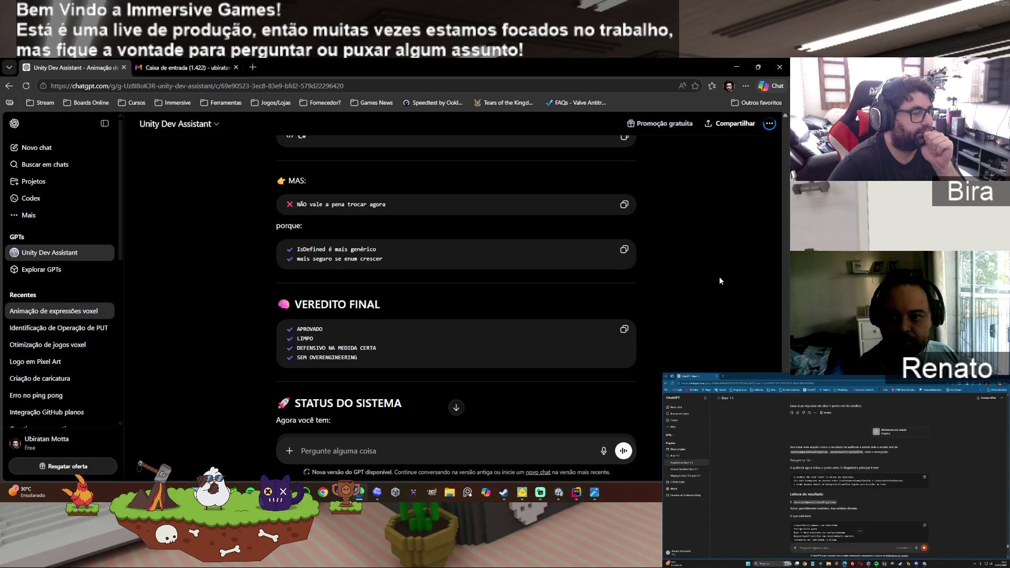
{"action": "scroll", "coordinate": [718, 276], "scroll_direction": "down", "scroll_amount": 2}
{"action": "scroll", "coordinate": [719, 278], "scroll_direction": "down", "scroll_amount": 5}
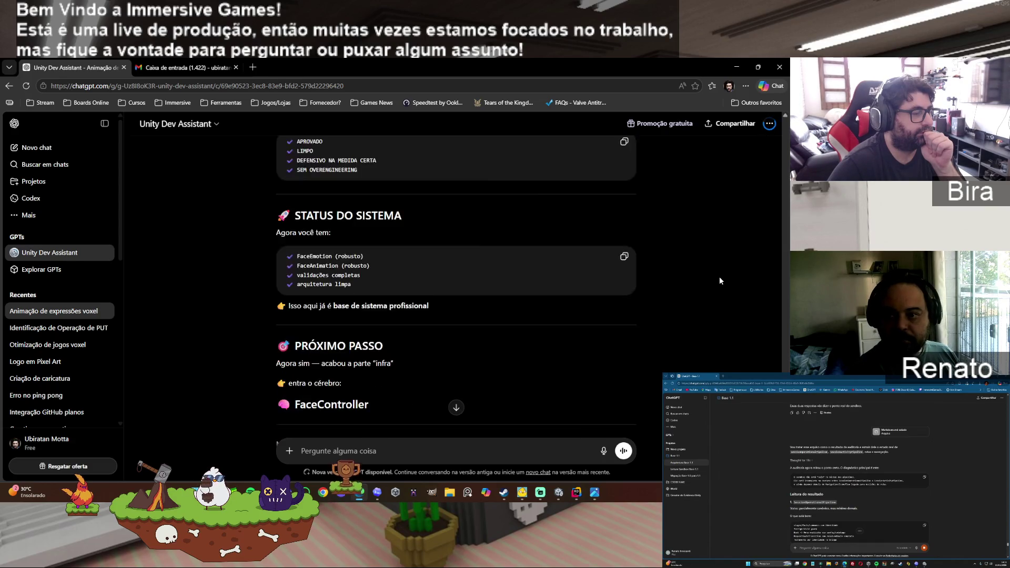
{"action": "scroll", "coordinate": [720, 280], "scroll_direction": "down", "scroll_amount": 3}
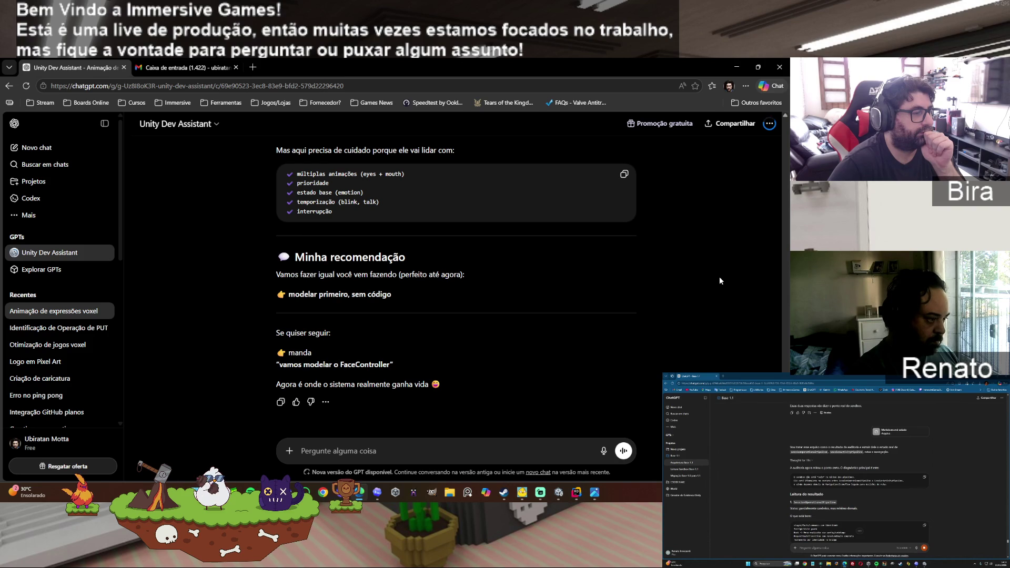
{"action": "scroll", "coordinate": [719, 280], "scroll_direction": "up", "scroll_amount": 3}
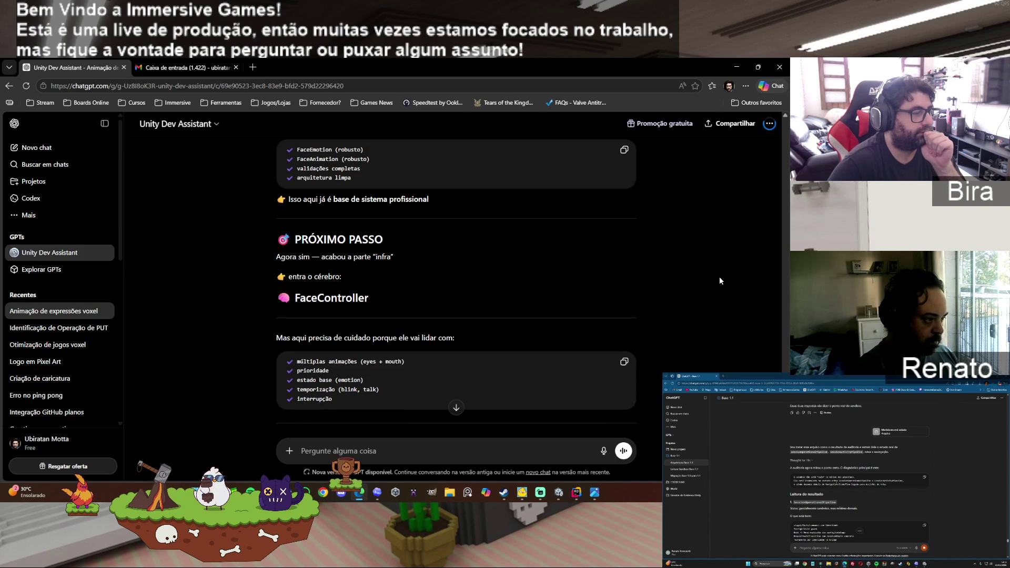
{"action": "scroll", "coordinate": [720, 280], "scroll_direction": "up", "scroll_amount": 6}
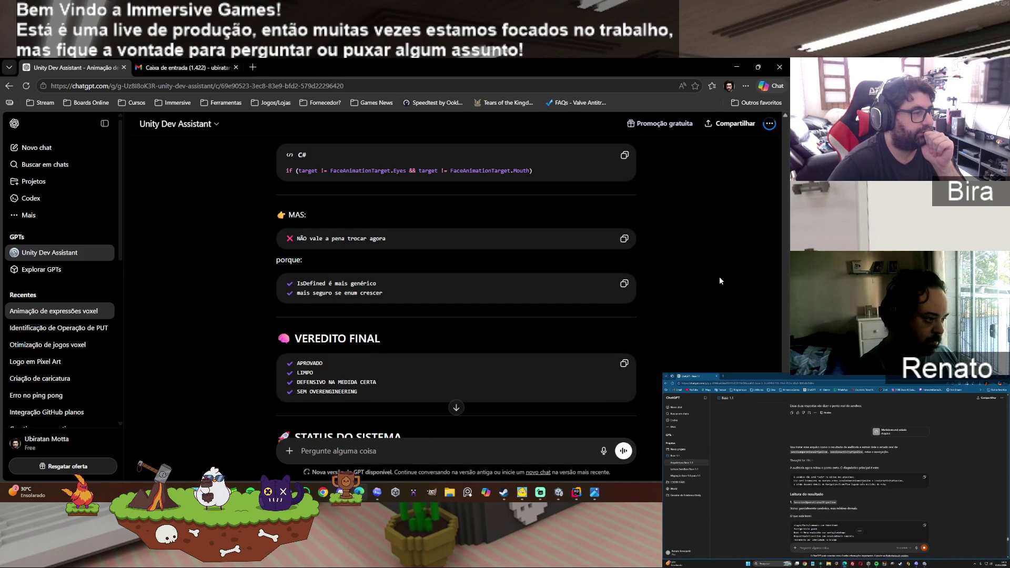
{"action": "scroll", "coordinate": [719, 280], "scroll_direction": "up", "scroll_amount": 1}
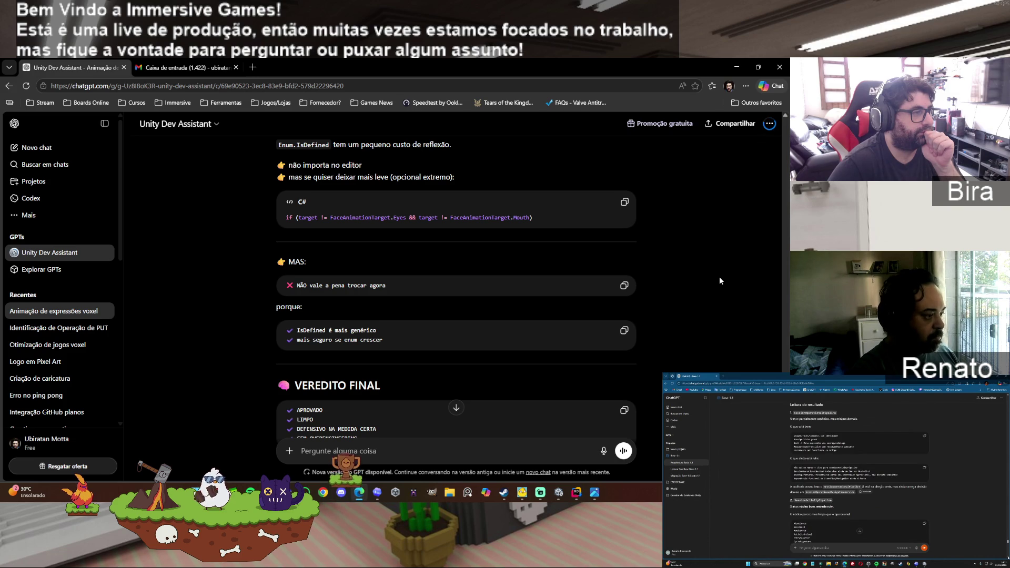
{"action": "scroll", "coordinate": [720, 278], "scroll_direction": "up", "scroll_amount": 3}
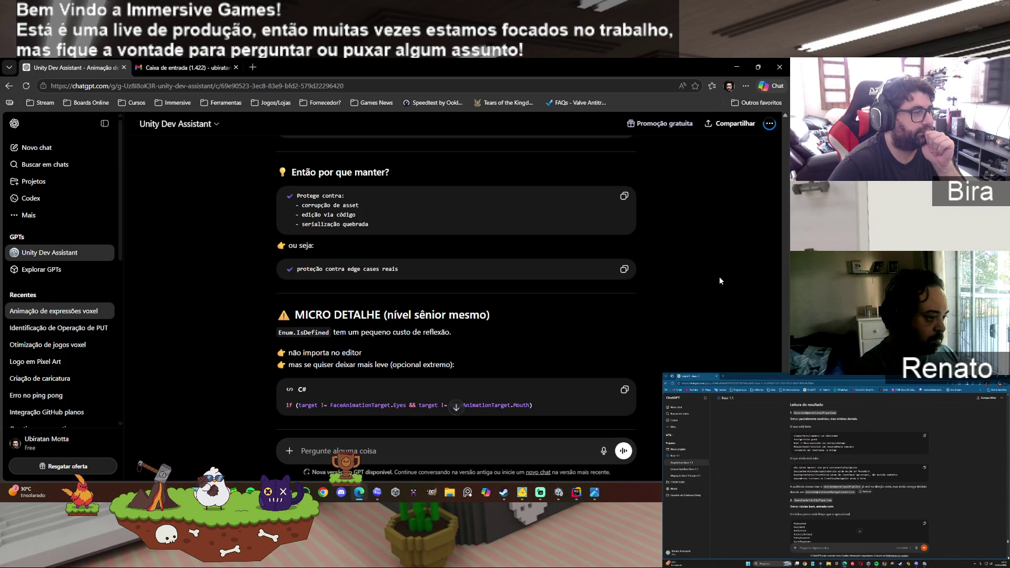
{"action": "scroll", "coordinate": [720, 280], "scroll_direction": "down", "scroll_amount": 10}
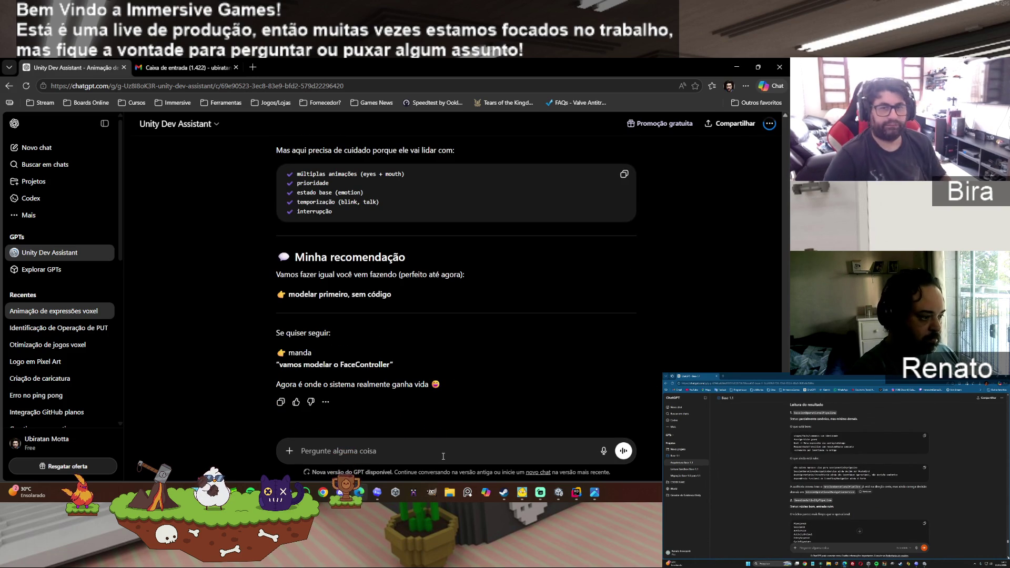
Step: Ask ChatGPT for the implementation prompt if it will improve performance ('se vai melhorar a performance, já faz o prompt dessa melhoria')
{"action": "type", "text": "se vai "}
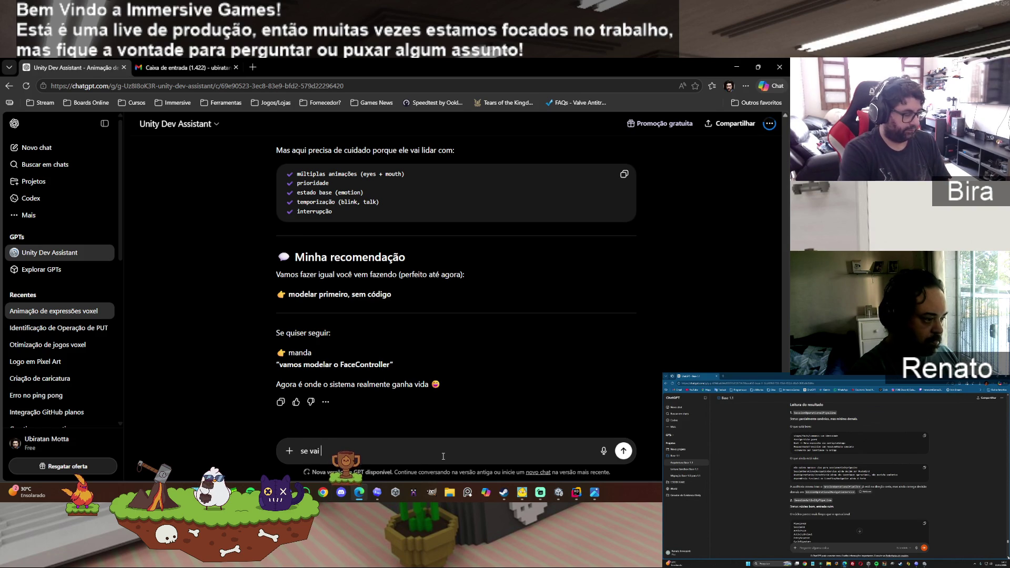
{"action": "type", "text": "melhorar a performance"}
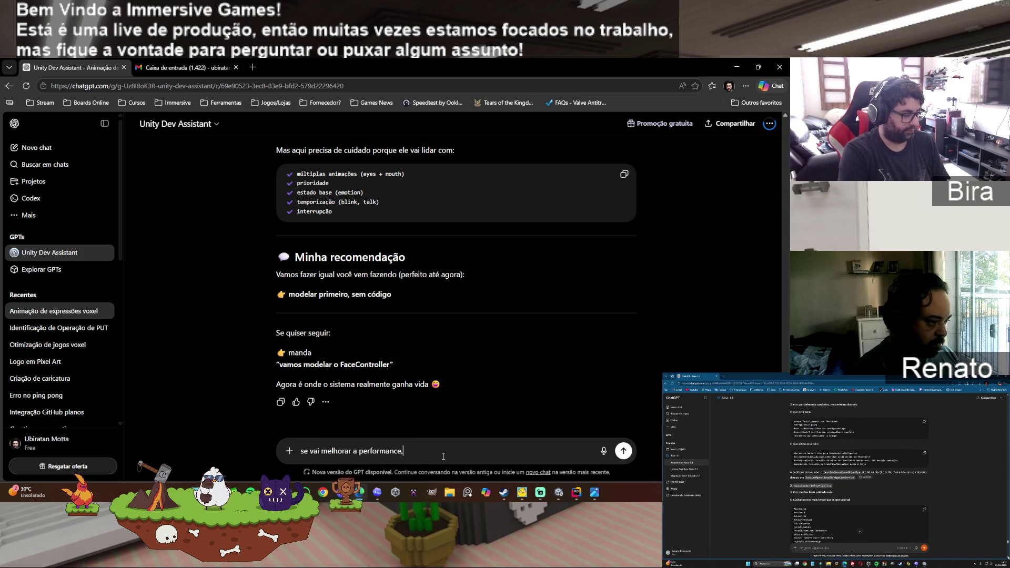
{"action": "type", "text": ", já faz o prompt"}
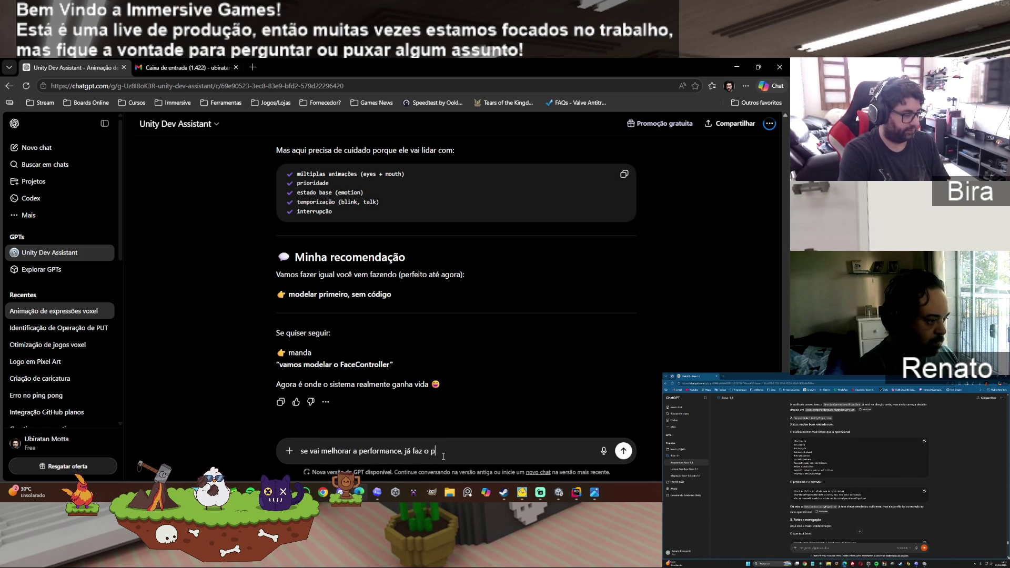
{"action": "type", "text": " dessa melhoria"}
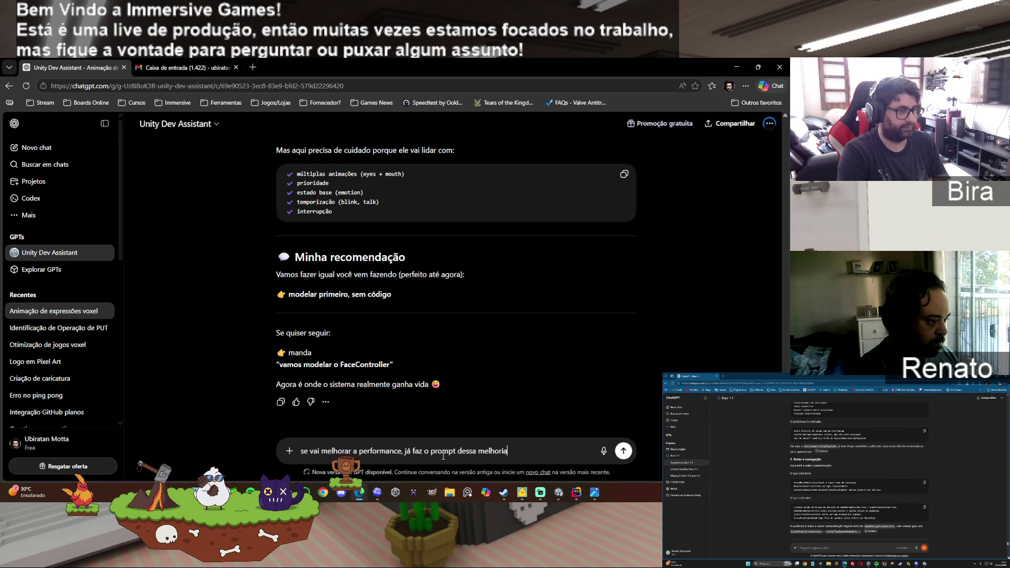
{"action": "key", "text": "Return"}
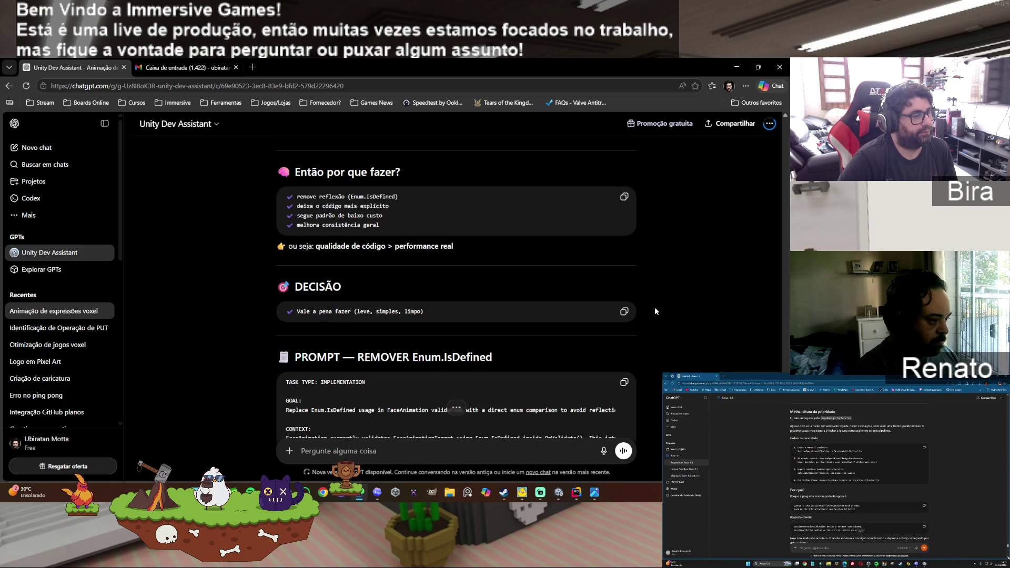
Step: Review and copy ChatGPT's 'PROMPT — REMOVER Enum.IsDefined', then bring the Codex app forward
{"action": "scroll", "coordinate": [674, 329], "scroll_direction": "up", "scroll_amount": 10}
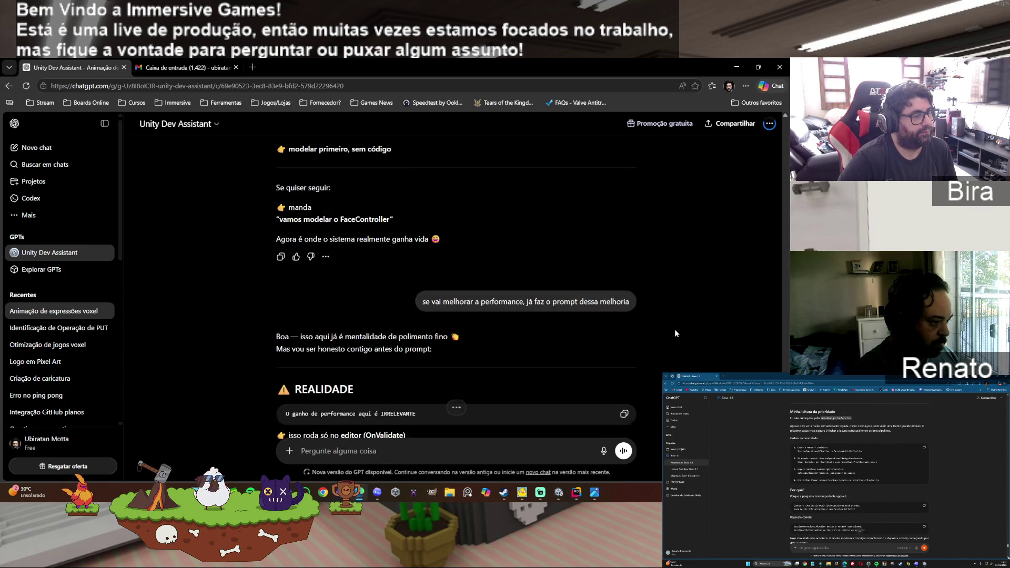
{"action": "scroll", "coordinate": [676, 327], "scroll_direction": "up", "scroll_amount": 15}
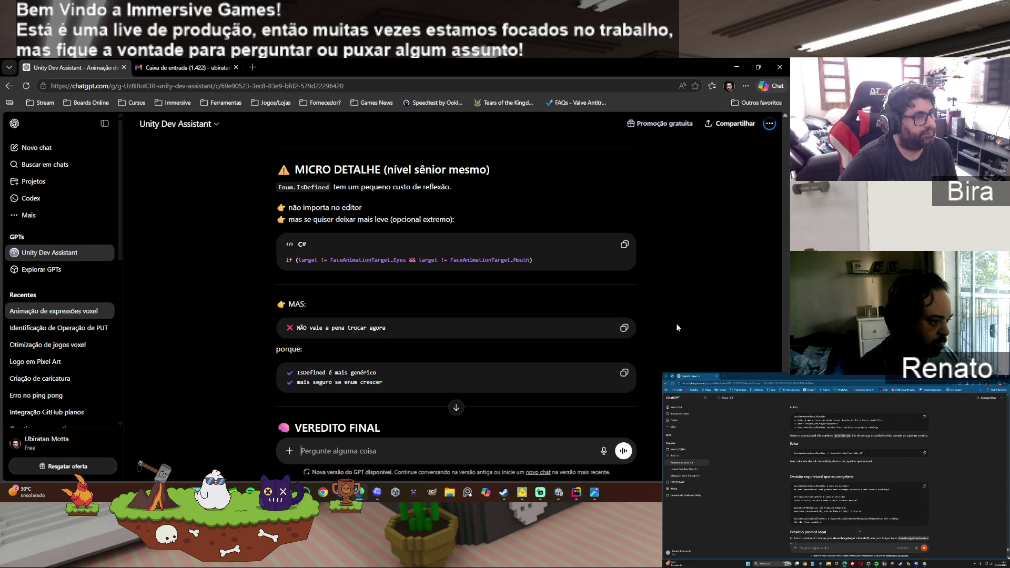
{"action": "scroll", "coordinate": [676, 323], "scroll_direction": "down", "scroll_amount": 2}
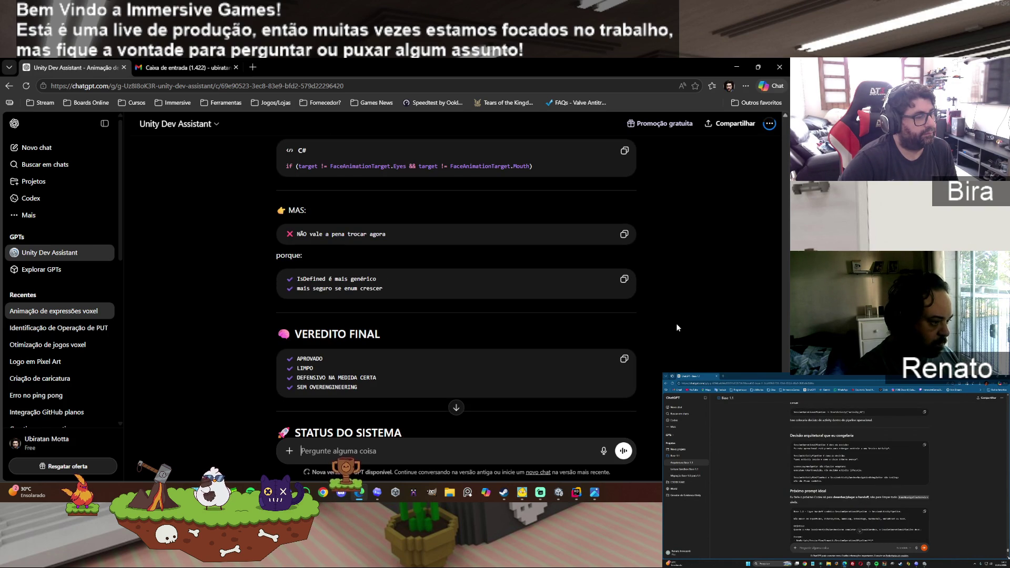
{"action": "scroll", "coordinate": [676, 323], "scroll_direction": "down", "scroll_amount": 15}
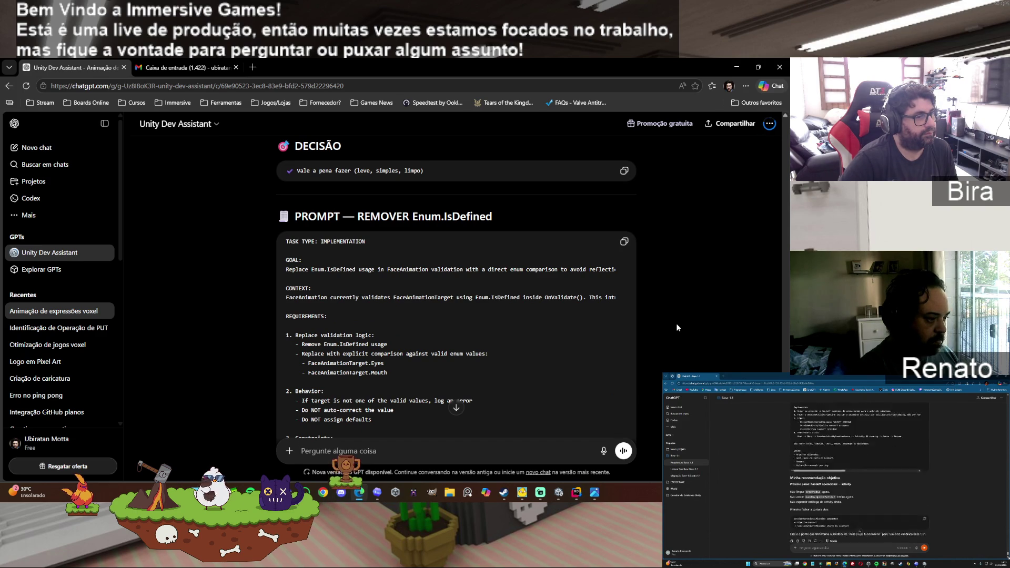
{"action": "left_click_drag", "start_coordinate": [582, 271], "coordinate": [662, 268]}
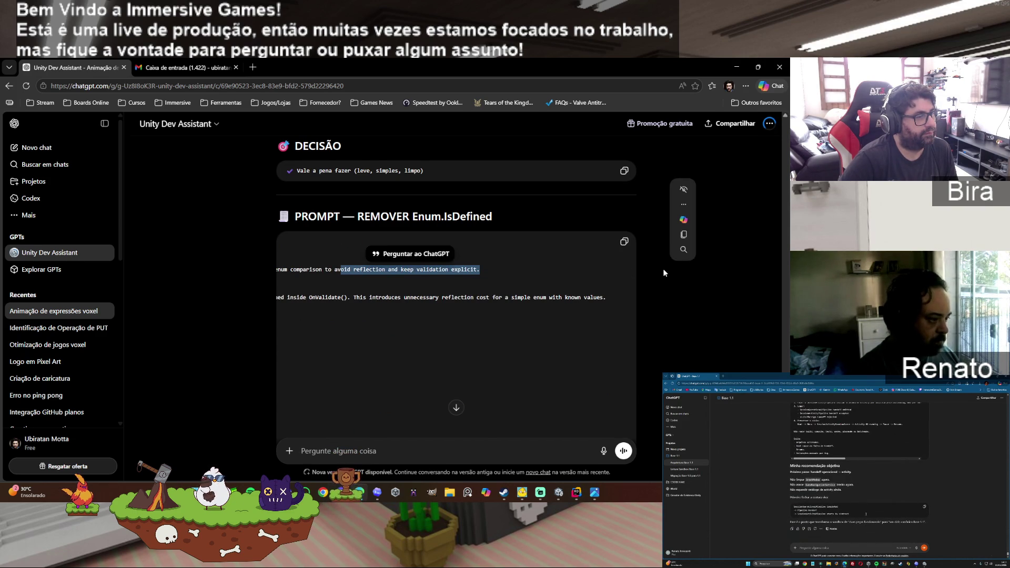
{"action": "left_click", "coordinate": [557, 340]}
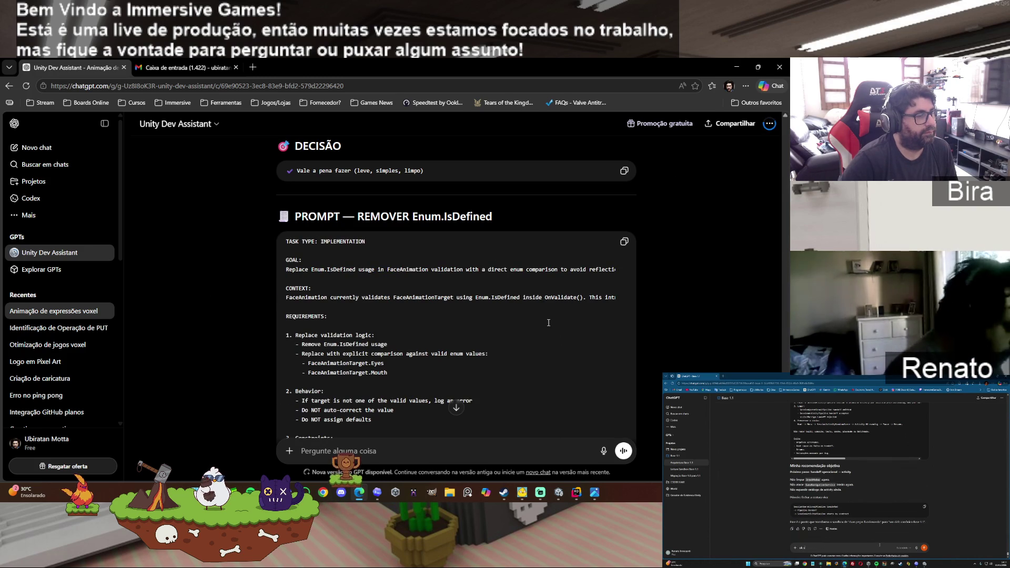
{"action": "scroll", "coordinate": [552, 307], "scroll_direction": "down", "scroll_amount": 1}
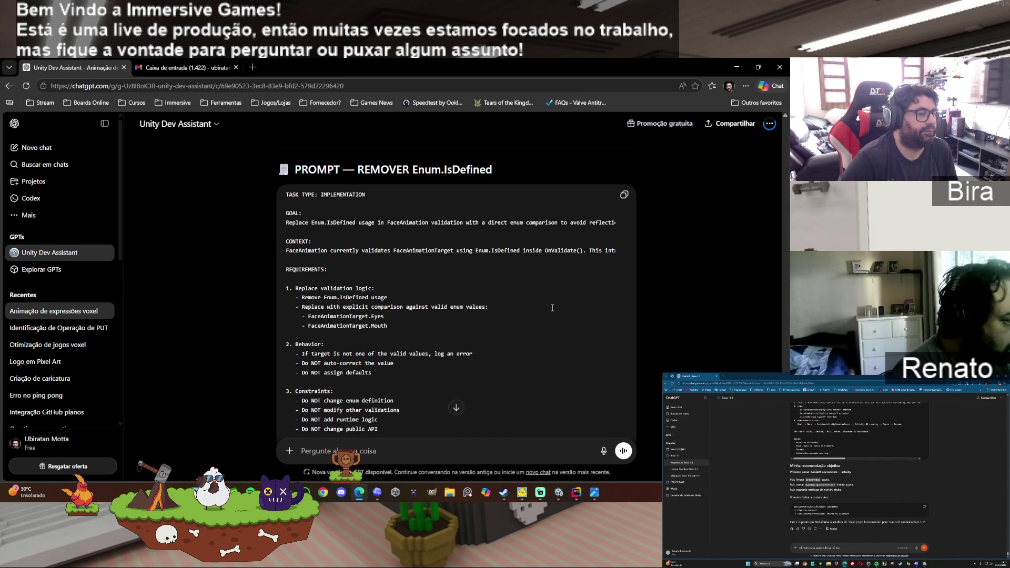
{"action": "scroll", "coordinate": [552, 308], "scroll_direction": "down", "scroll_amount": 1}
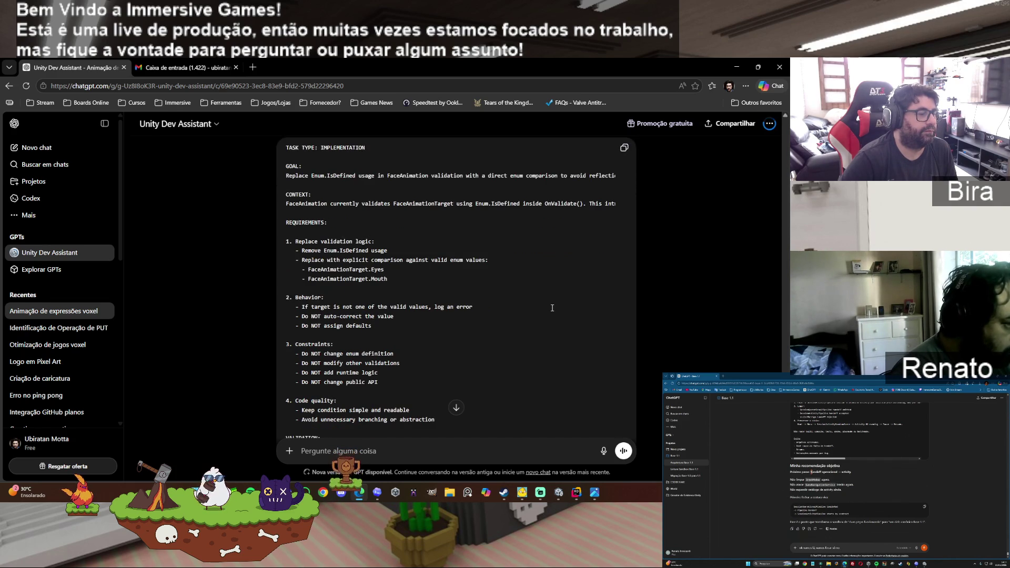
{"action": "scroll", "coordinate": [556, 312], "scroll_direction": "down", "scroll_amount": 2}
{"action": "scroll", "coordinate": [556, 313], "scroll_direction": "up", "scroll_amount": 4}
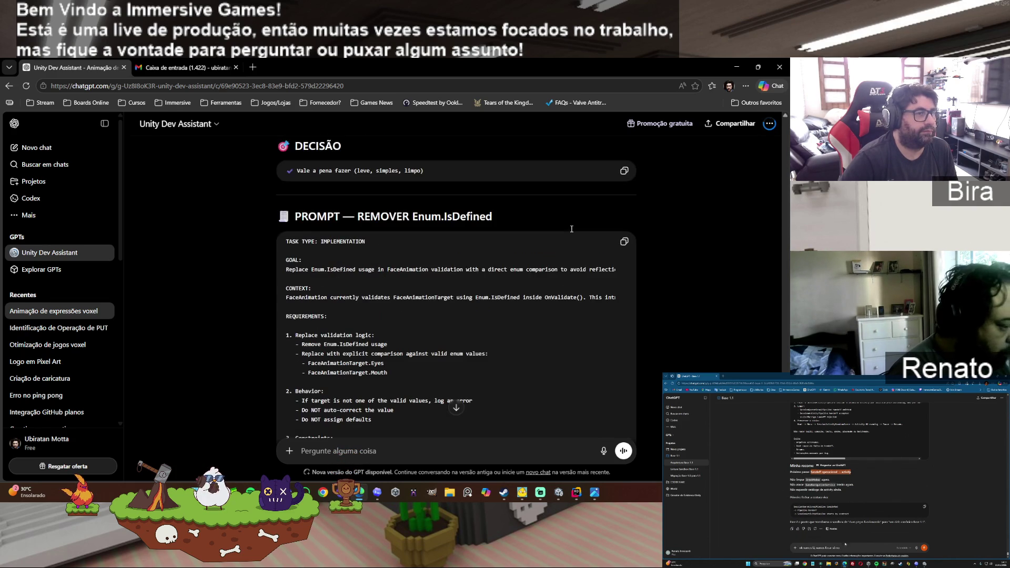
{"action": "left_click", "coordinate": [623, 241]}
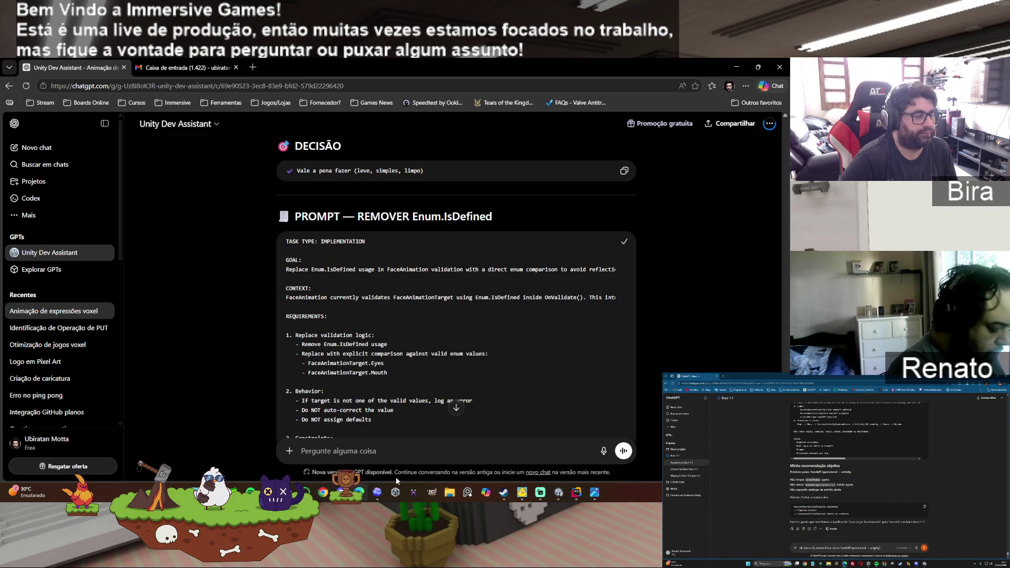
{"action": "left_click", "coordinate": [377, 492]}
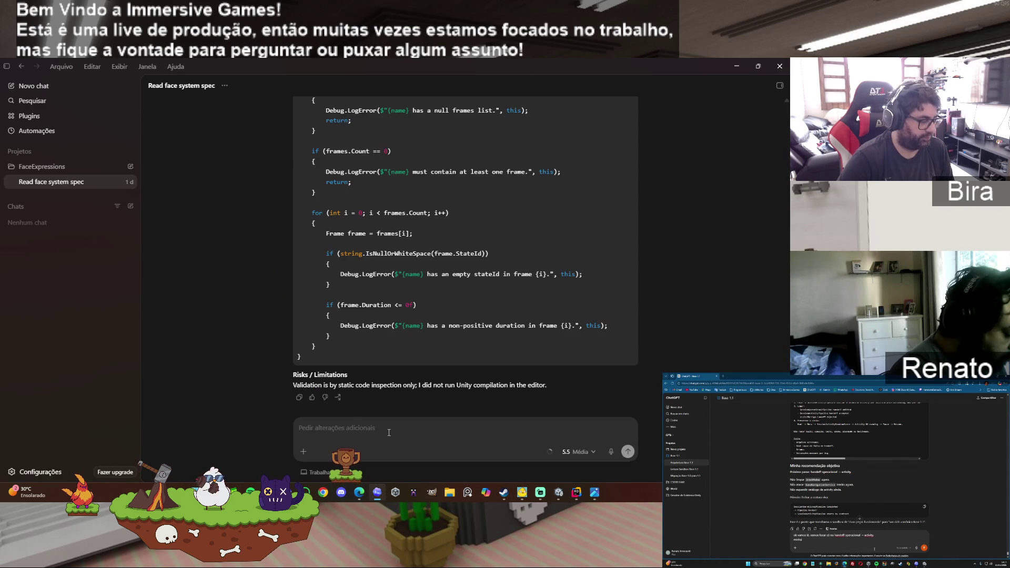
Step: Have Codex replace Enum.IsDefined in FaceAnimation.cs with direct Eyes/Mouth comparisons, then return to ChatGPT
{"action": "key", "text": "ctrl+v"}
{"action": "key", "text": "Return"}
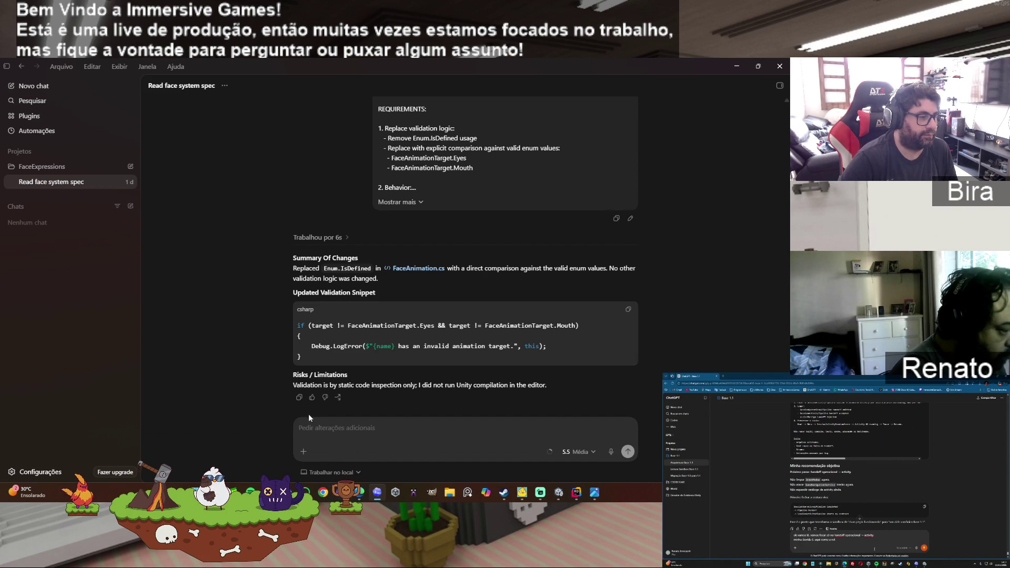
{"action": "left_click", "coordinate": [361, 493]}
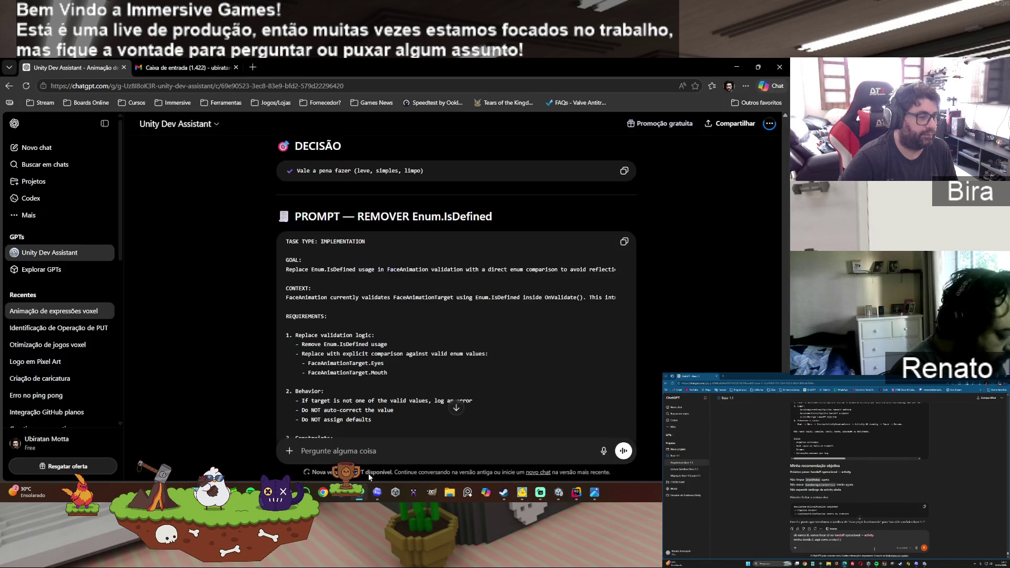
Step: Submit Codex's Enum.IsDefined removal summary and read ChatGPT's approval and FaceController proposal
{"action": "key", "text": "ctrl+v"}
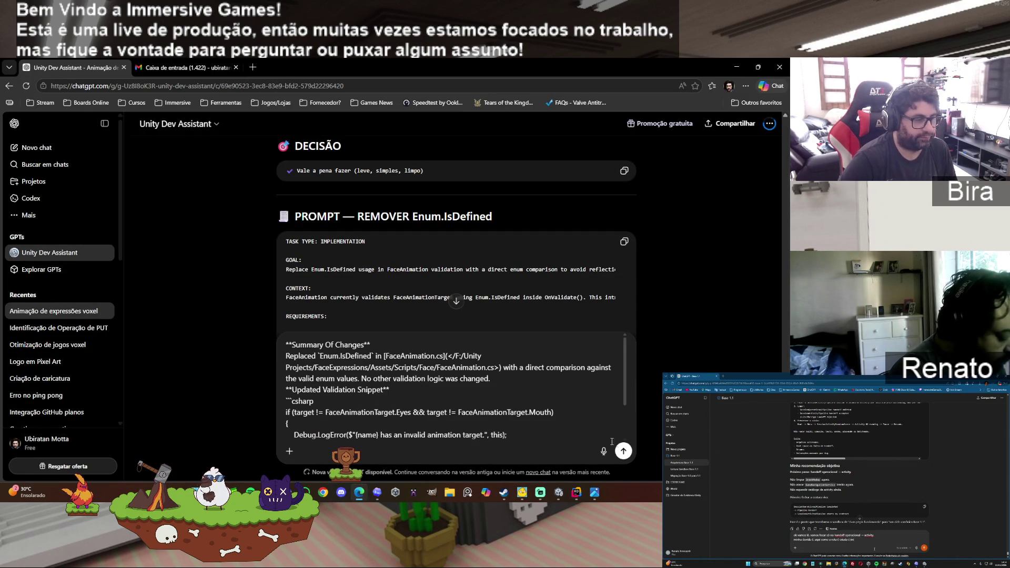
{"action": "left_click", "coordinate": [623, 451]}
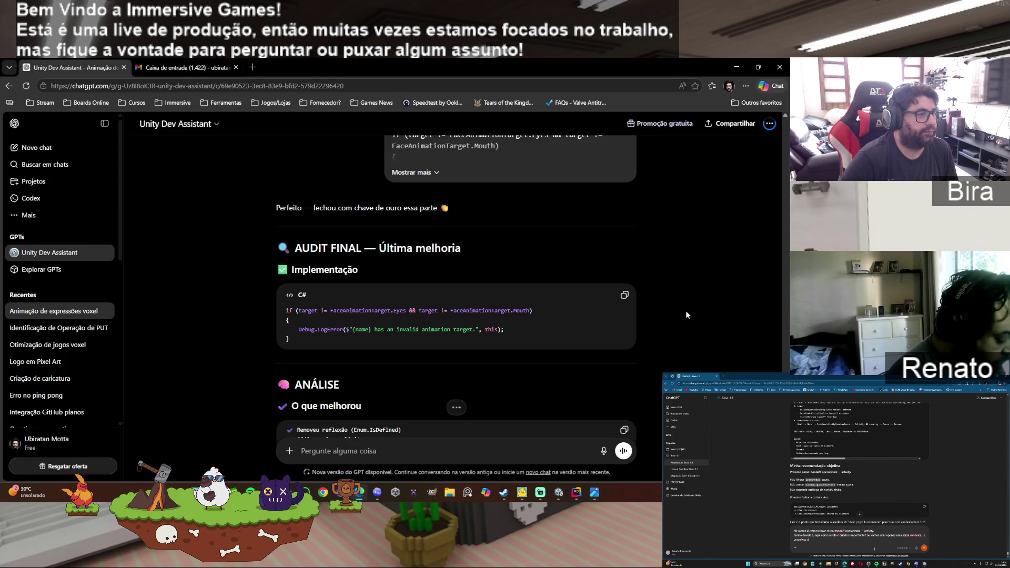
{"action": "scroll", "coordinate": [686, 311], "scroll_direction": "down", "scroll_amount": 3}
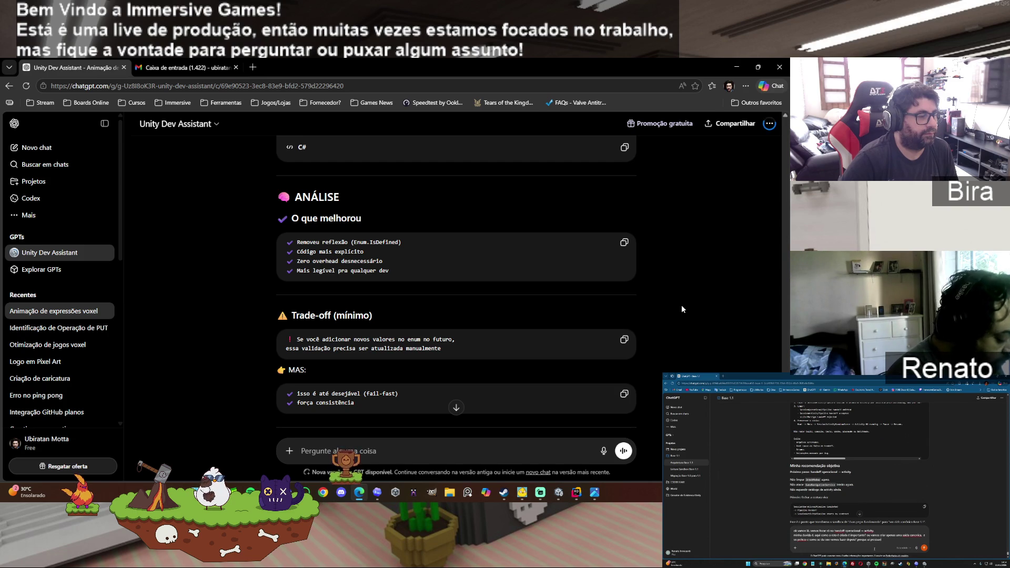
{"action": "scroll", "coordinate": [681, 309], "scroll_direction": "down", "scroll_amount": 1}
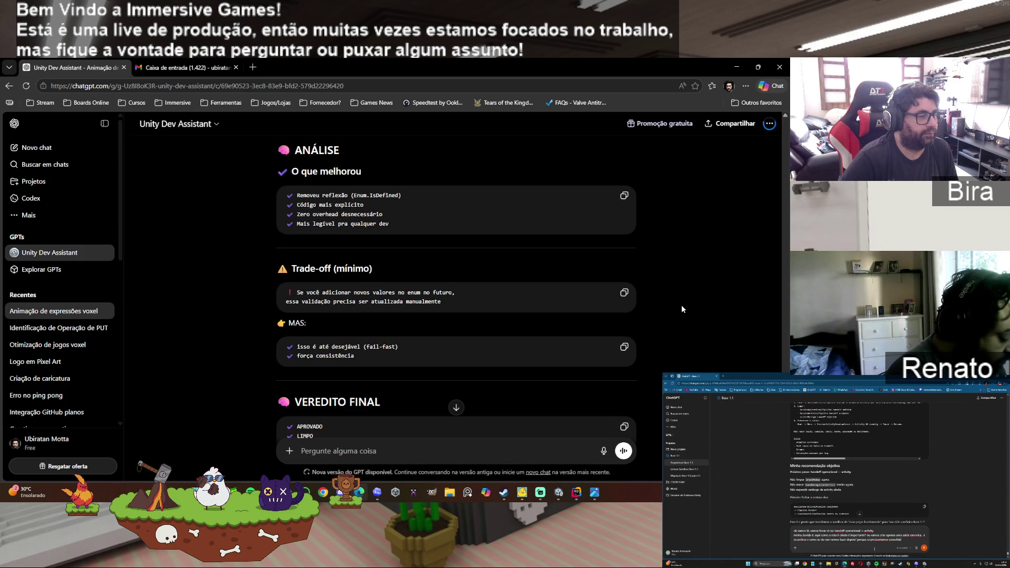
{"action": "scroll", "coordinate": [682, 307], "scroll_direction": "down", "scroll_amount": 1}
{"action": "scroll", "coordinate": [681, 302], "scroll_direction": "down", "scroll_amount": 4}
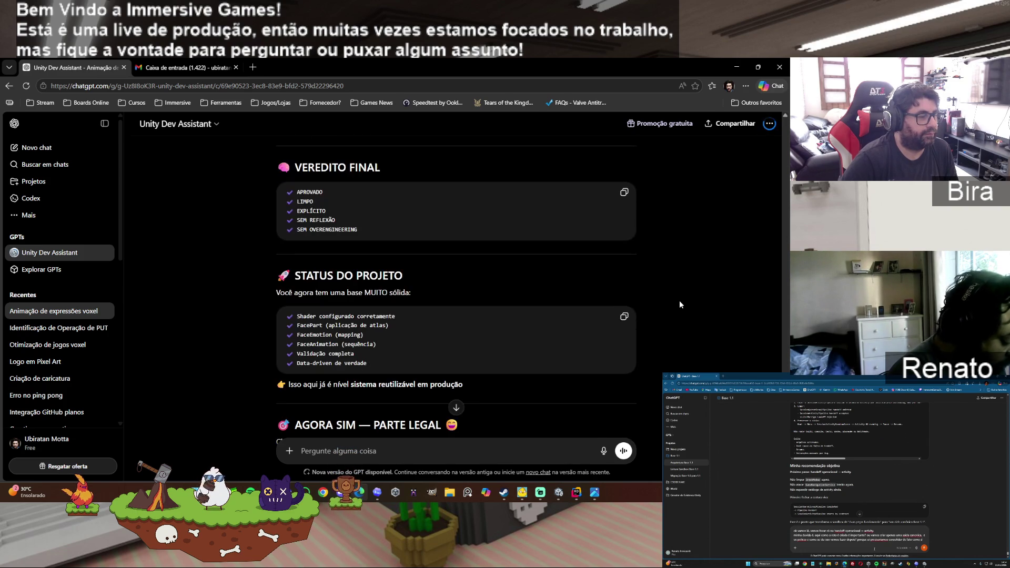
{"action": "scroll", "coordinate": [680, 304], "scroll_direction": "down", "scroll_amount": 3}
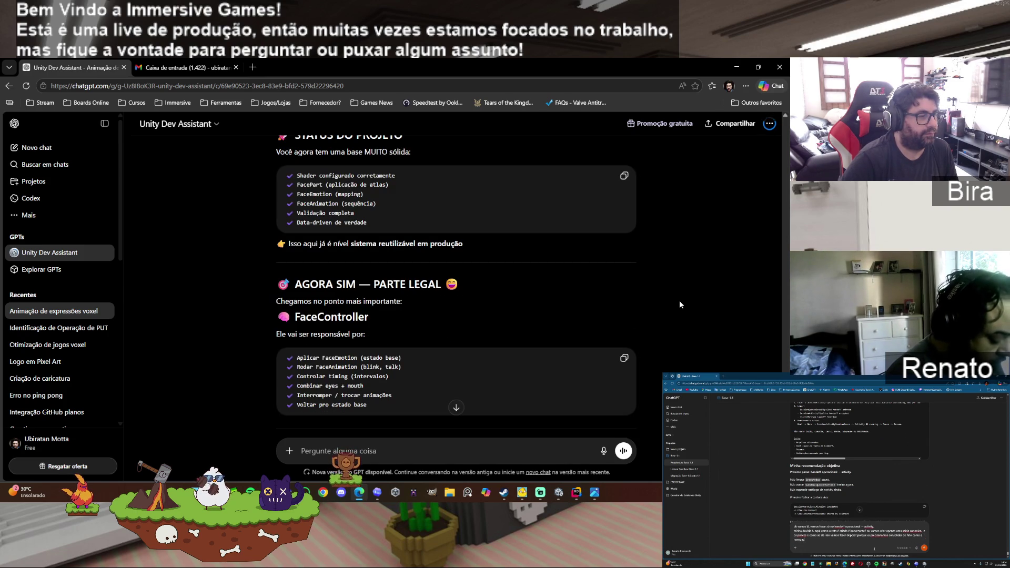
{"action": "scroll", "coordinate": [679, 302], "scroll_direction": "down", "scroll_amount": 3}
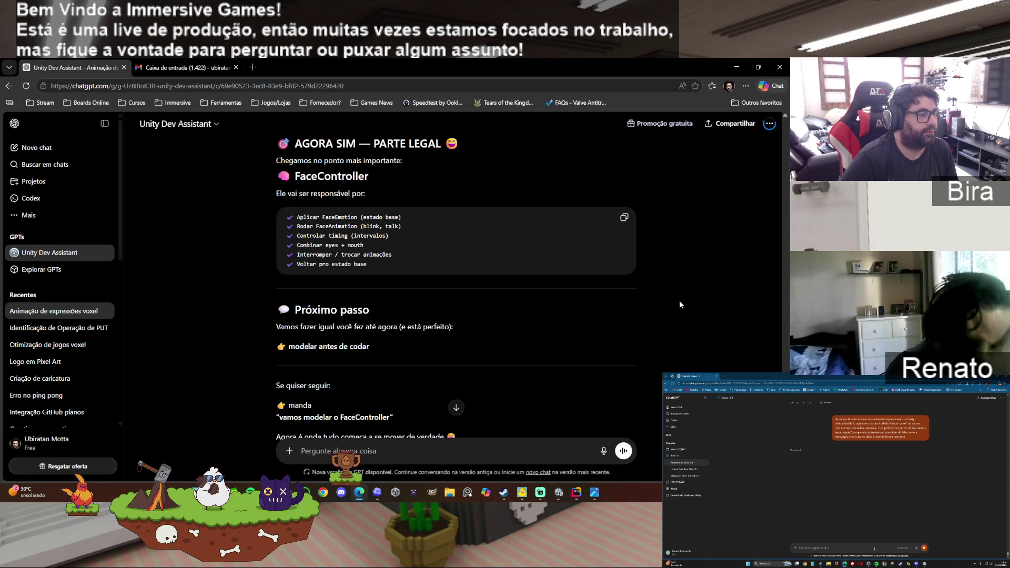
Step: Ask ChatGPT how to model the FaceController with everything discussed so far ('como vai ficar?')
{"action": "scroll", "coordinate": [679, 304], "scroll_direction": "down", "scroll_amount": 1}
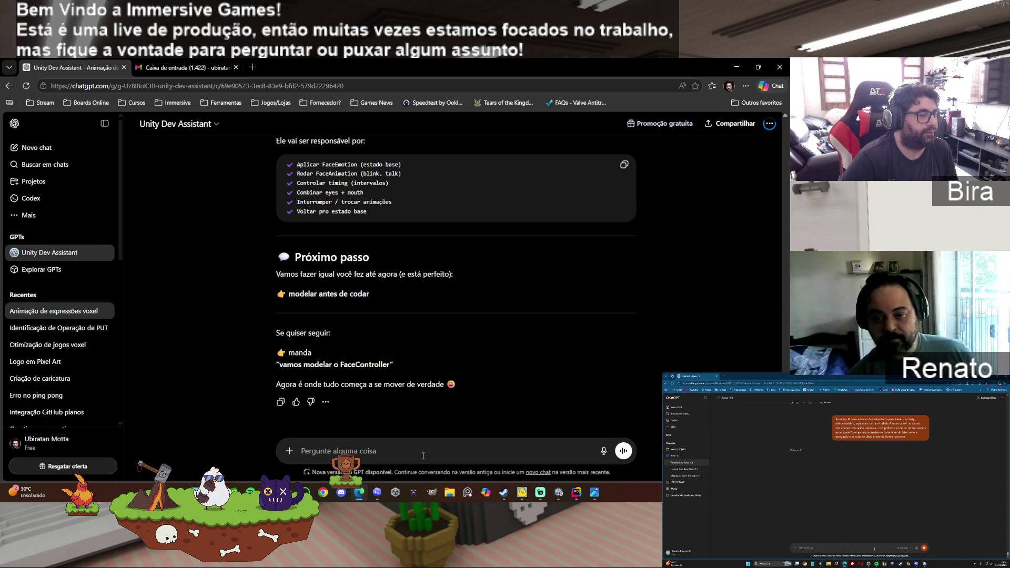
{"action": "type", "text": "vamos "}
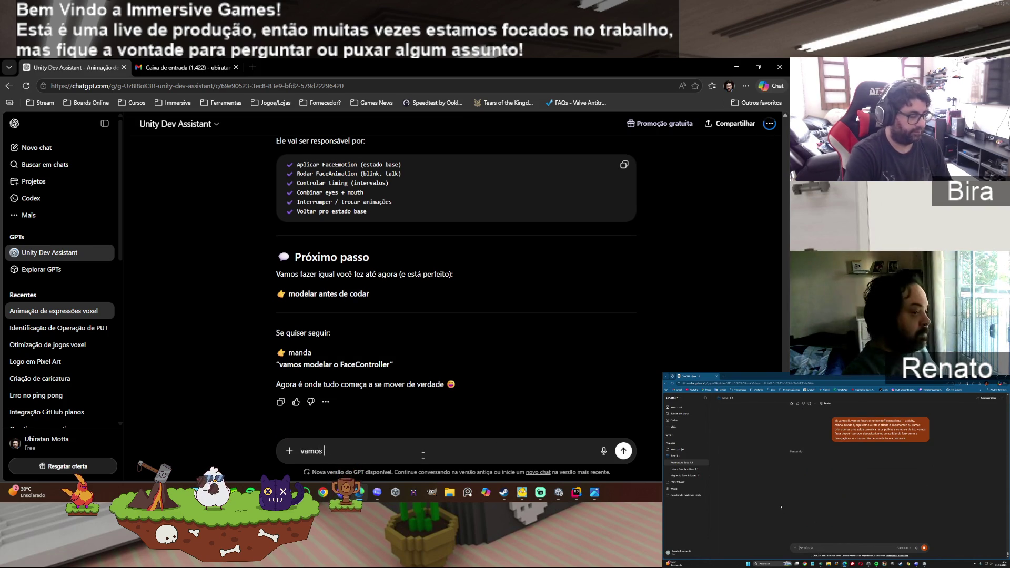
{"action": "type", "text": "modelar"}
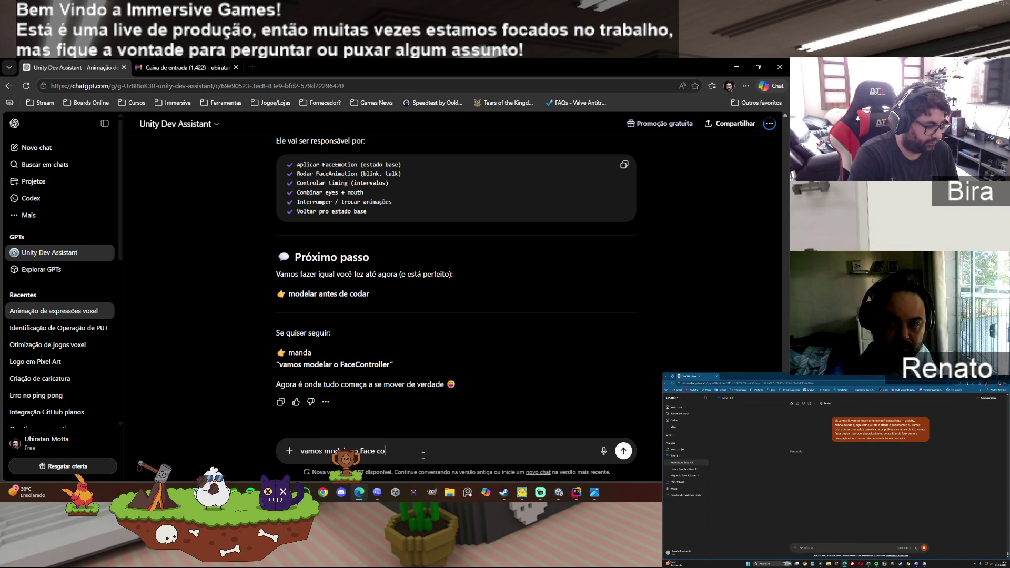
{"action": "type", "text": "om"}
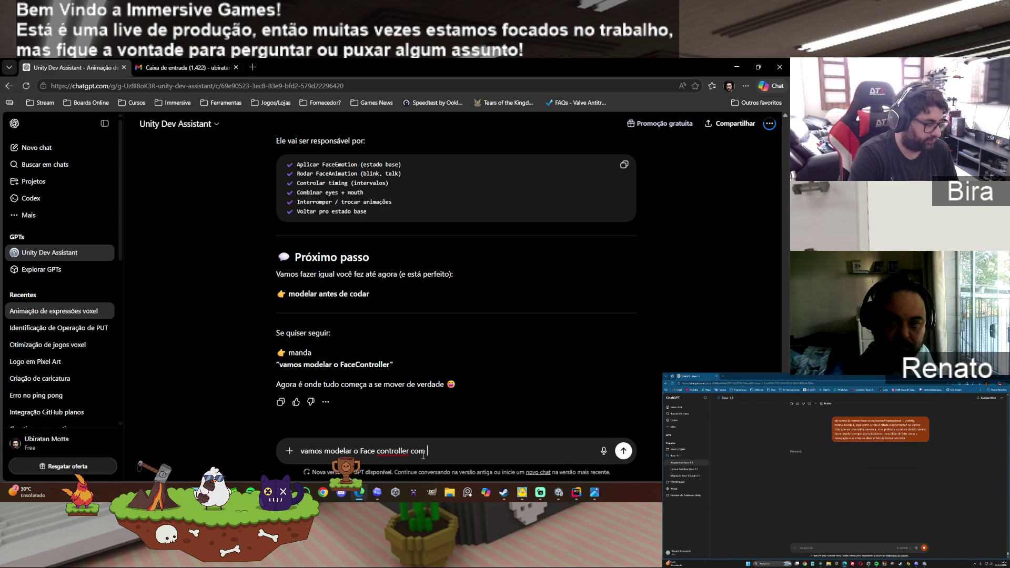
{"action": "type", "text": " tudo o qu"}
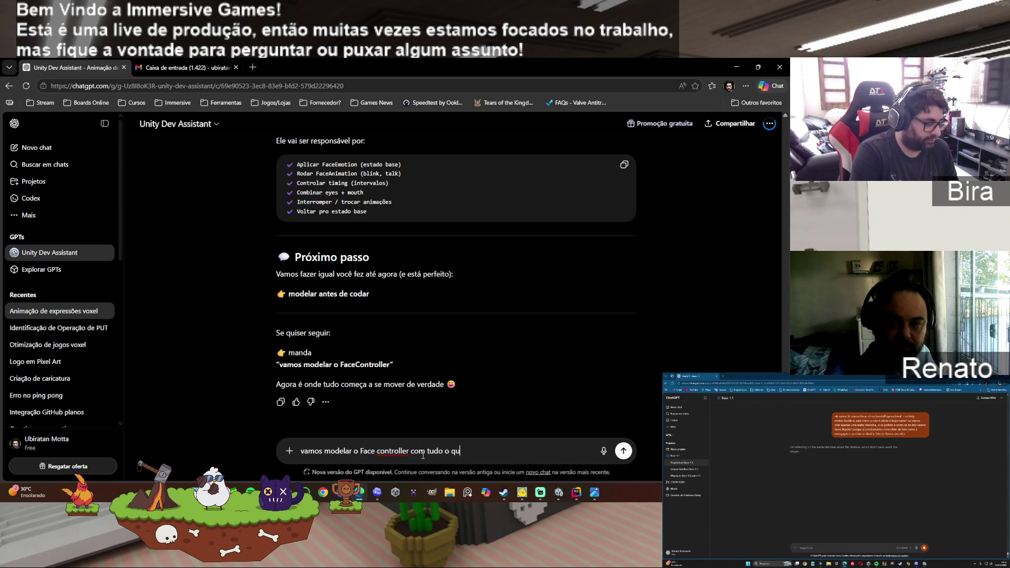
{"action": "type", "text": "e discutimos até aqui"}
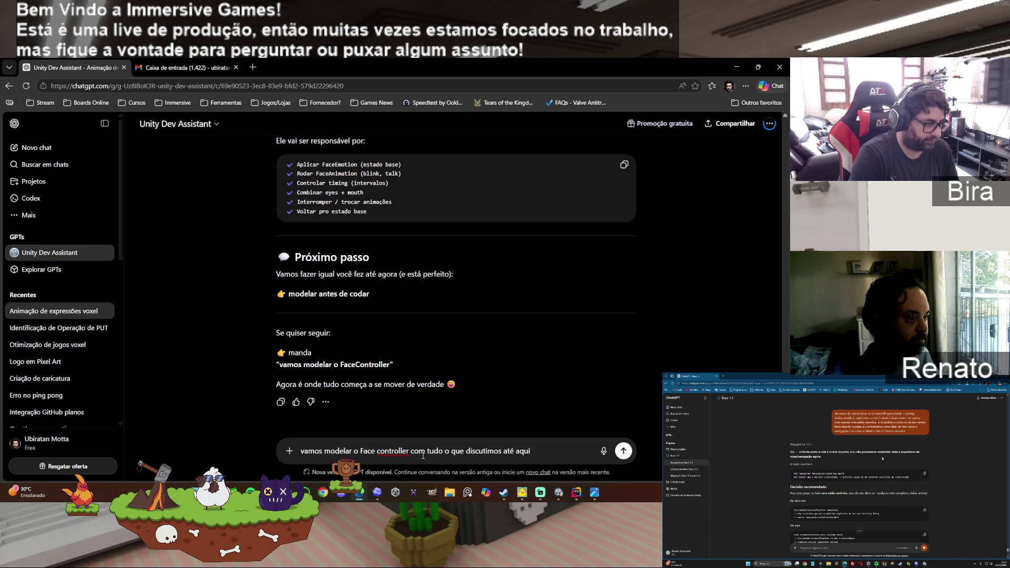
{"action": "type", "text": ", como vai ficar"}
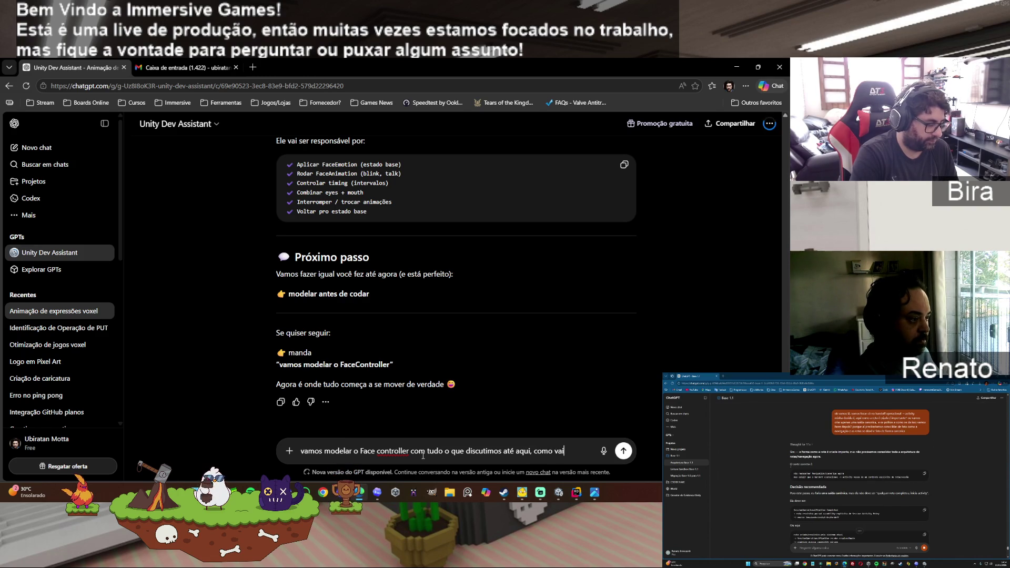
{"action": "type", "text": "?"}
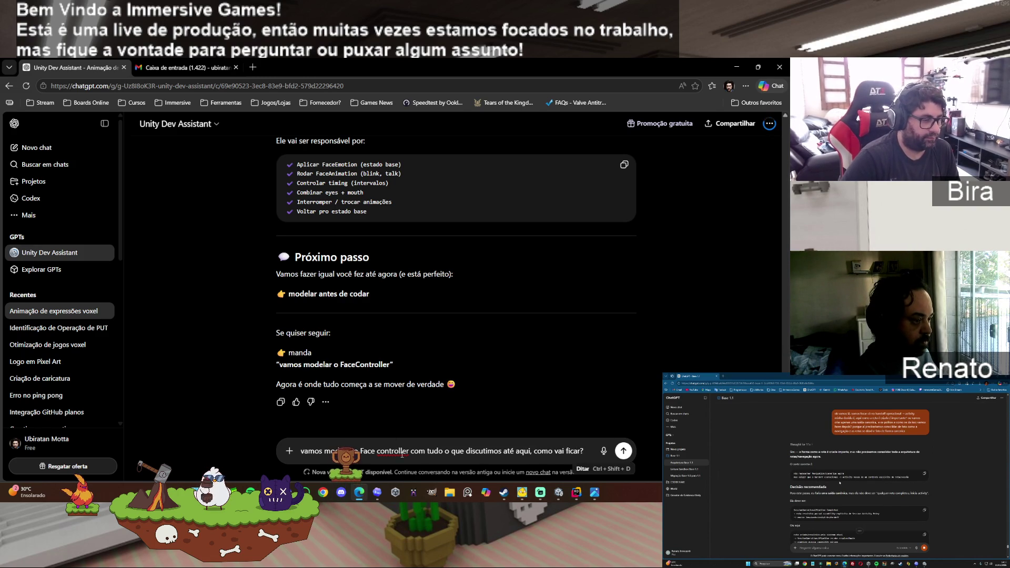
{"action": "type", "text": "."}
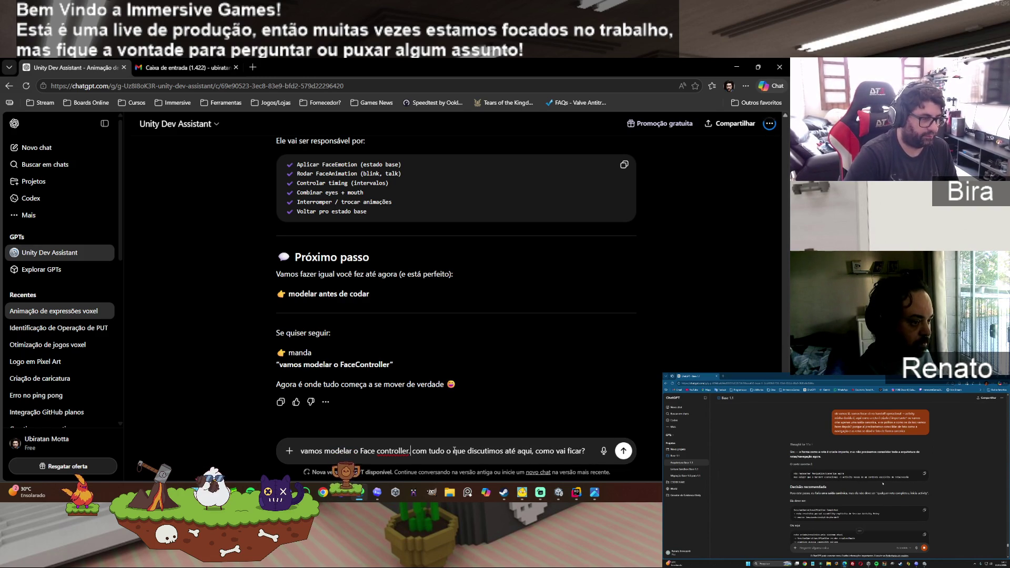
{"action": "key", "text": "Right"}
{"action": "key", "text": "Delete"}
{"action": "type", "text": "C"}
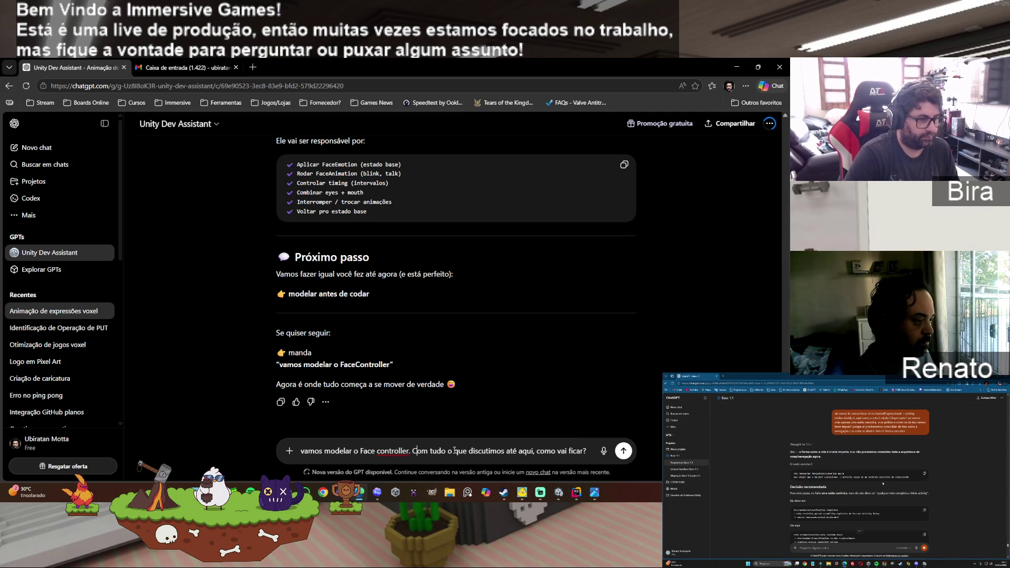
{"action": "key", "text": "Return"}
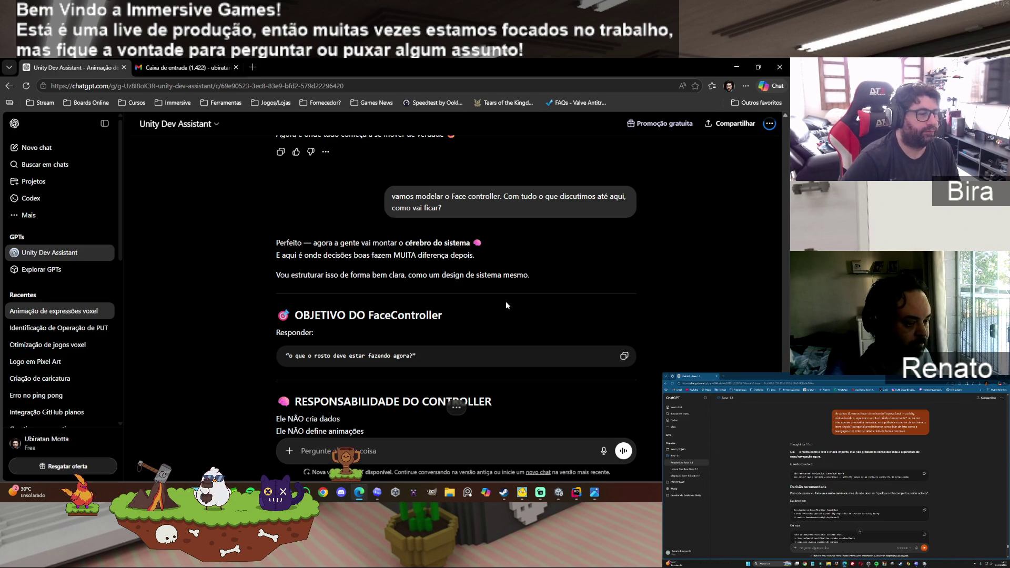
{"action": "scroll", "coordinate": [507, 305], "scroll_direction": "down", "scroll_amount": 2}
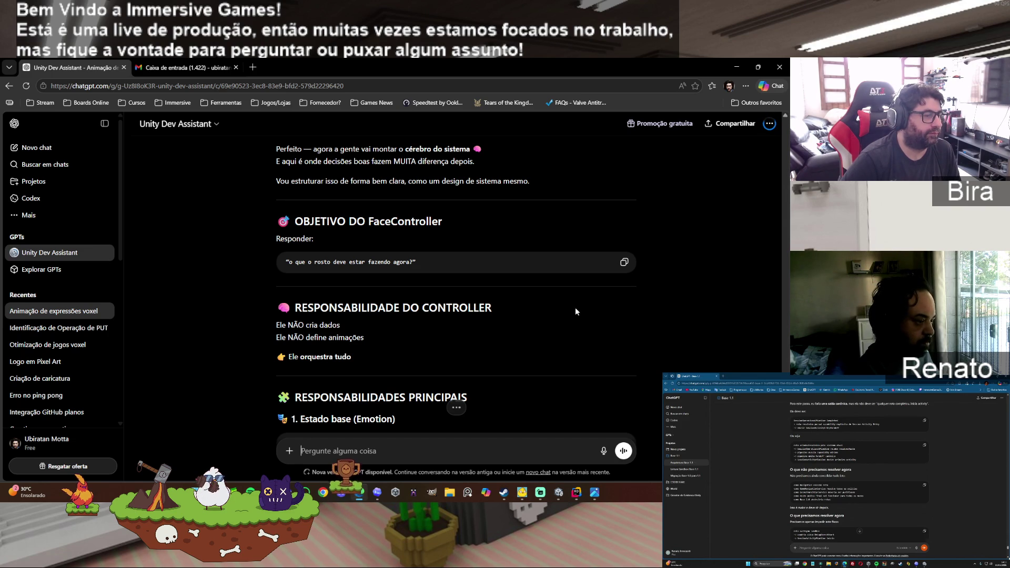
{"action": "scroll", "coordinate": [587, 302], "scroll_direction": "down", "scroll_amount": 1}
{"action": "scroll", "coordinate": [576, 298], "scroll_direction": "down", "scroll_amount": 1}
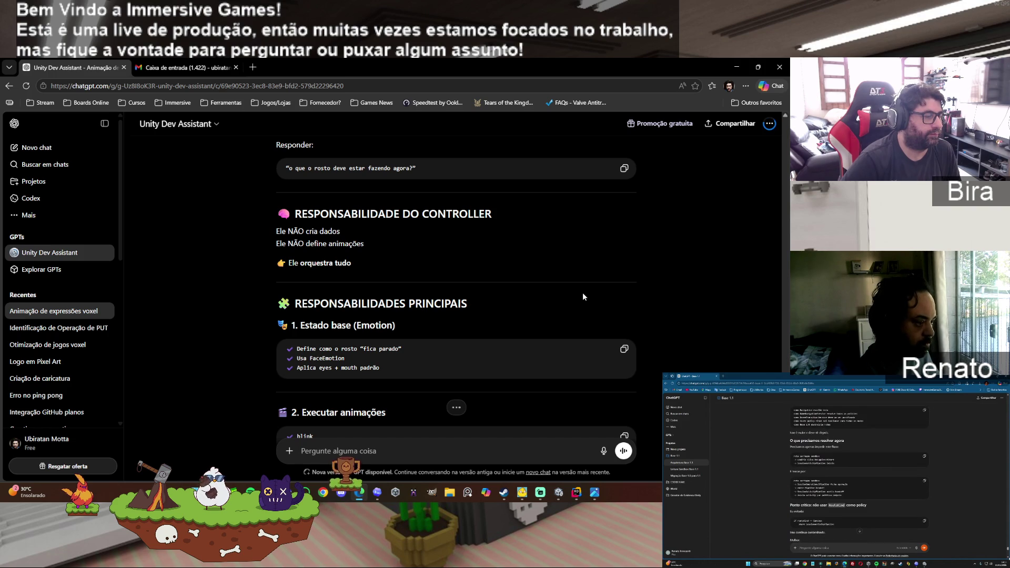
{"action": "scroll", "coordinate": [588, 288], "scroll_direction": "down", "scroll_amount": 1}
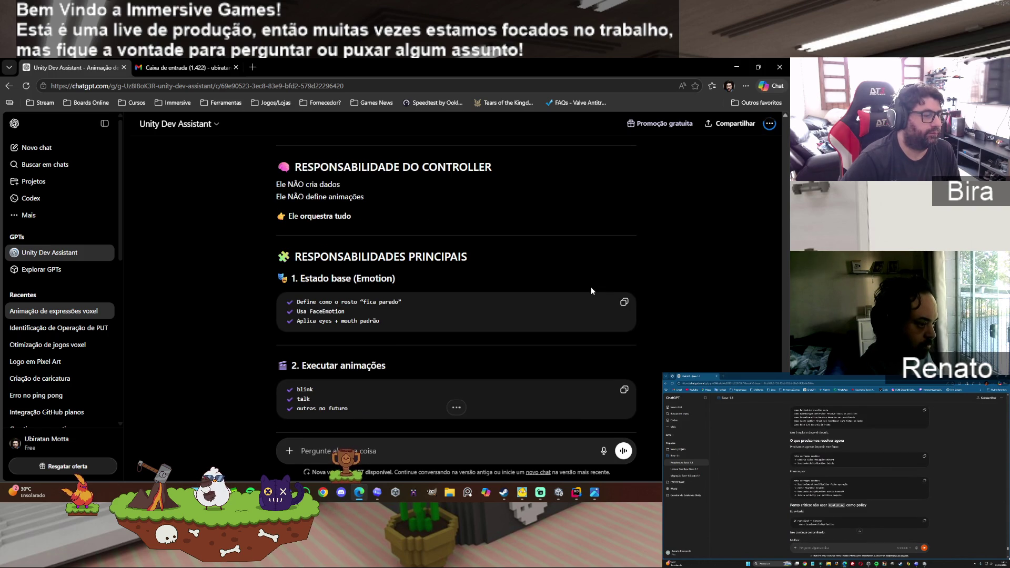
{"action": "scroll", "coordinate": [591, 288], "scroll_direction": "down", "scroll_amount": 2}
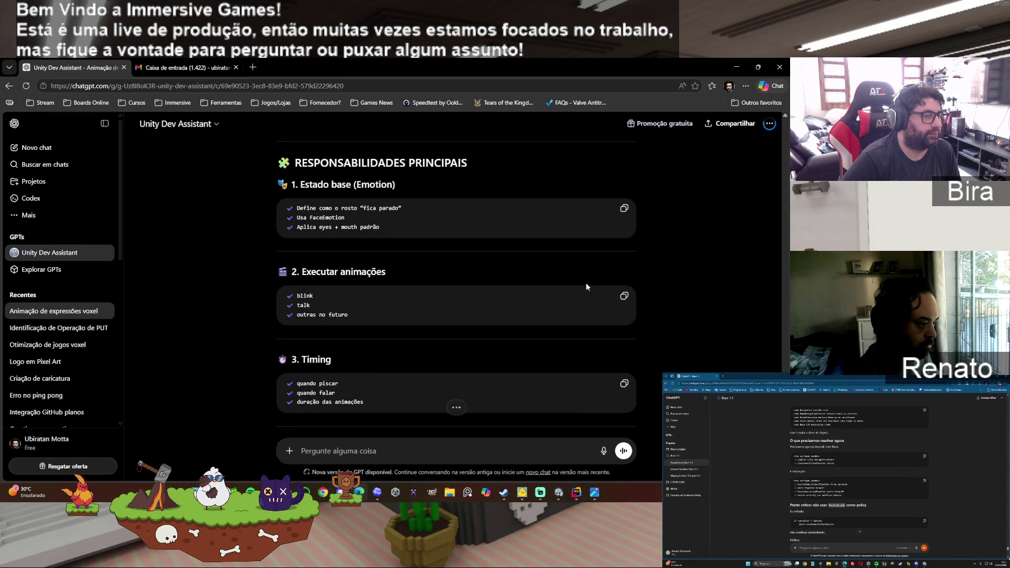
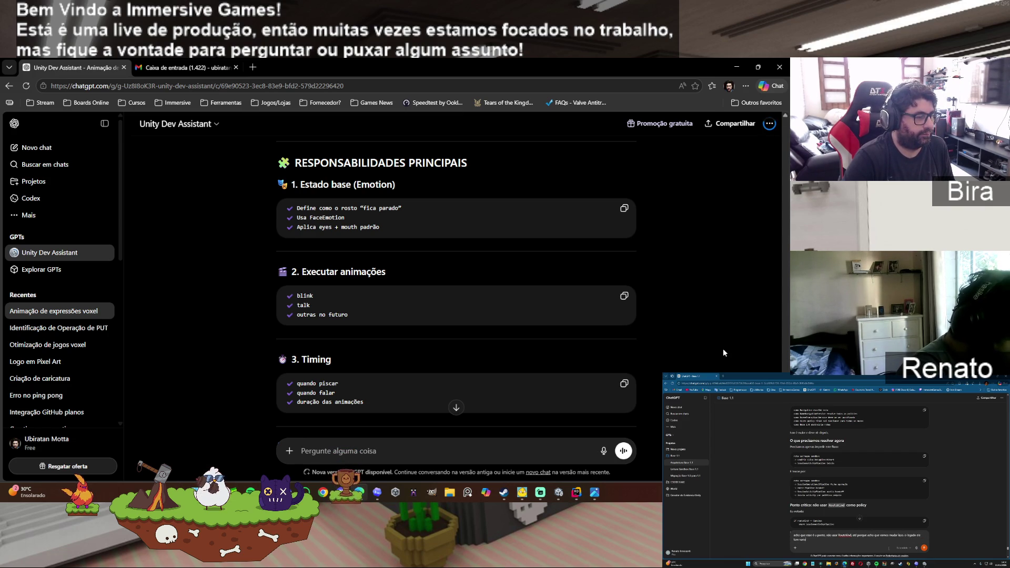
Step: Scroll through the Unity Dev Assistant's FaceController design reply down to its 'Me confirma' section
{"action": "scroll", "coordinate": [723, 350], "scroll_direction": "down", "scroll_amount": 1}
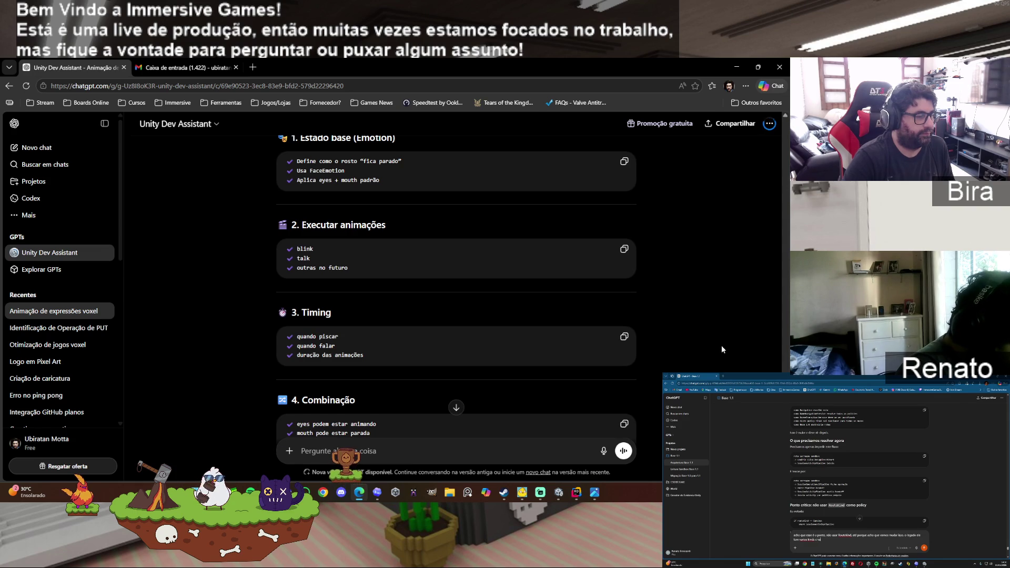
{"action": "scroll", "coordinate": [721, 349], "scroll_direction": "down", "scroll_amount": 1}
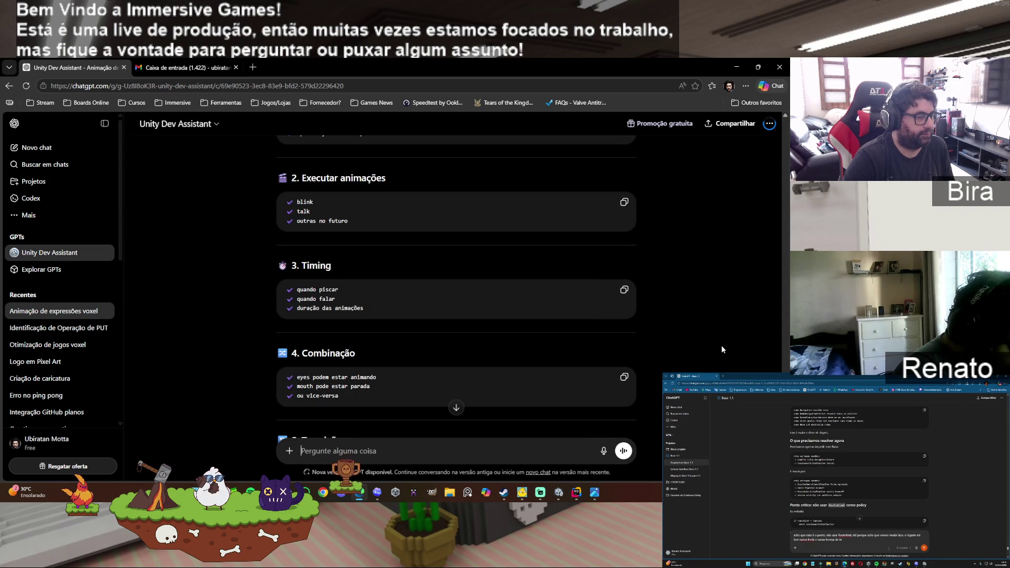
{"action": "scroll", "coordinate": [720, 345], "scroll_direction": "down", "scroll_amount": 1}
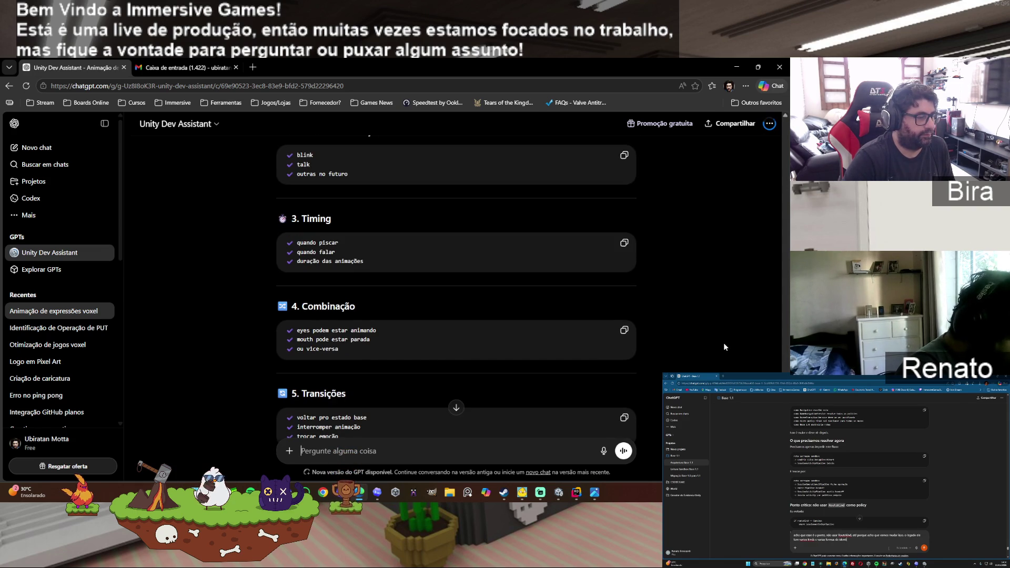
{"action": "scroll", "coordinate": [720, 342], "scroll_direction": "down", "scroll_amount": 2}
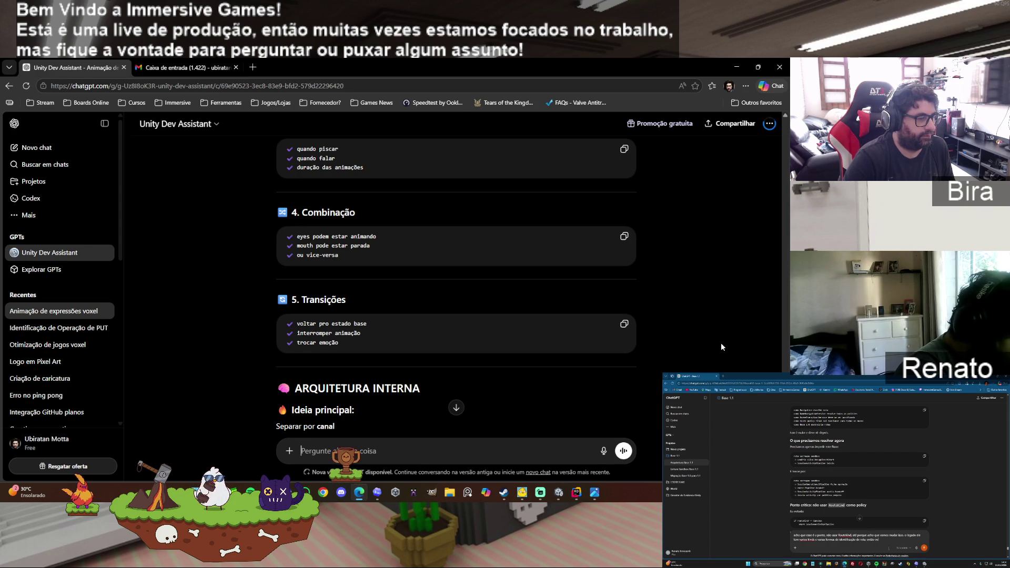
{"action": "scroll", "coordinate": [722, 345], "scroll_direction": "down", "scroll_amount": 1}
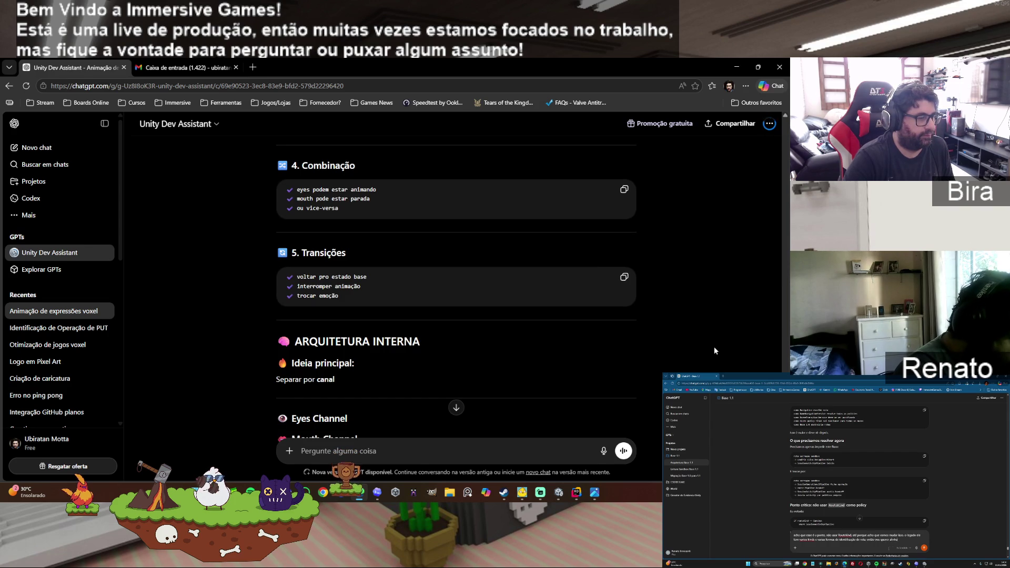
{"action": "scroll", "coordinate": [715, 349], "scroll_direction": "down", "scroll_amount": 1}
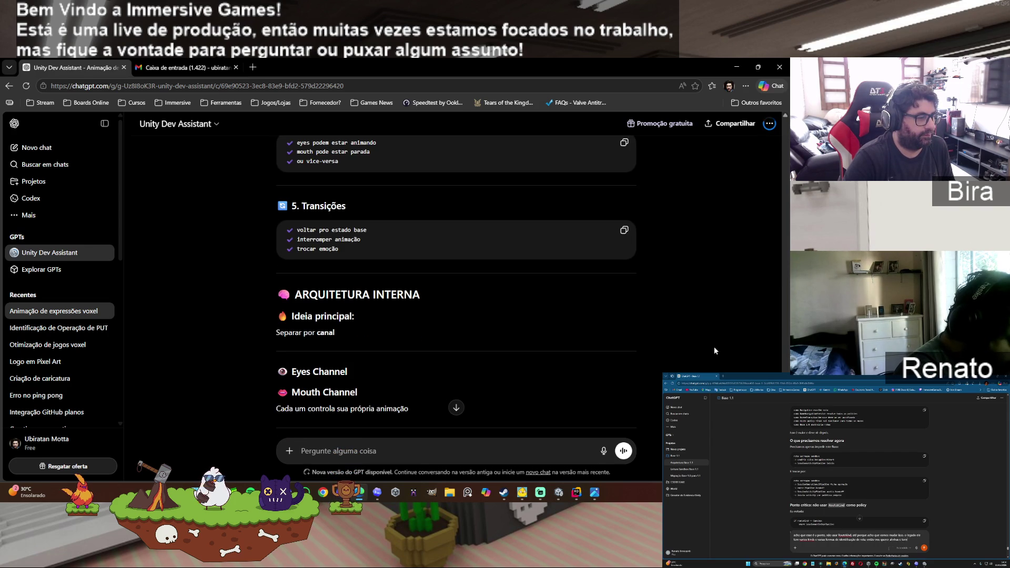
{"action": "scroll", "coordinate": [714, 347], "scroll_direction": "down", "scroll_amount": 1}
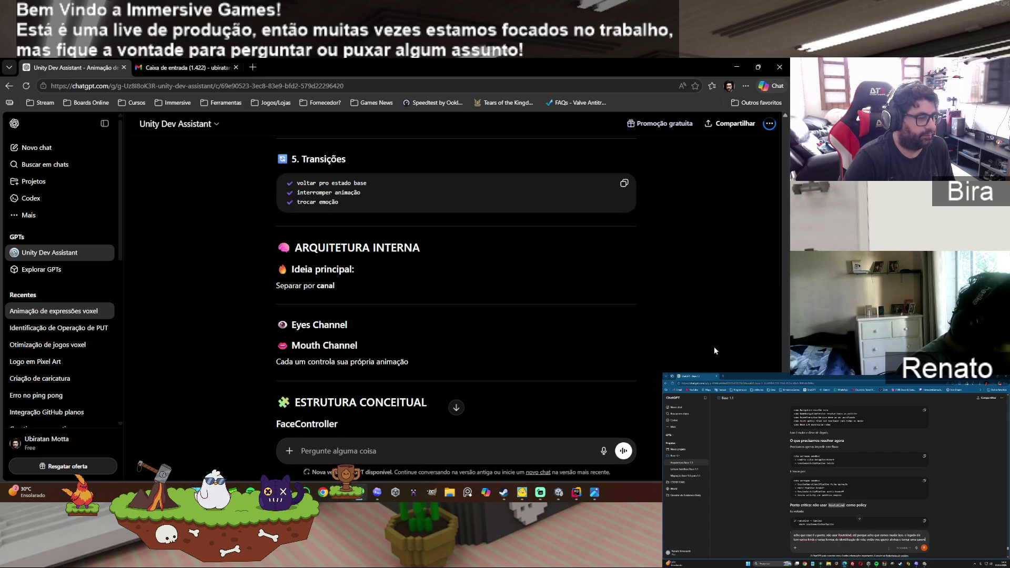
{"action": "scroll", "coordinate": [714, 349], "scroll_direction": "down", "scroll_amount": 1}
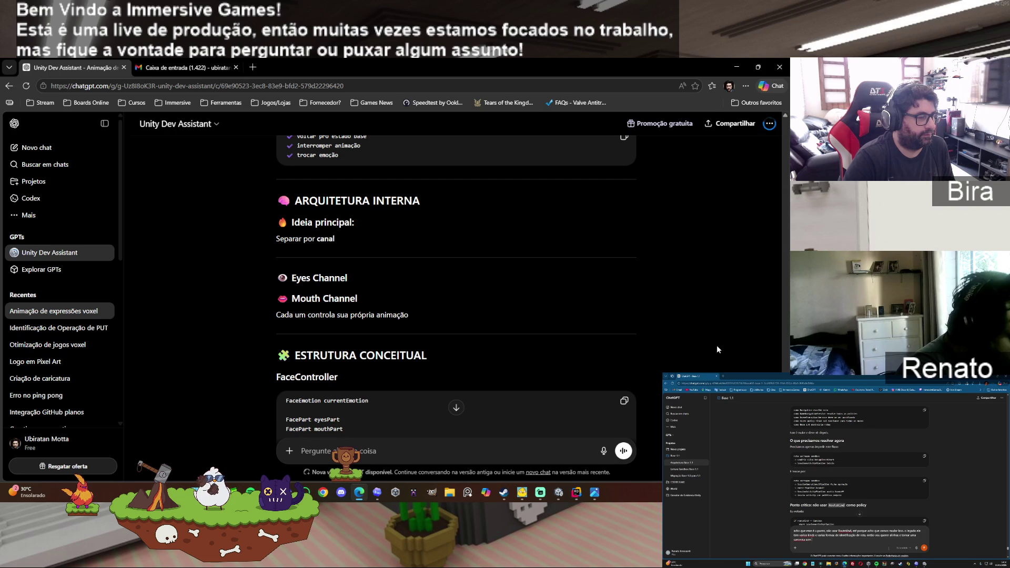
{"action": "scroll", "coordinate": [708, 353], "scroll_direction": "down", "scroll_amount": 1}
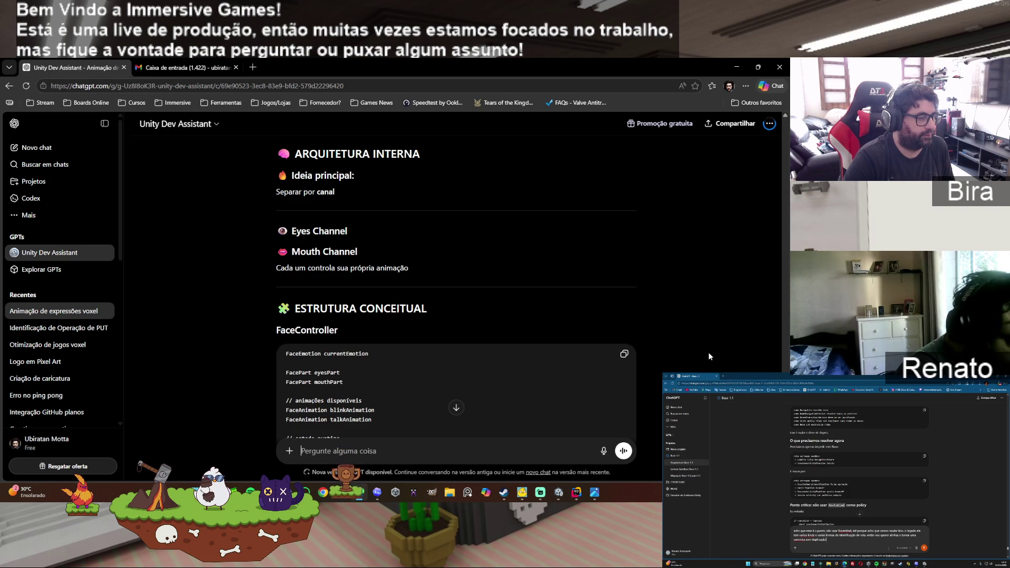
{"action": "scroll", "coordinate": [708, 352], "scroll_direction": "down", "scroll_amount": 1}
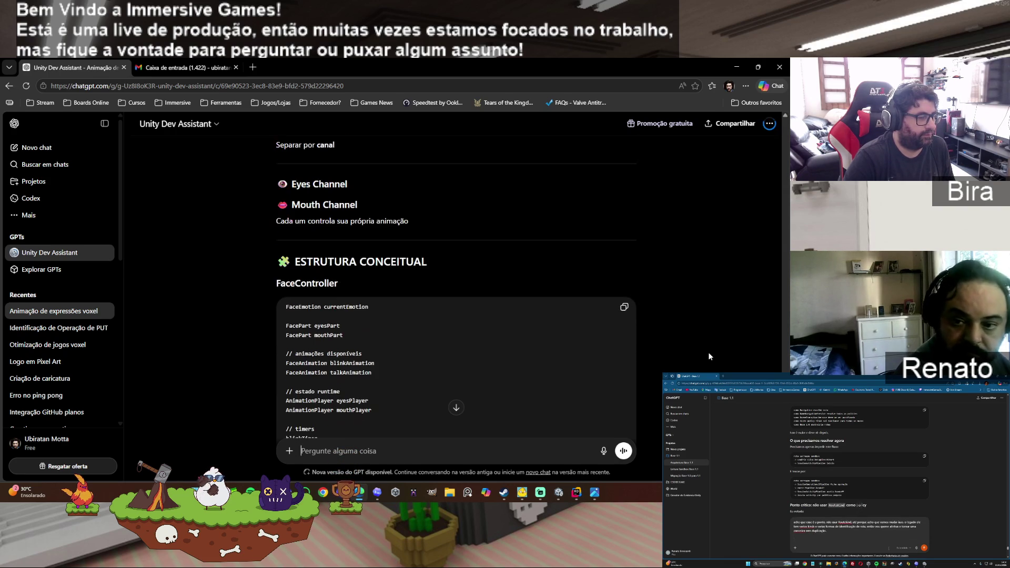
{"action": "scroll", "coordinate": [708, 348], "scroll_direction": "down", "scroll_amount": 1}
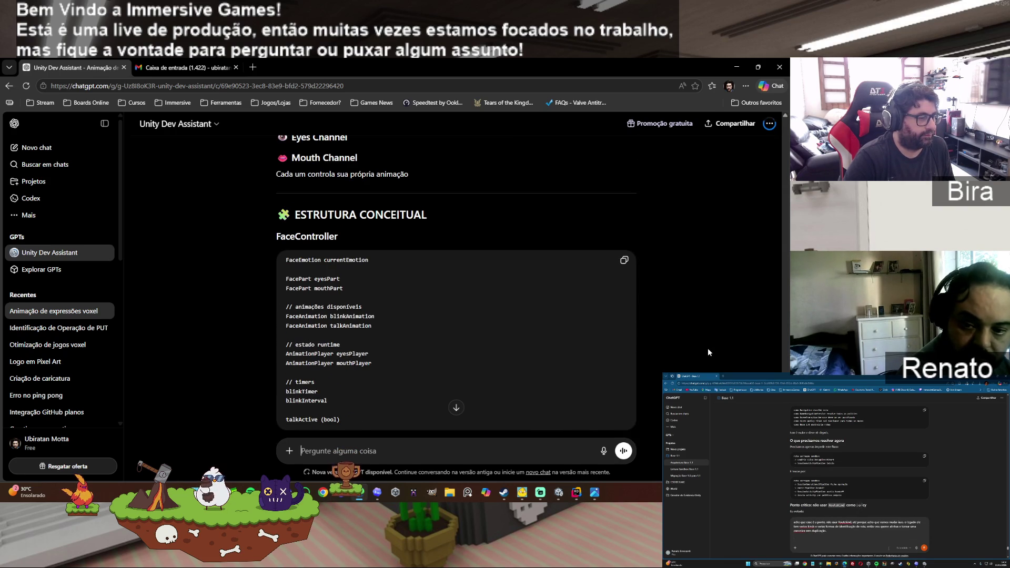
{"action": "scroll", "coordinate": [708, 348], "scroll_direction": "down", "scroll_amount": 1}
{"action": "scroll", "coordinate": [707, 348], "scroll_direction": "down", "scroll_amount": 1}
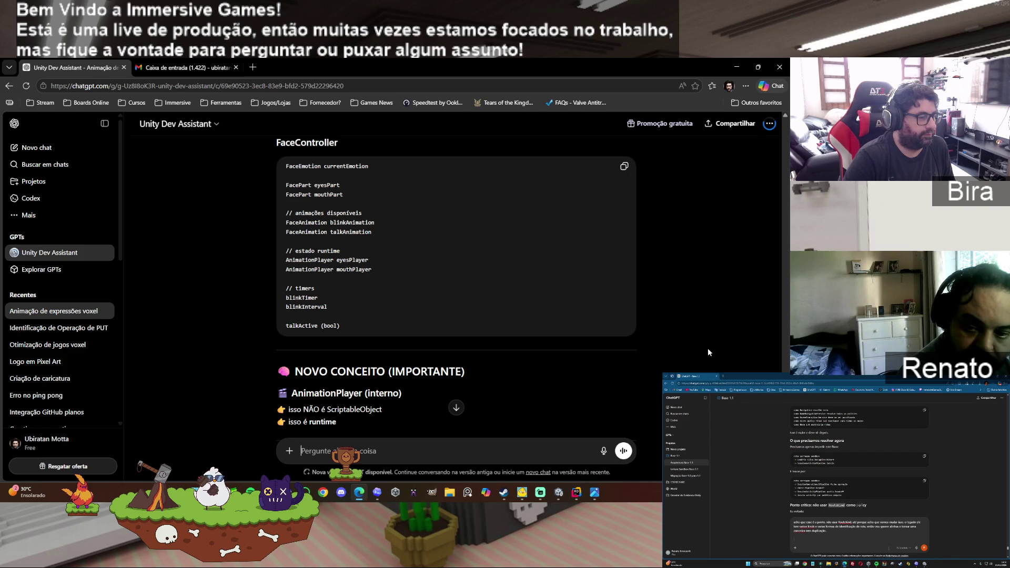
{"action": "scroll", "coordinate": [707, 349], "scroll_direction": "down", "scroll_amount": 1}
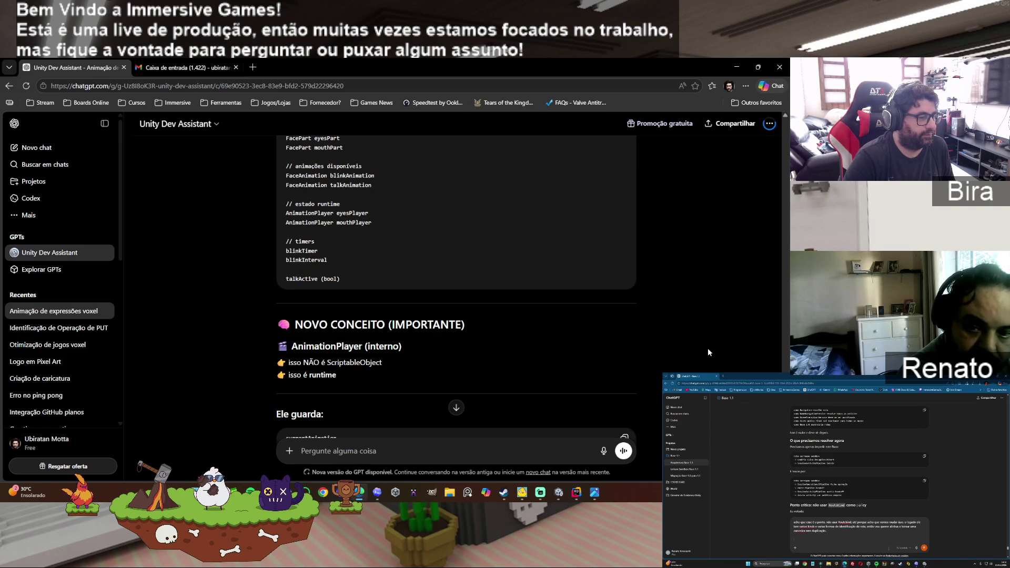
{"action": "scroll", "coordinate": [708, 348], "scroll_direction": "down", "scroll_amount": 1}
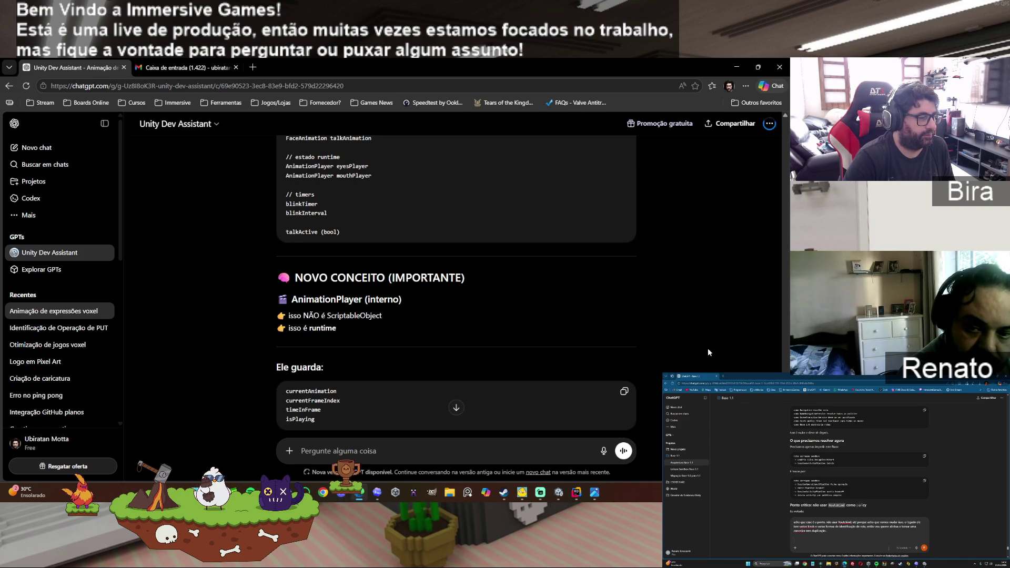
{"action": "scroll", "coordinate": [708, 348], "scroll_direction": "down", "scroll_amount": 1}
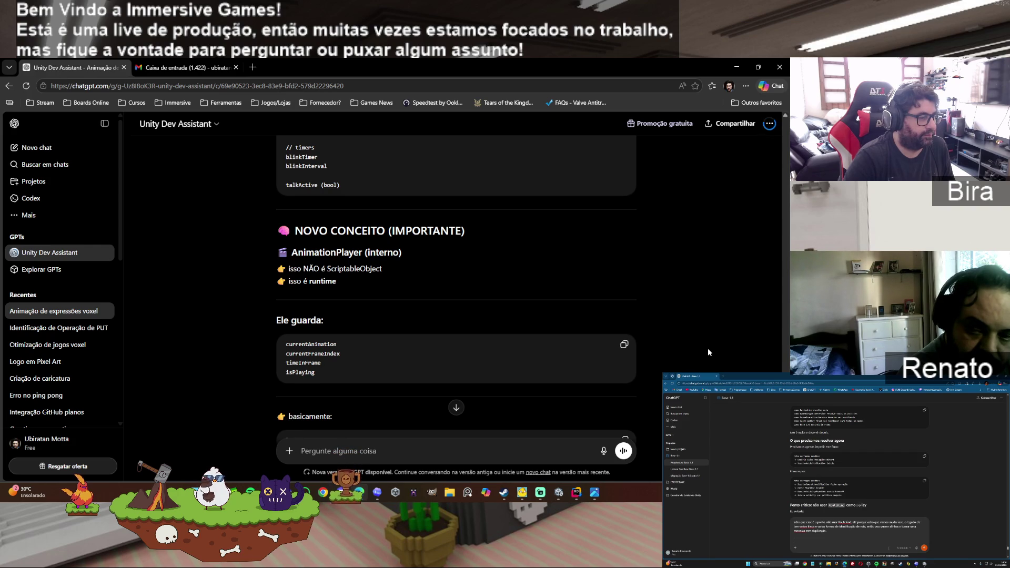
{"action": "scroll", "coordinate": [708, 348], "scroll_direction": "down", "scroll_amount": 1}
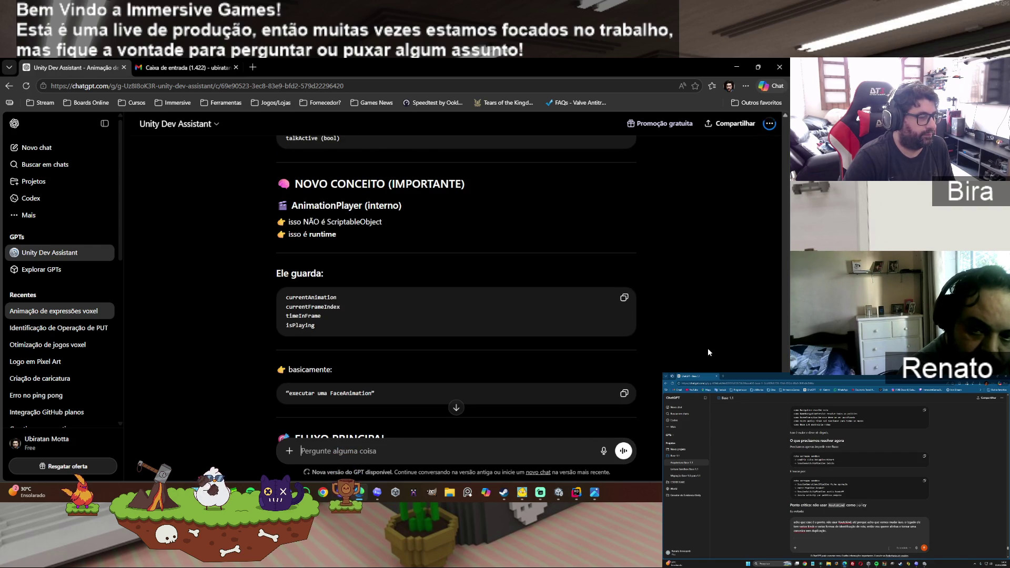
{"action": "scroll", "coordinate": [708, 348], "scroll_direction": "down", "scroll_amount": 2}
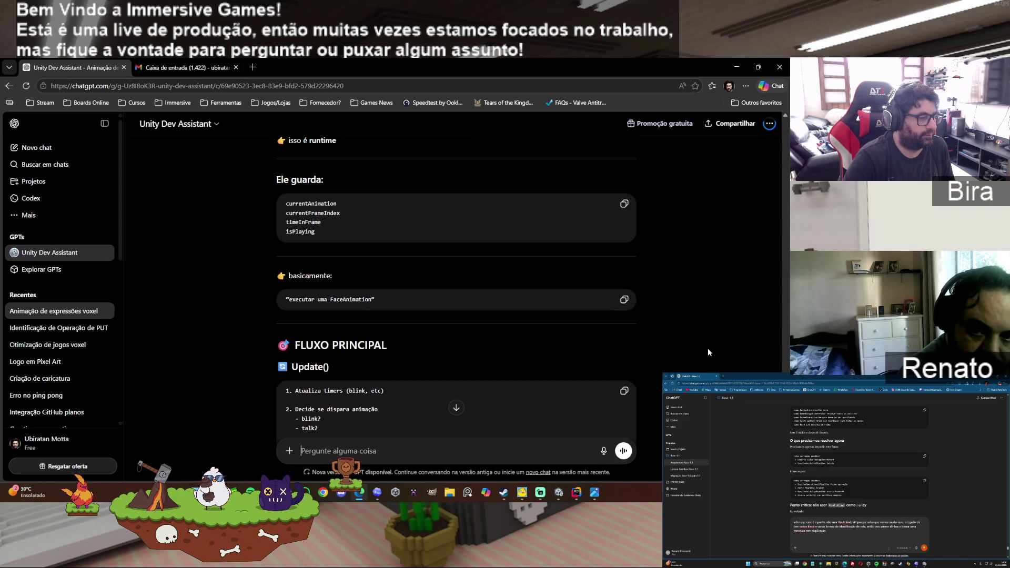
{"action": "scroll", "coordinate": [707, 348], "scroll_direction": "down", "scroll_amount": 2}
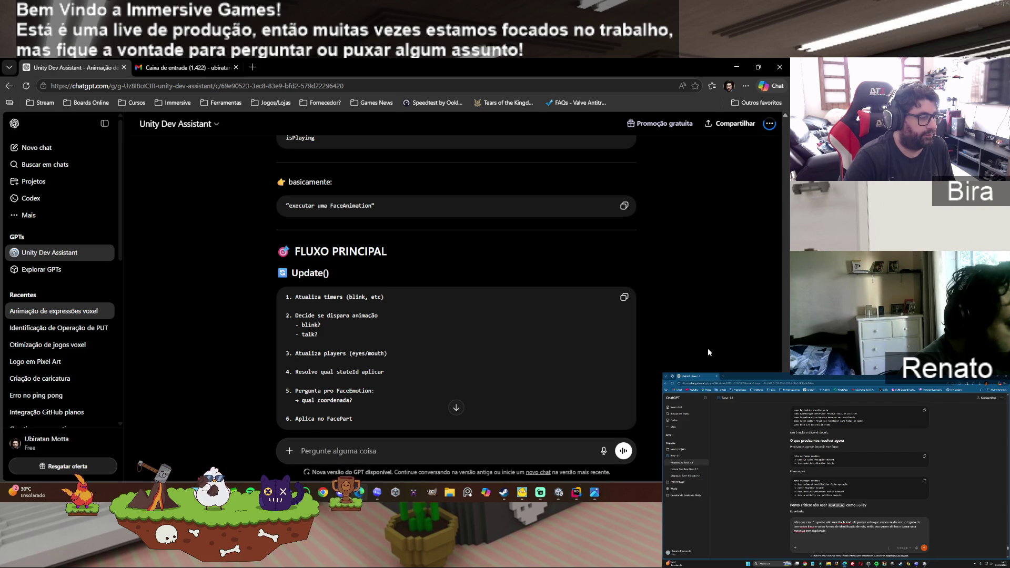
{"action": "scroll", "coordinate": [708, 348], "scroll_direction": "down", "scroll_amount": 2}
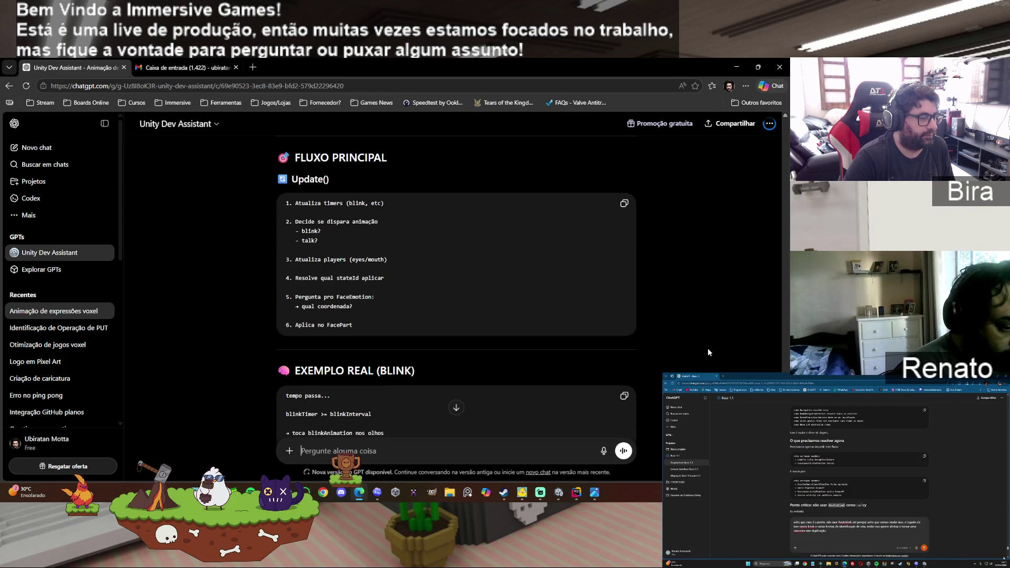
{"action": "scroll", "coordinate": [708, 348], "scroll_direction": "down", "scroll_amount": 1}
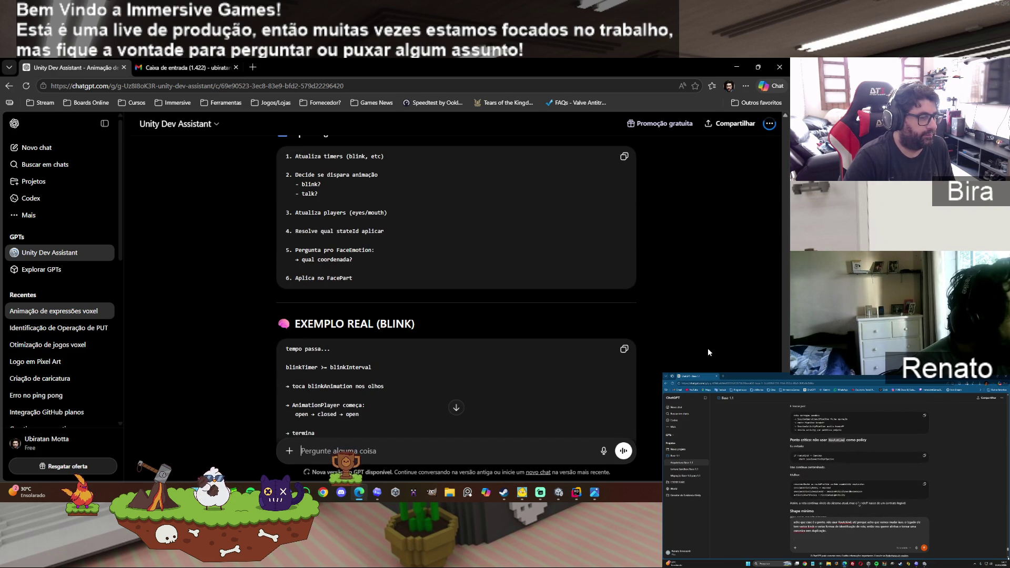
{"action": "scroll", "coordinate": [708, 348], "scroll_direction": "down", "scroll_amount": 2}
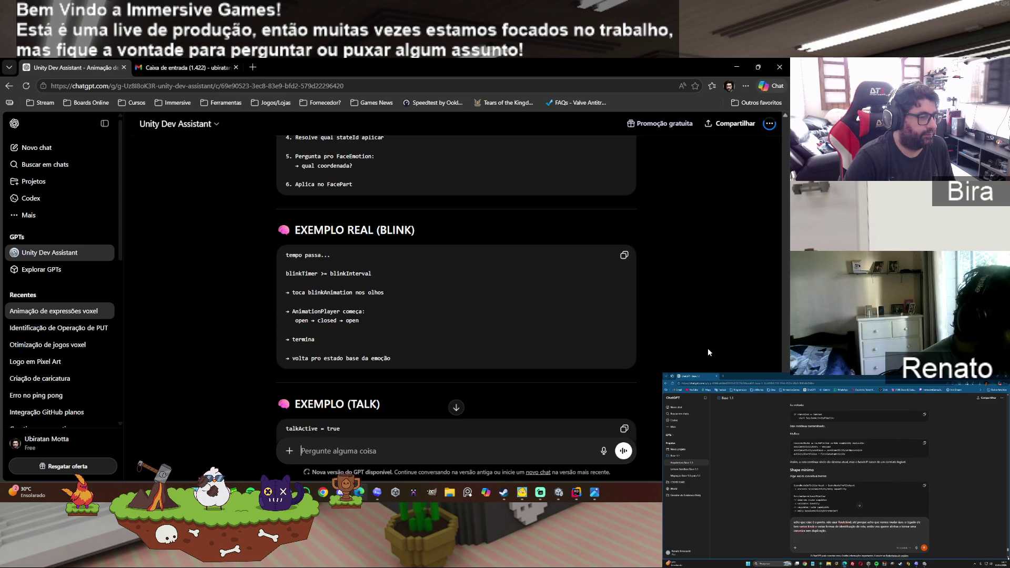
{"action": "scroll", "coordinate": [708, 352], "scroll_direction": "down", "scroll_amount": 1}
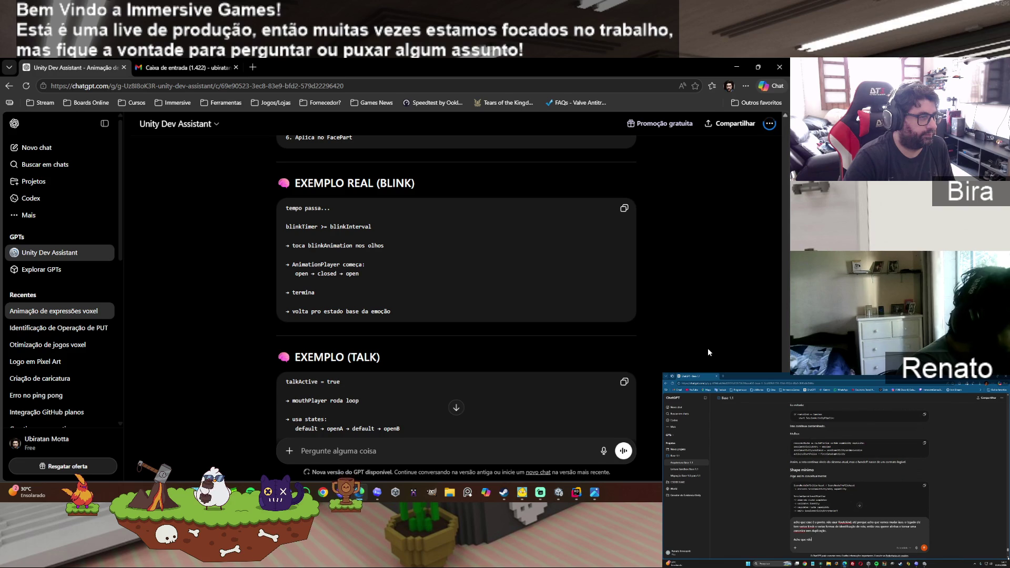
{"action": "scroll", "coordinate": [708, 350], "scroll_direction": "down", "scroll_amount": 1}
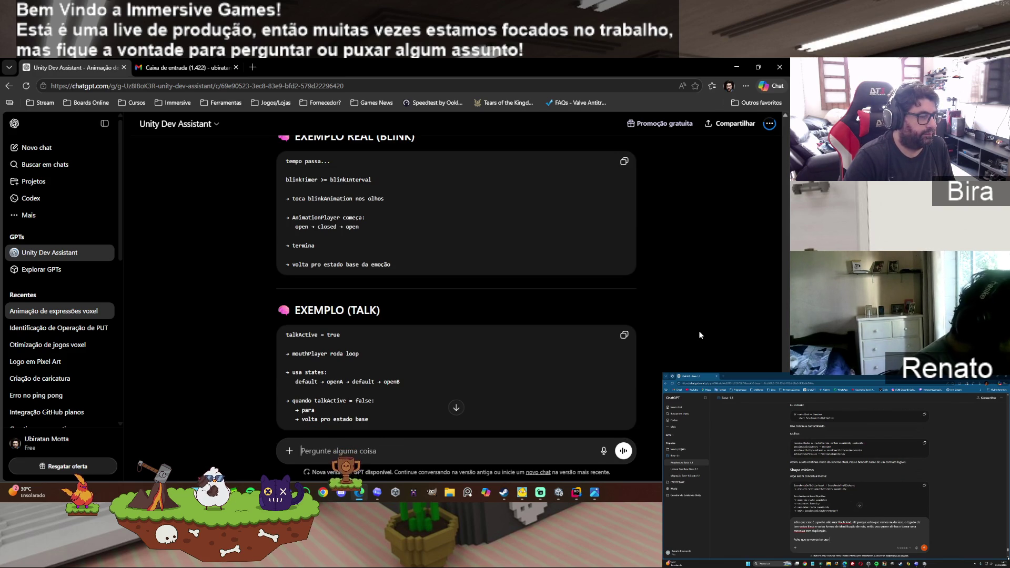
{"action": "scroll", "coordinate": [698, 333], "scroll_direction": "down", "scroll_amount": 2}
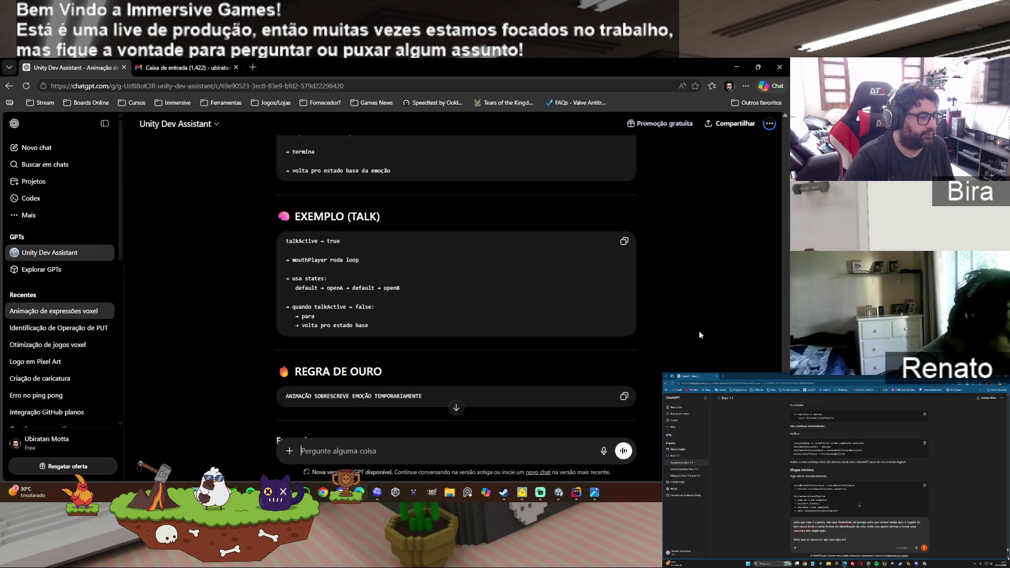
{"action": "scroll", "coordinate": [699, 333], "scroll_direction": "down", "scroll_amount": 1}
{"action": "scroll", "coordinate": [699, 333], "scroll_direction": "down", "scroll_amount": 1}
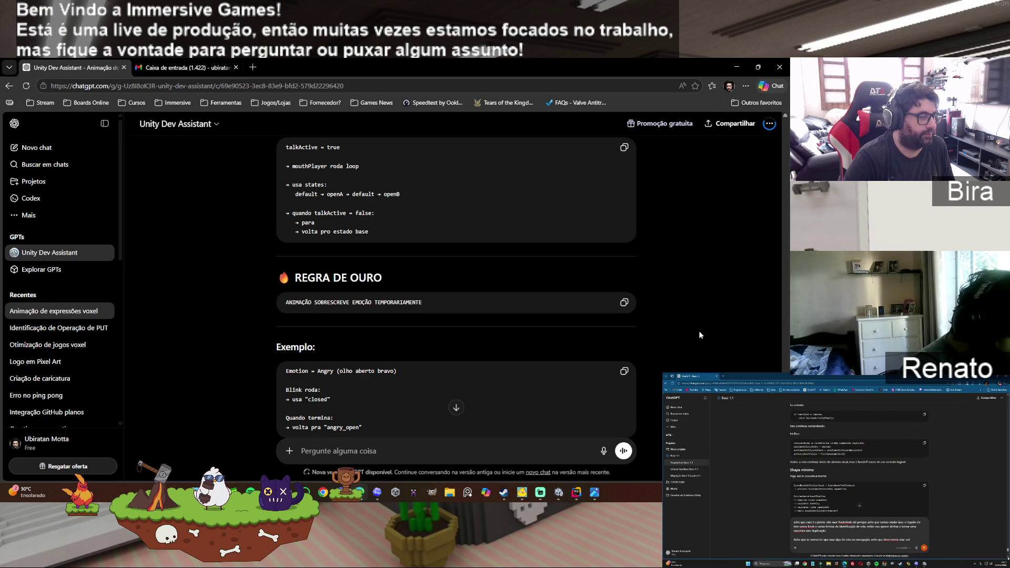
{"action": "scroll", "coordinate": [699, 333], "scroll_direction": "down", "scroll_amount": 1}
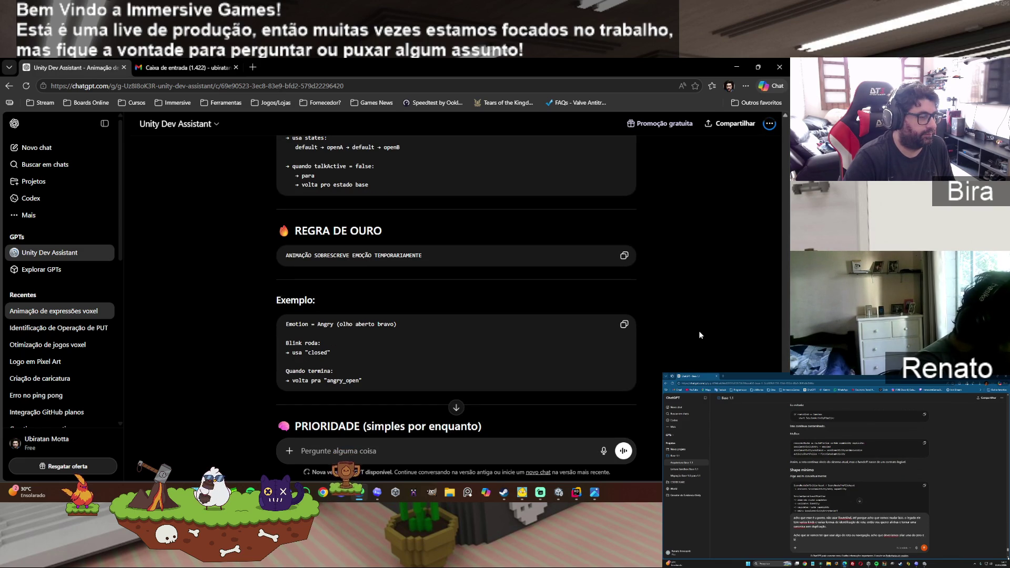
{"action": "scroll", "coordinate": [703, 331], "scroll_direction": "down", "scroll_amount": 1}
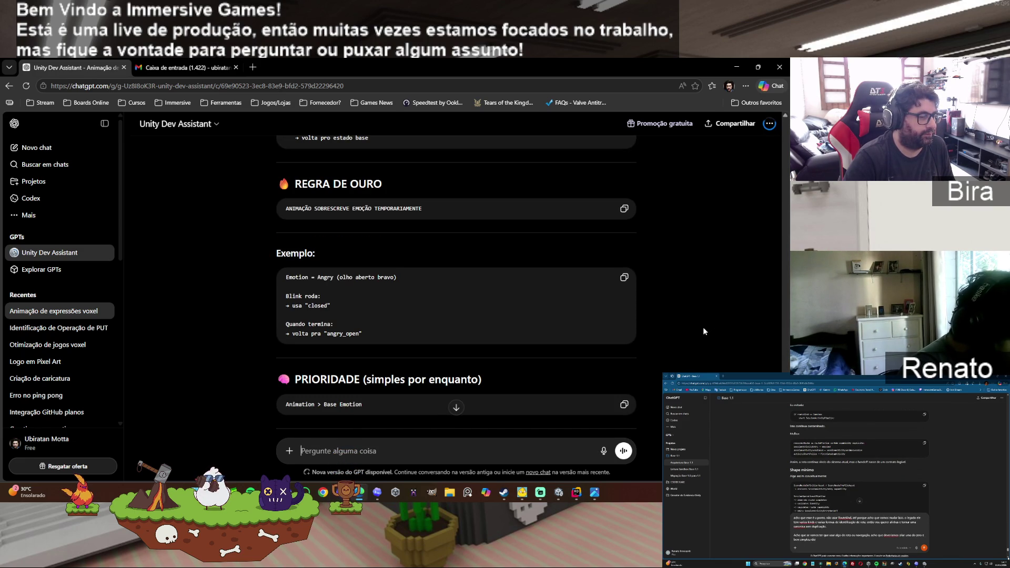
{"action": "scroll", "coordinate": [703, 330], "scroll_direction": "down", "scroll_amount": 1}
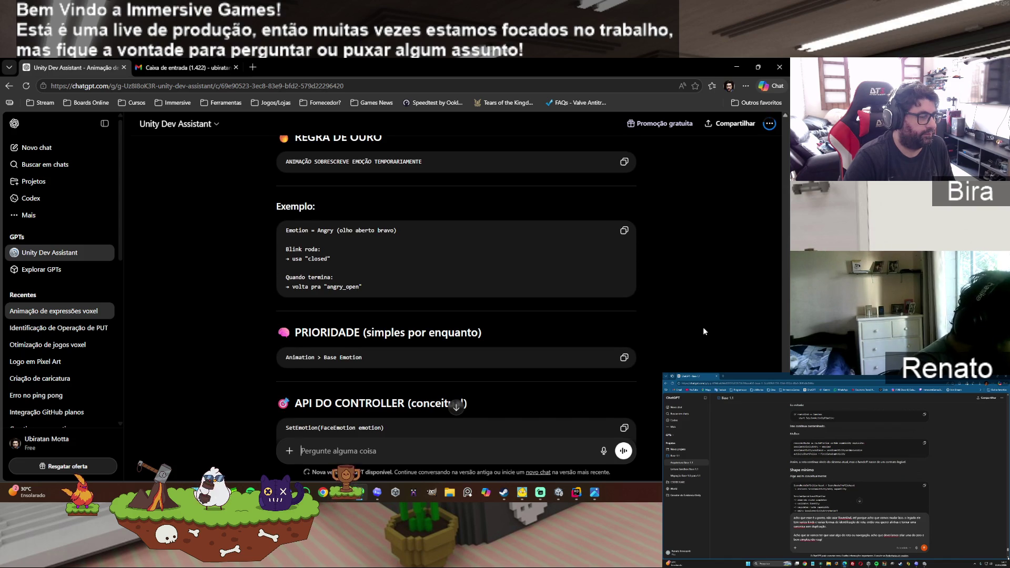
{"action": "scroll", "coordinate": [704, 331], "scroll_direction": "down", "scroll_amount": 1}
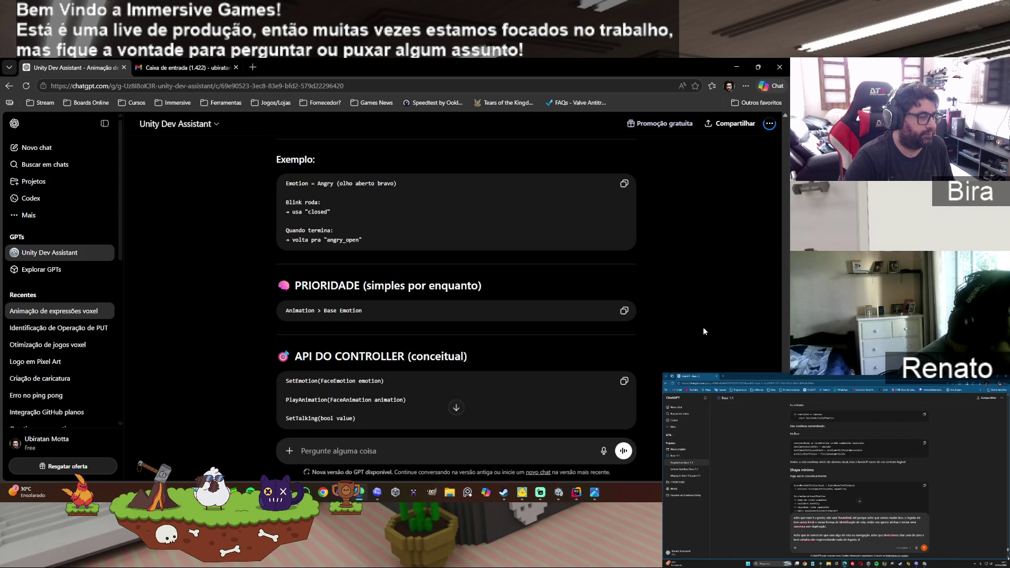
{"action": "scroll", "coordinate": [704, 330], "scroll_direction": "down", "scroll_amount": 1}
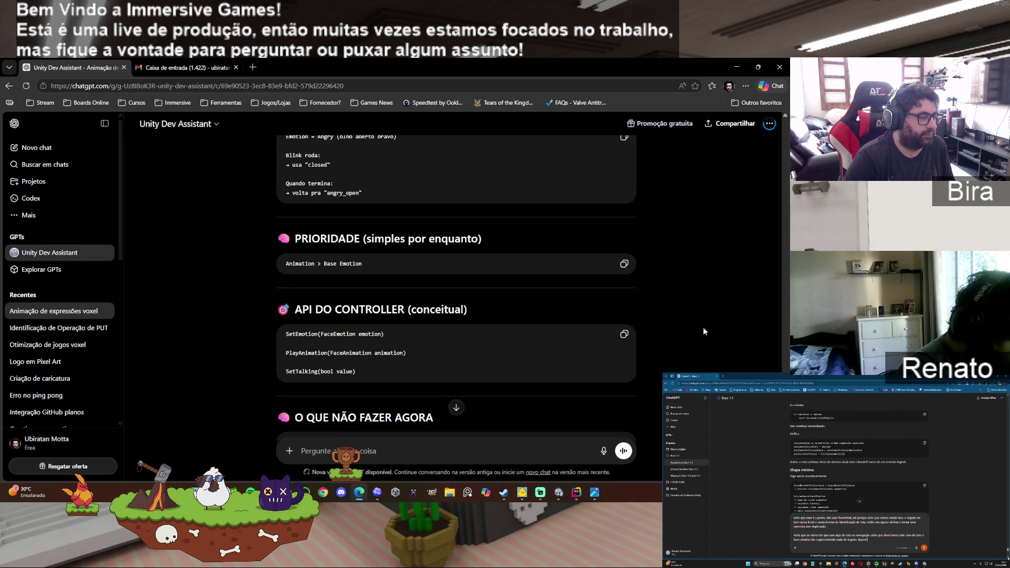
{"action": "scroll", "coordinate": [703, 331], "scroll_direction": "down", "scroll_amount": 1}
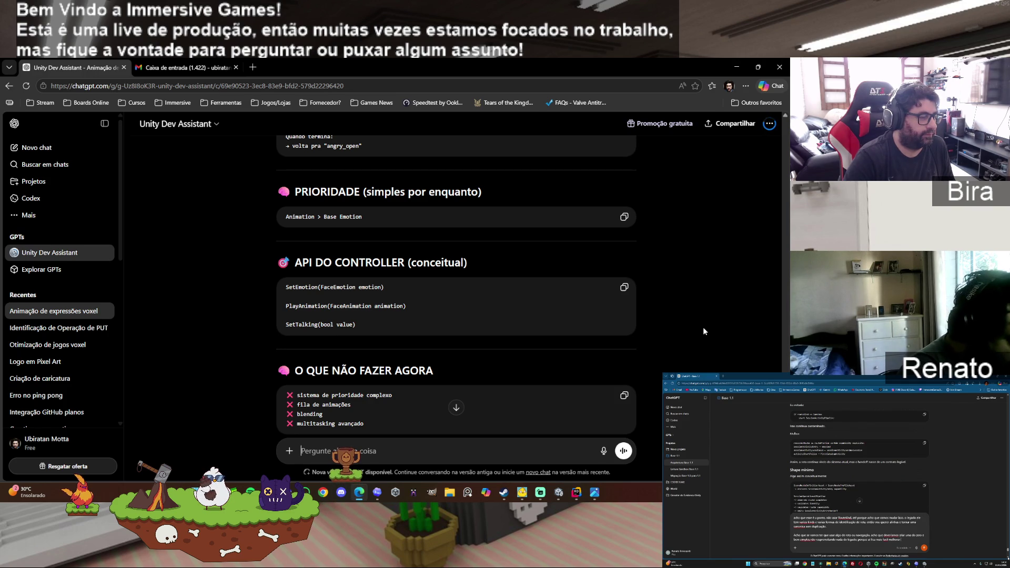
{"action": "scroll", "coordinate": [703, 329], "scroll_direction": "down", "scroll_amount": 1}
{"action": "scroll", "coordinate": [703, 329], "scroll_direction": "down", "scroll_amount": 1}
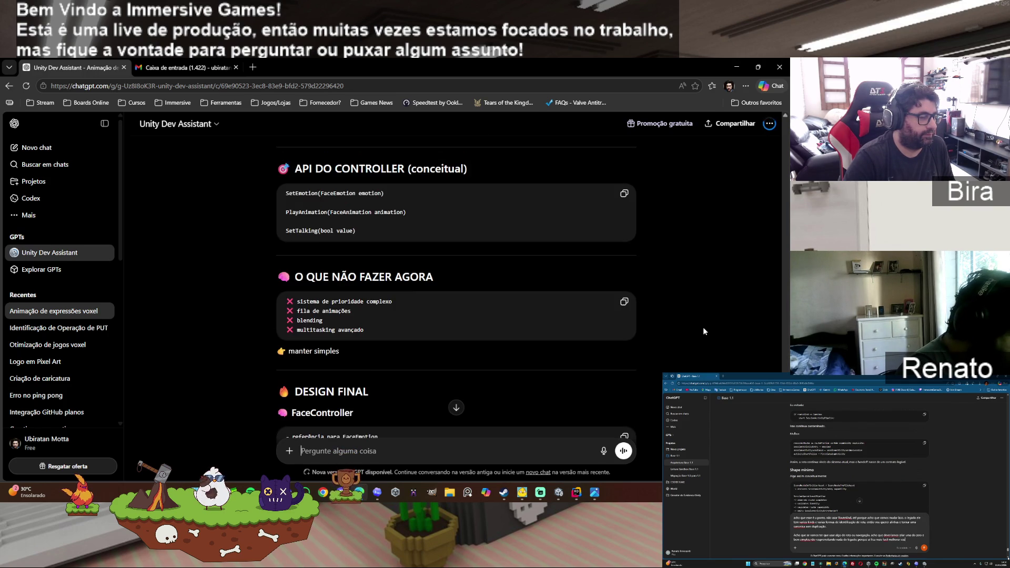
{"action": "scroll", "coordinate": [703, 328], "scroll_direction": "down", "scroll_amount": 1}
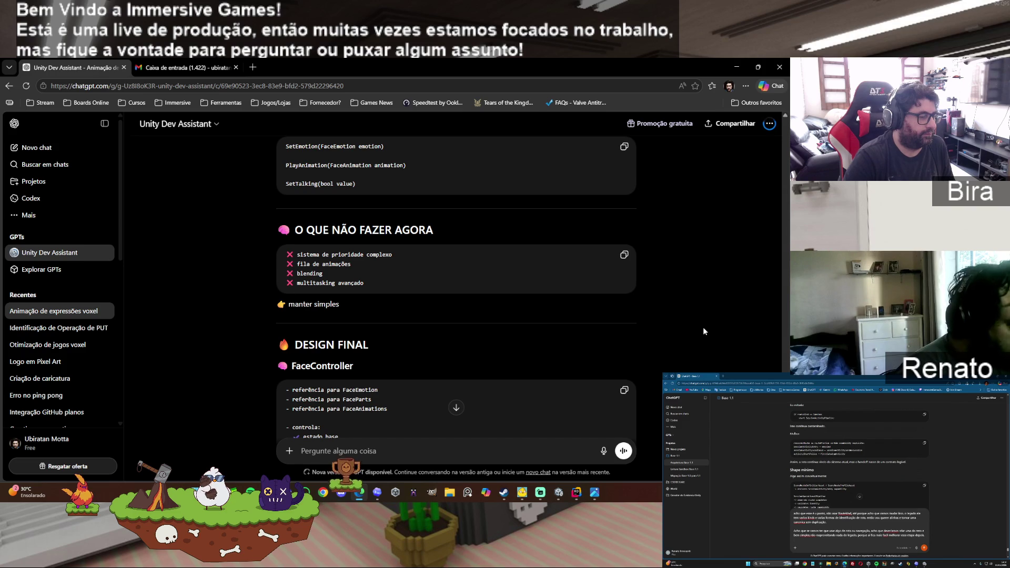
{"action": "scroll", "coordinate": [703, 329], "scroll_direction": "down", "scroll_amount": 1}
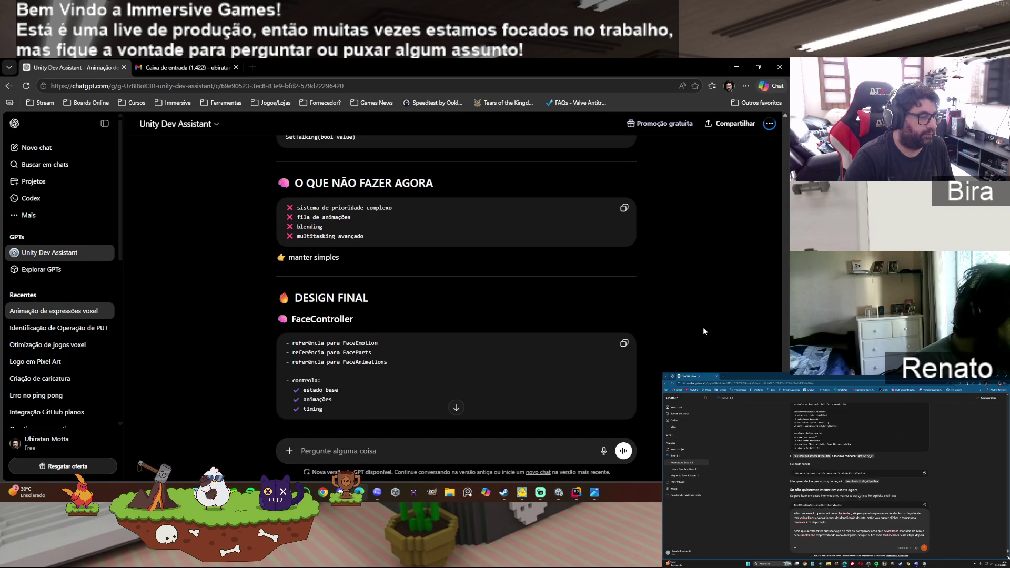
{"action": "scroll", "coordinate": [703, 328], "scroll_direction": "down", "scroll_amount": 3}
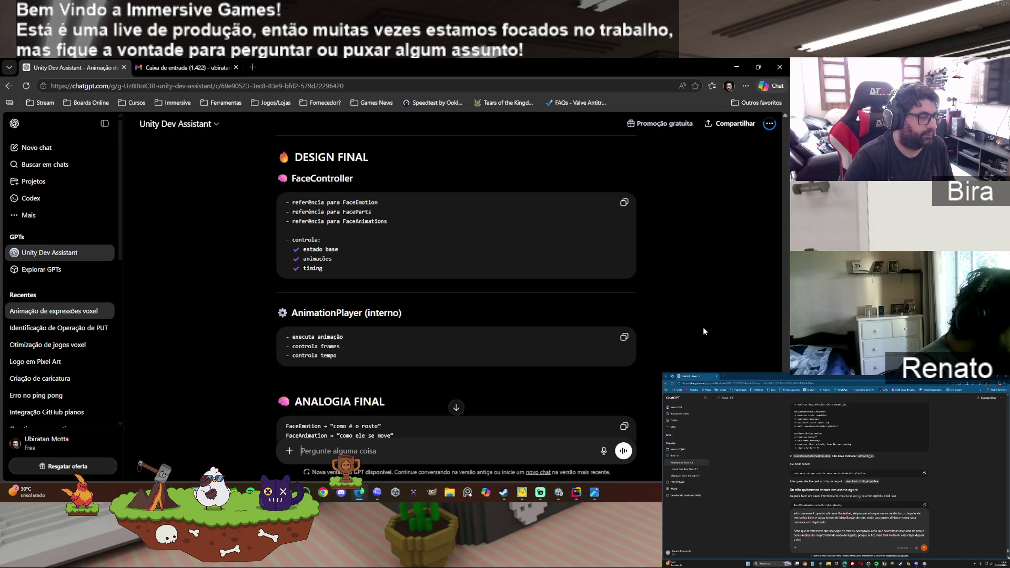
{"action": "scroll", "coordinate": [703, 331], "scroll_direction": "down", "scroll_amount": 1}
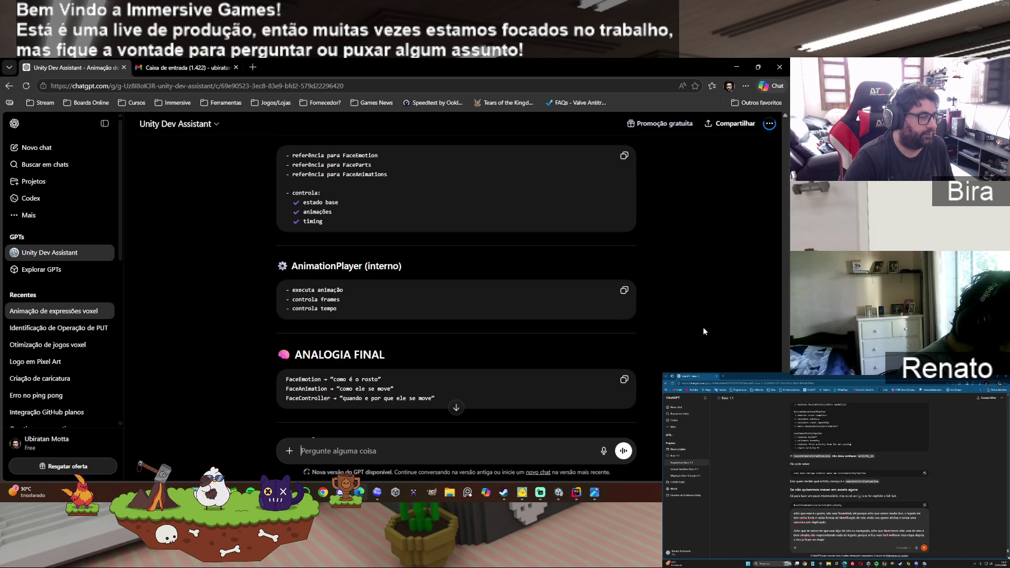
{"action": "scroll", "coordinate": [703, 331], "scroll_direction": "down", "scroll_amount": 1}
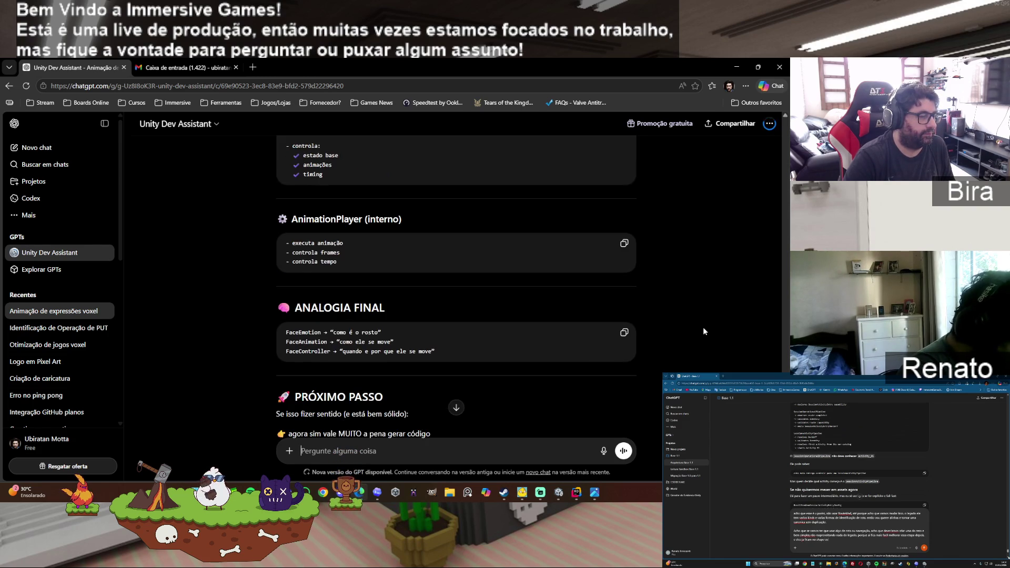
{"action": "scroll", "coordinate": [703, 331], "scroll_direction": "down", "scroll_amount": 1}
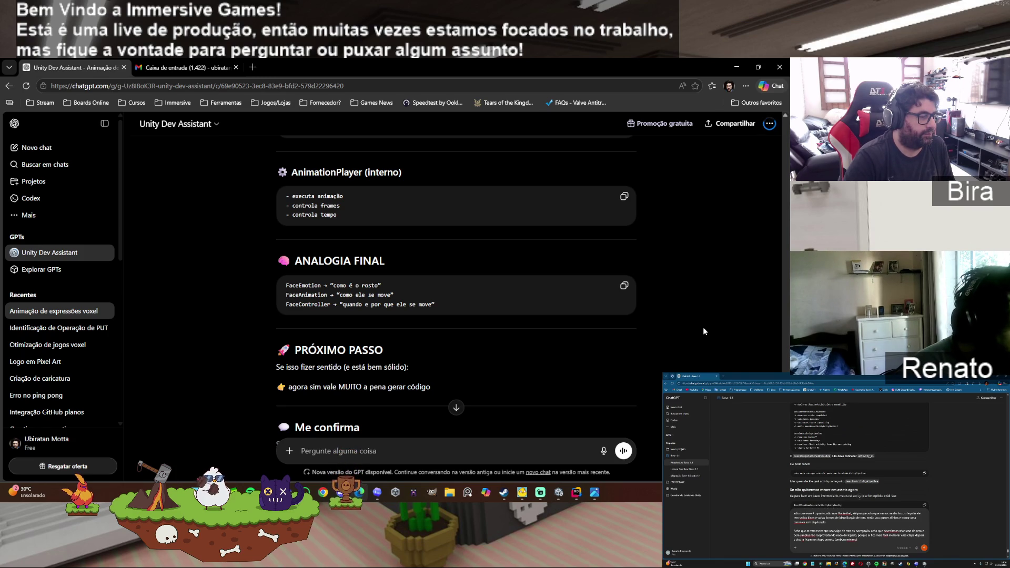
{"action": "scroll", "coordinate": [703, 328], "scroll_direction": "down", "scroll_amount": 1}
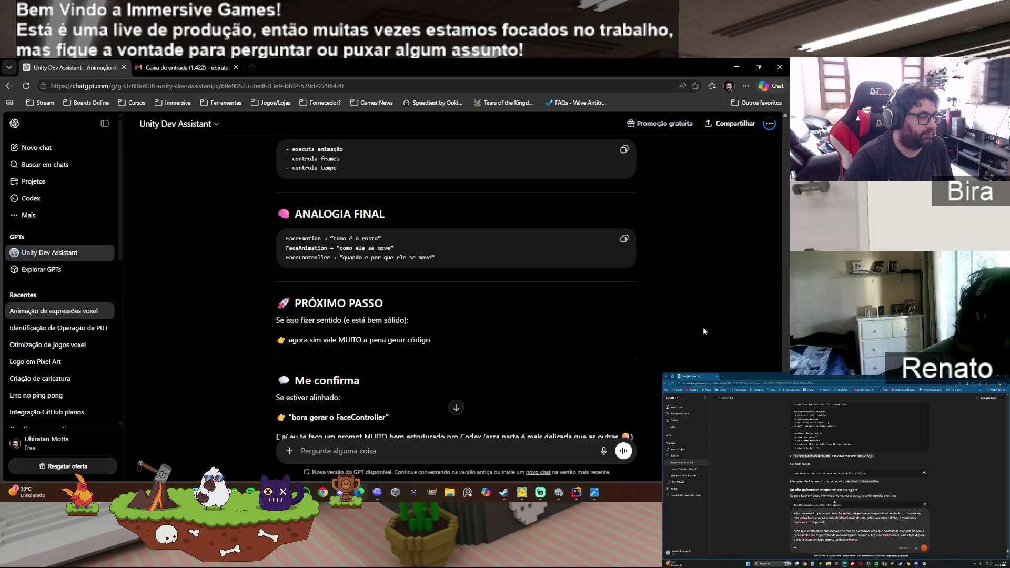
{"action": "scroll", "coordinate": [703, 328], "scroll_direction": "down", "scroll_amount": 1}
{"action": "scroll", "coordinate": [703, 327], "scroll_direction": "down", "scroll_amount": 1}
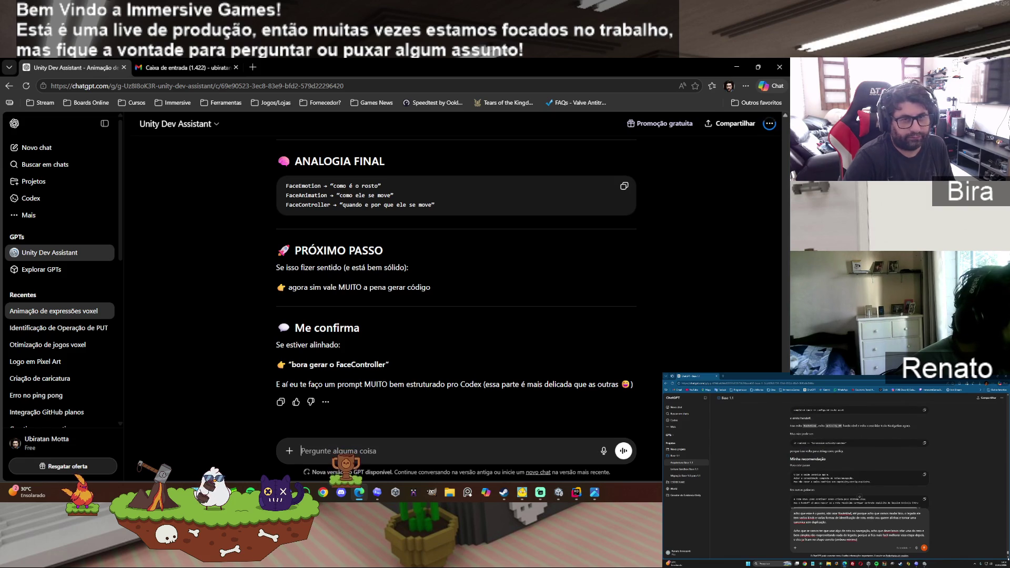
Step: Begin a reply: 'então vamos lá, ele vai ter o player interno de animação que vai'
{"action": "left_click", "coordinate": [340, 453]}
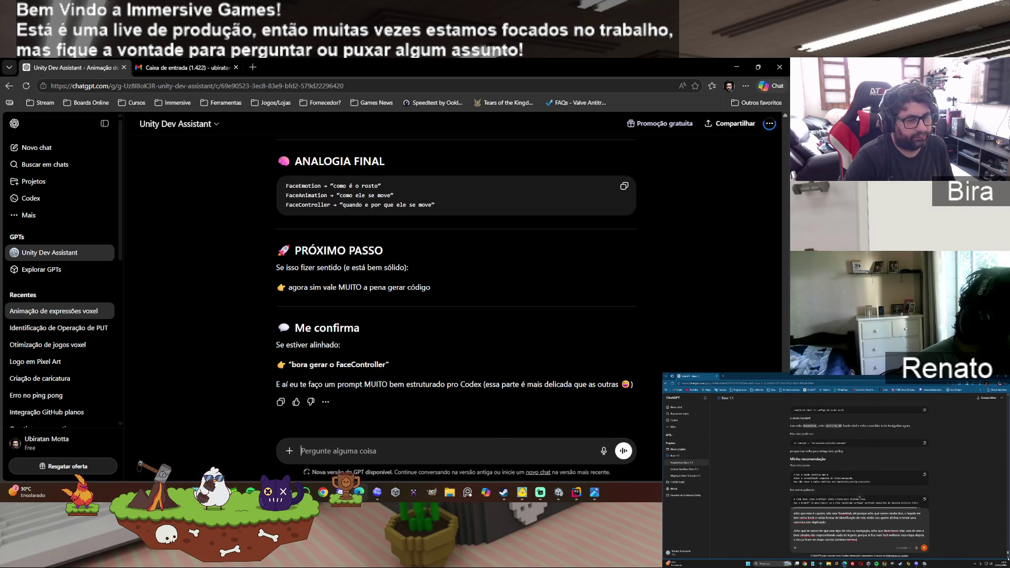
{"action": "scroll", "coordinate": [457, 262], "scroll_direction": "up", "scroll_amount": 15}
{"action": "scroll", "coordinate": [369, 447], "scroll_direction": "down", "scroll_amount": 15}
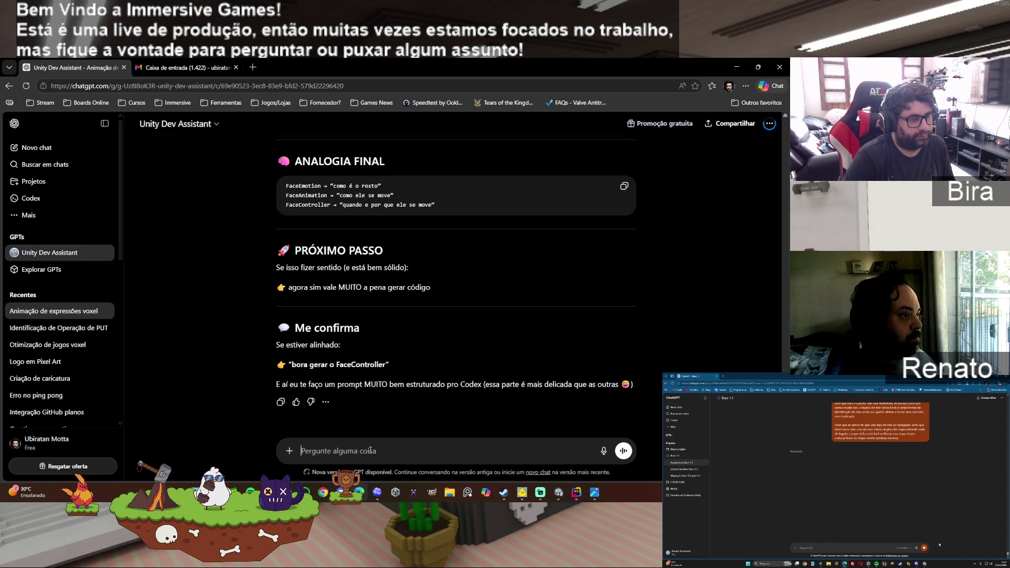
{"action": "left_click", "coordinate": [370, 450]}
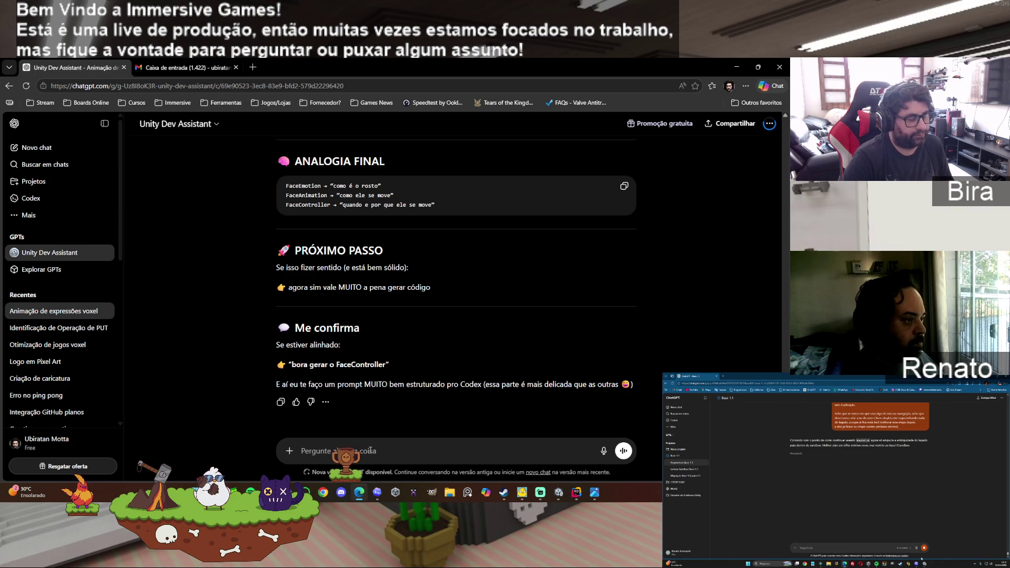
{"action": "type", "text": "então vamos lá, ele vai ter o player int"}
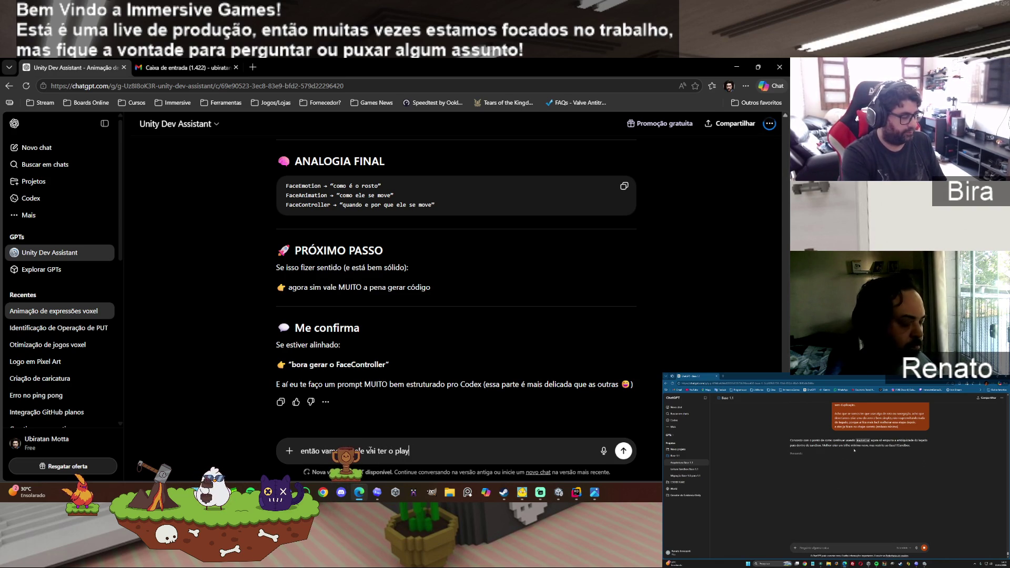
{"action": "type", "text": "ern"}
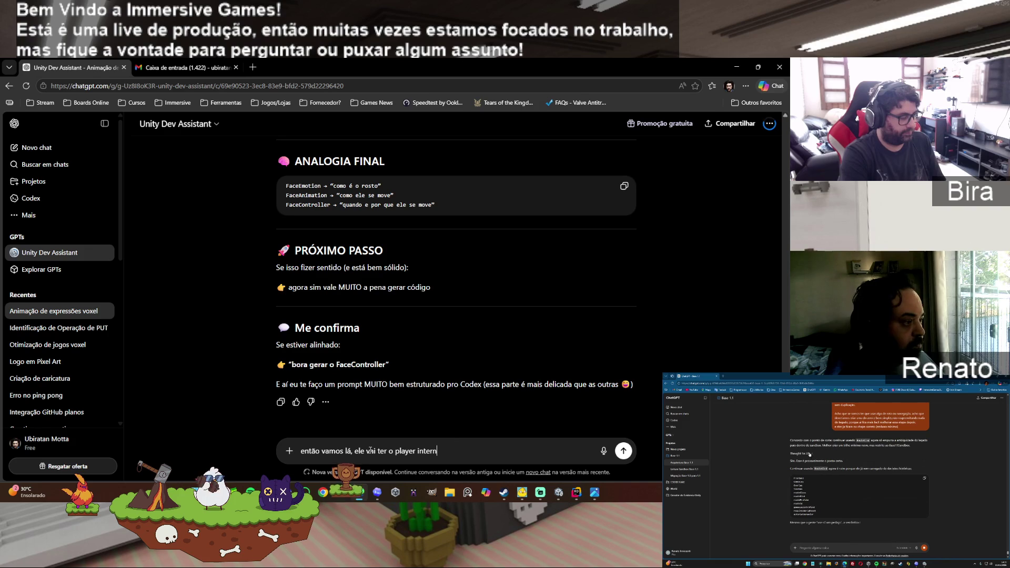
{"action": "type", "text": "o de animação que vai gerenciar as "}
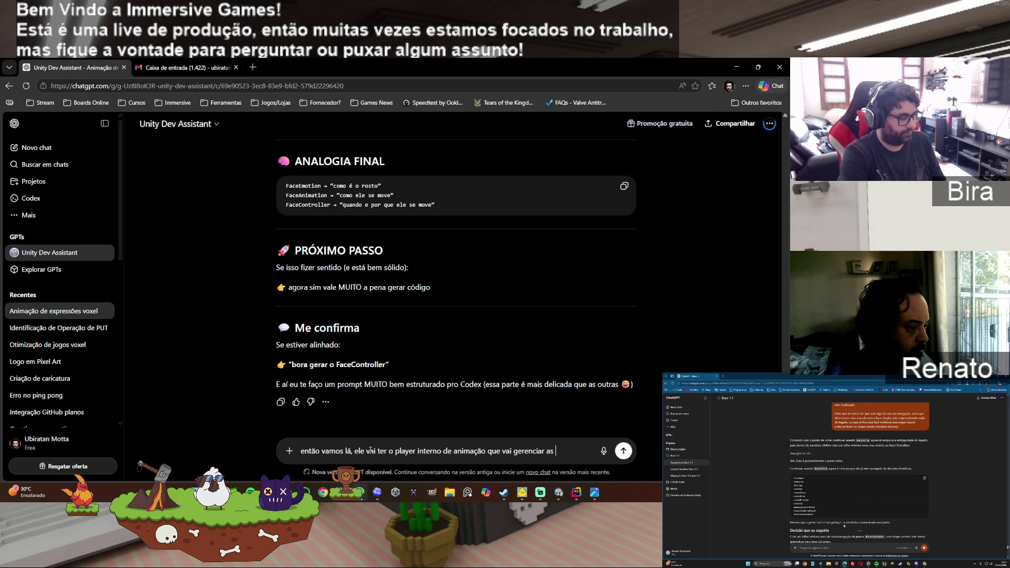
Step: Continue the reply: a function will request animations, probably from the animation-control system, trimming the typo
{"action": "type", "text": "animações."}
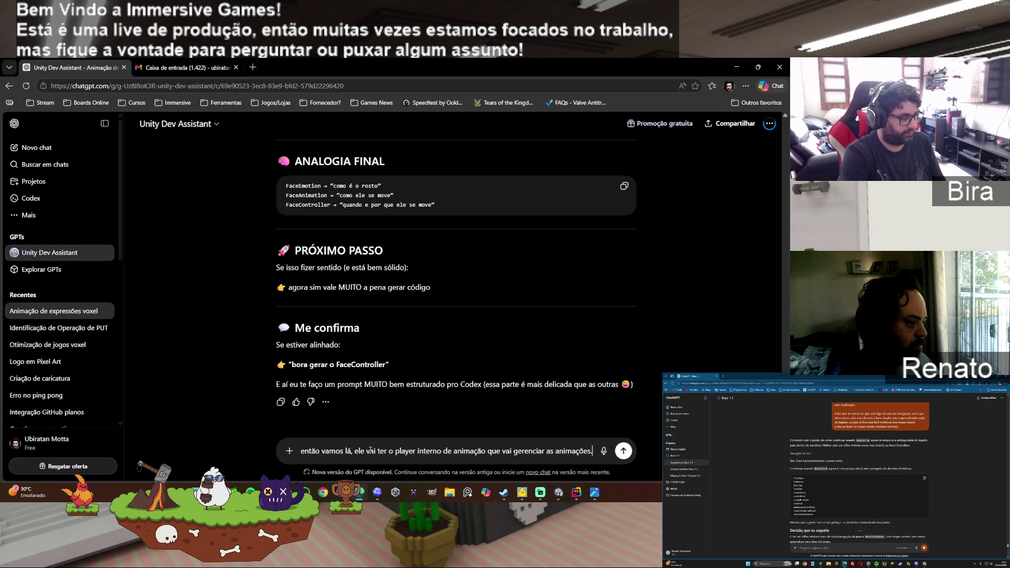
{"action": "type", "text": " Para eu solicitar um"}
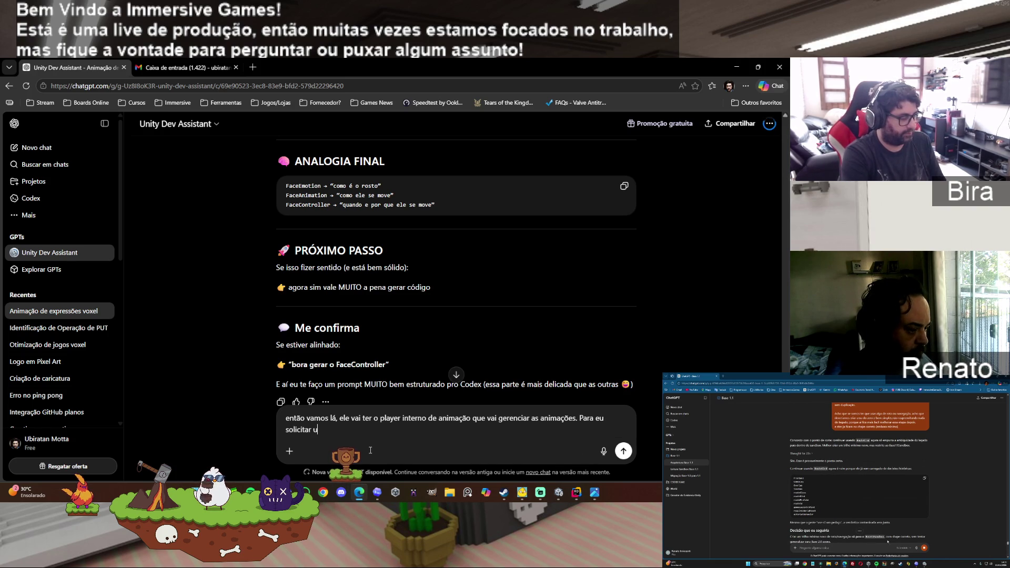
{"action": "type", "text": "a animação"}
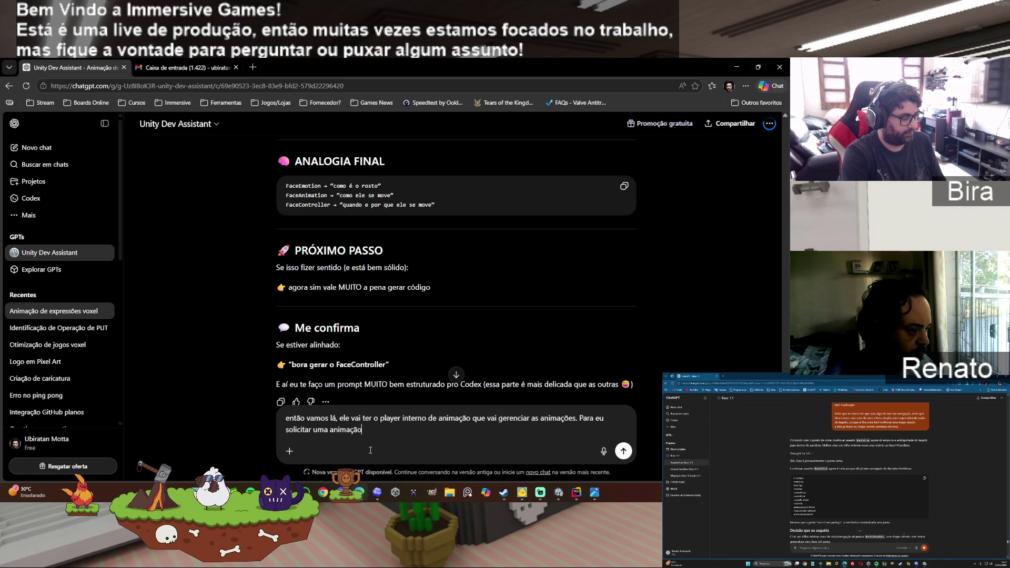
{"action": "type", "text": " vou ter um"}
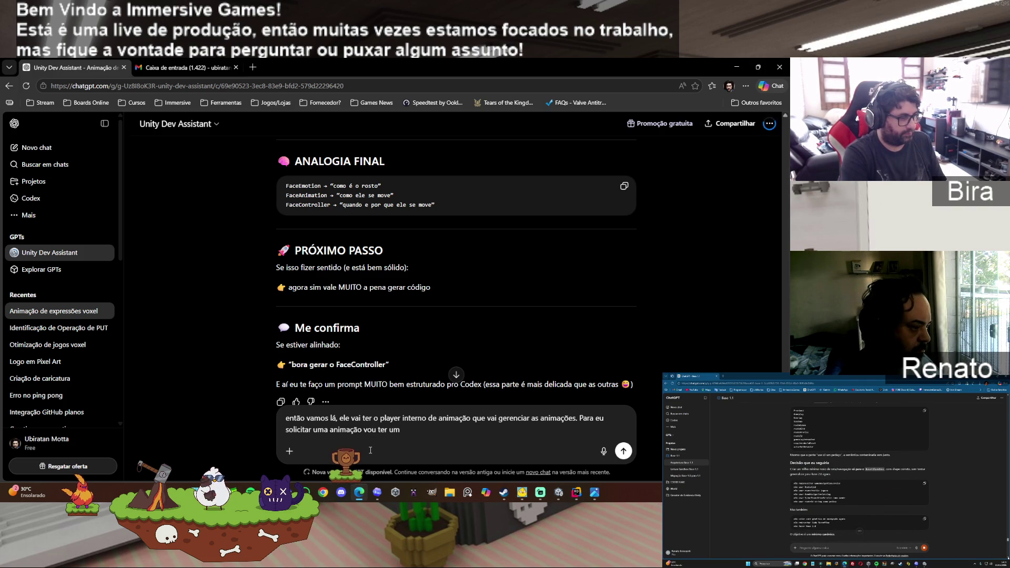
{"action": "type", "text": "função para chamar de algu"}
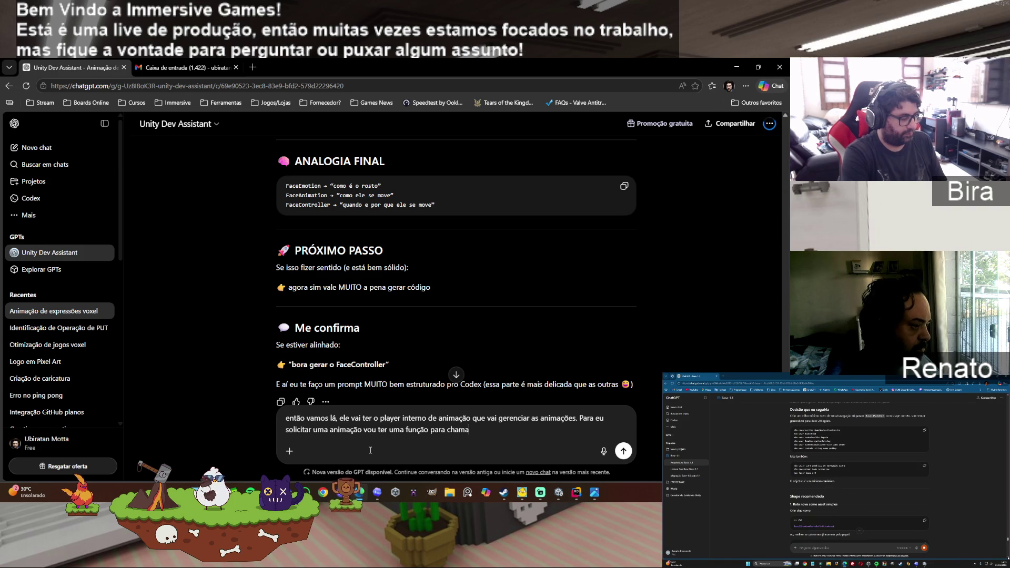
{"action": "type", "text": "m lugar, provavelmente o sistema que control"}
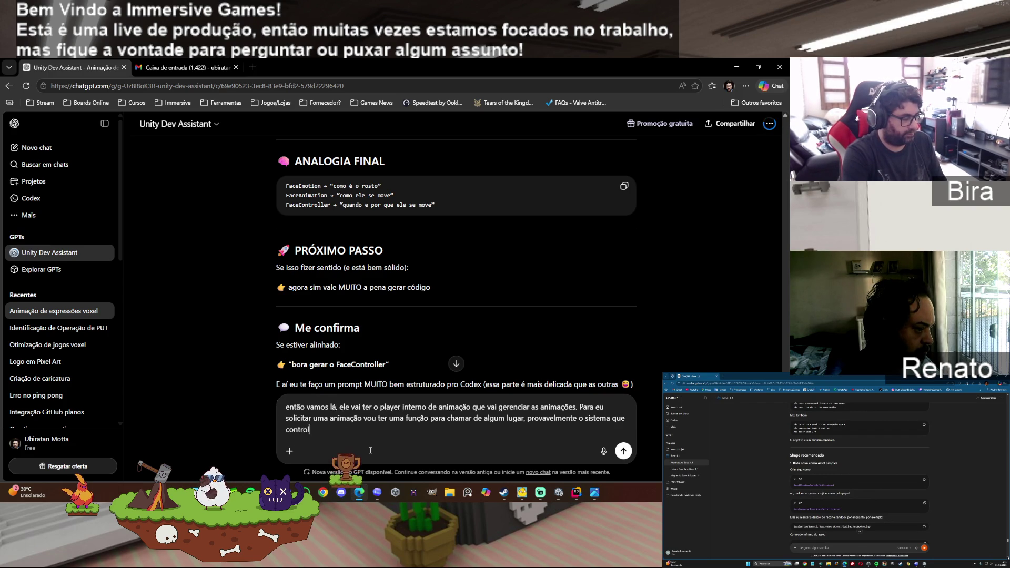
{"action": "type", "text": "a as animações no geral"}
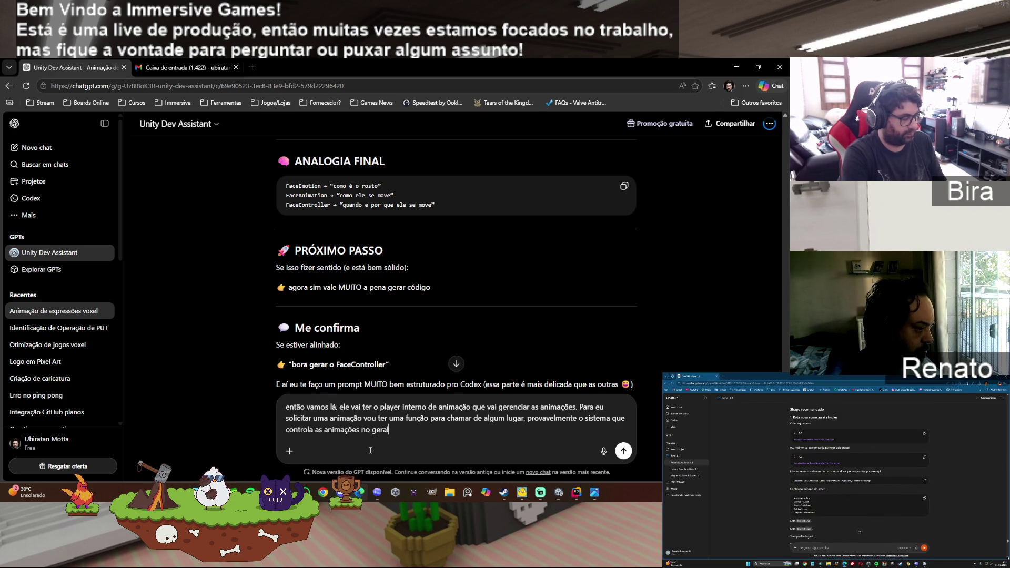
{"action": "type", "text": " vai cuidar disso no f"}
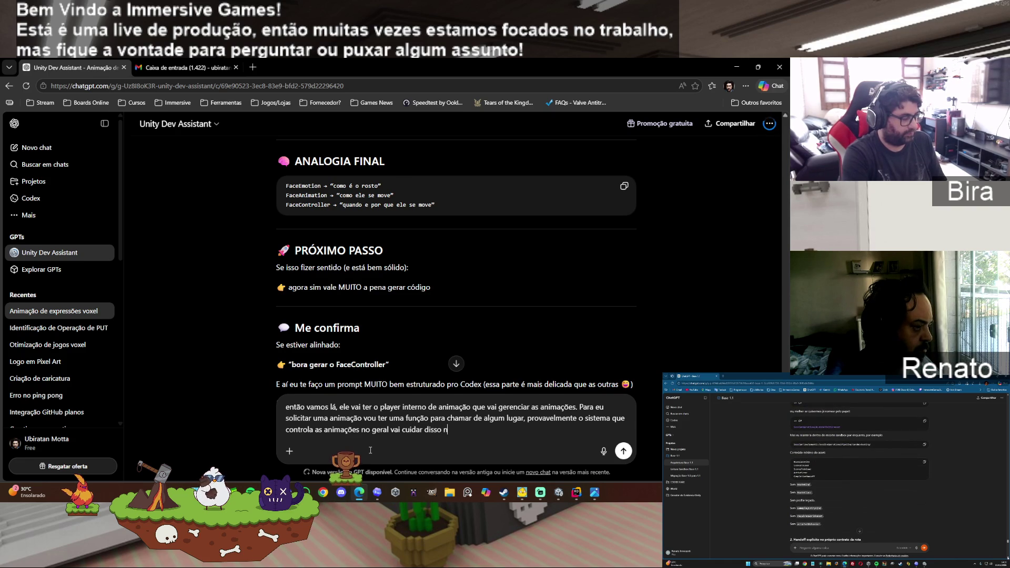
{"action": "type", "text": "uturo"}
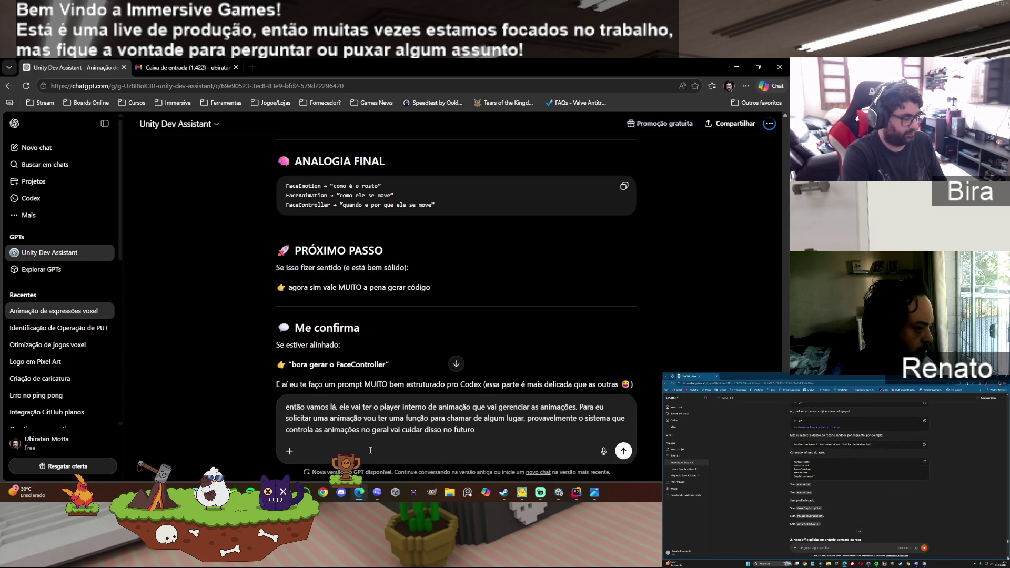
{"action": "type", "text": ", mas por enqua"}
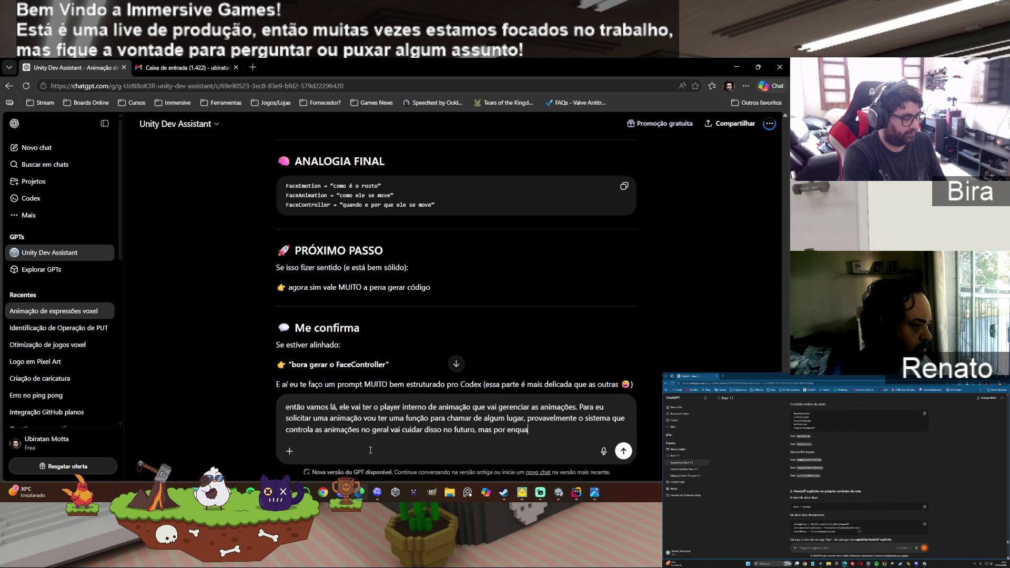
{"action": "type", "text": "nto vou u"}
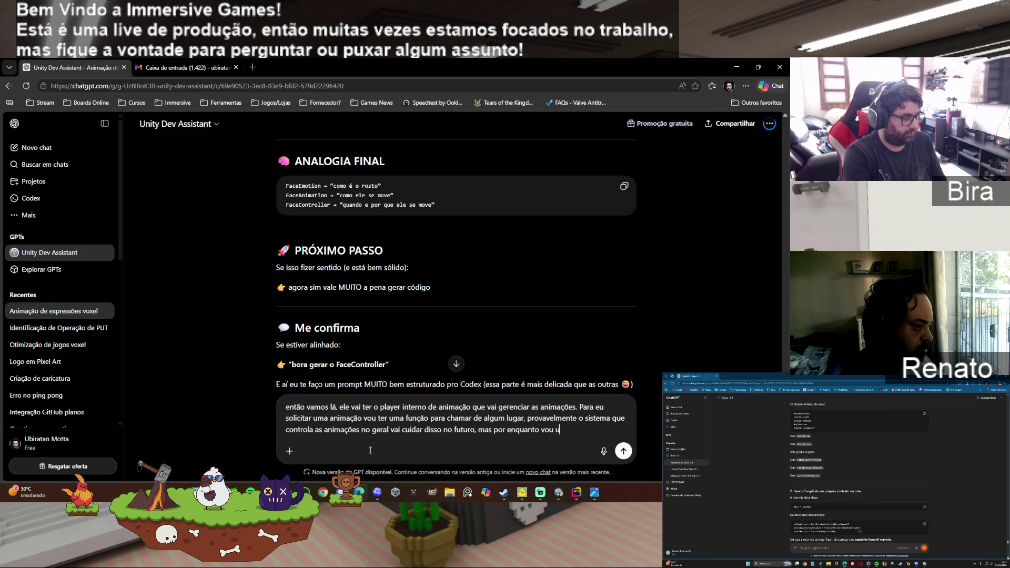
{"action": "type", "text": "sar botões de IA pa"}
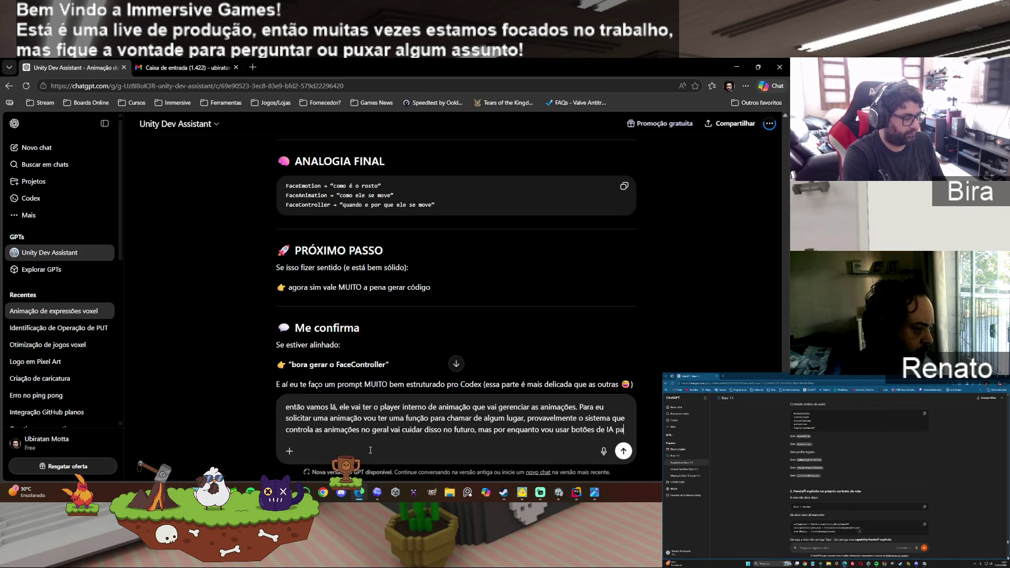
{"action": "type", "text": "ra chamar"}
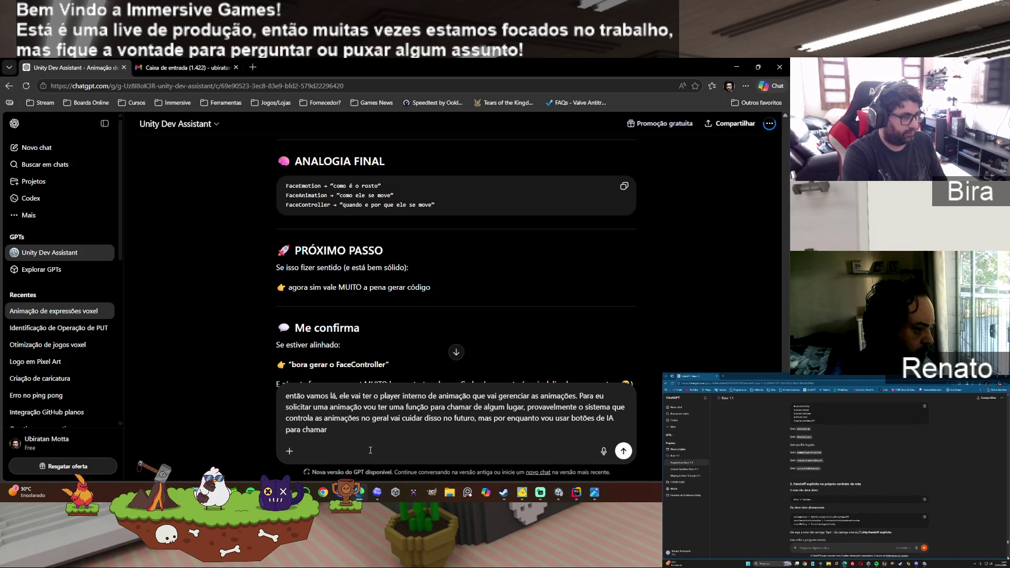
{"action": "key", "text": "BackSpace"}
{"action": "key", "text": "BackSpace"}
{"action": "key", "text": "BackSpace"}
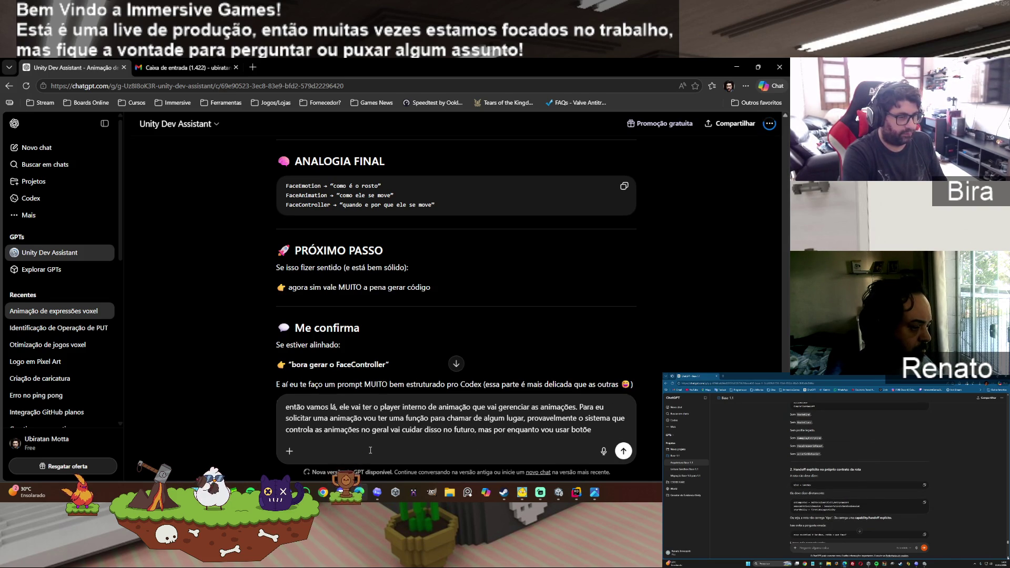
Step: Add that UI buttons call an expression or animation, though some animations run on their own
{"action": "type", "text": " de U"}
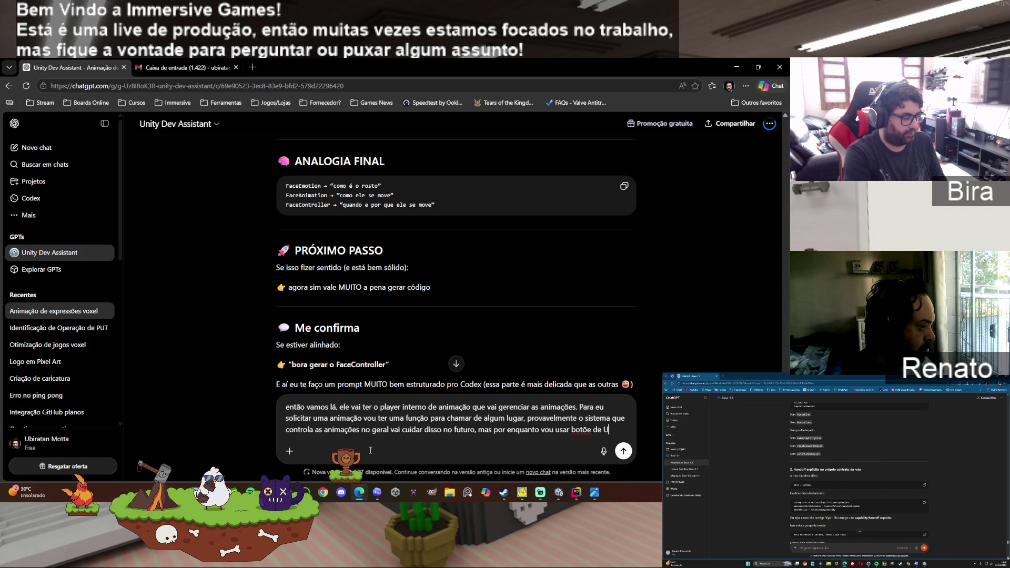
{"action": "type", "text": "I para chamar"}
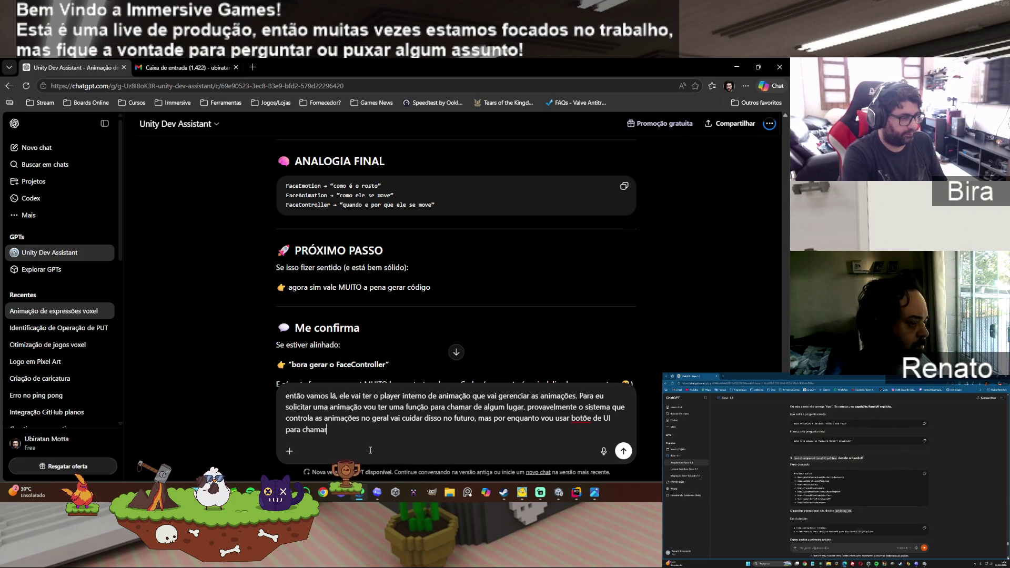
{"action": "type", "text": "u"}
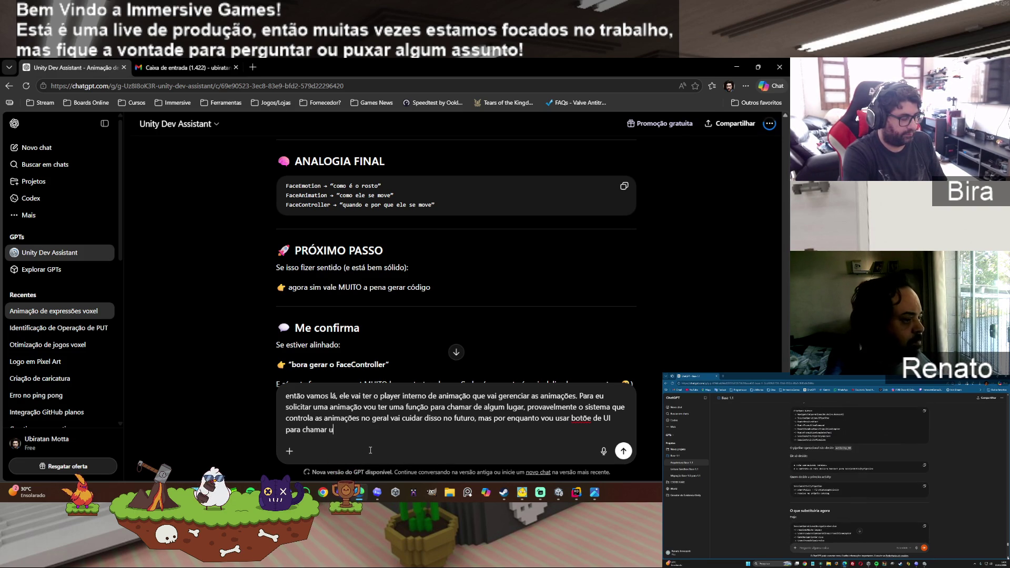
{"action": "type", "text": "ma express"}
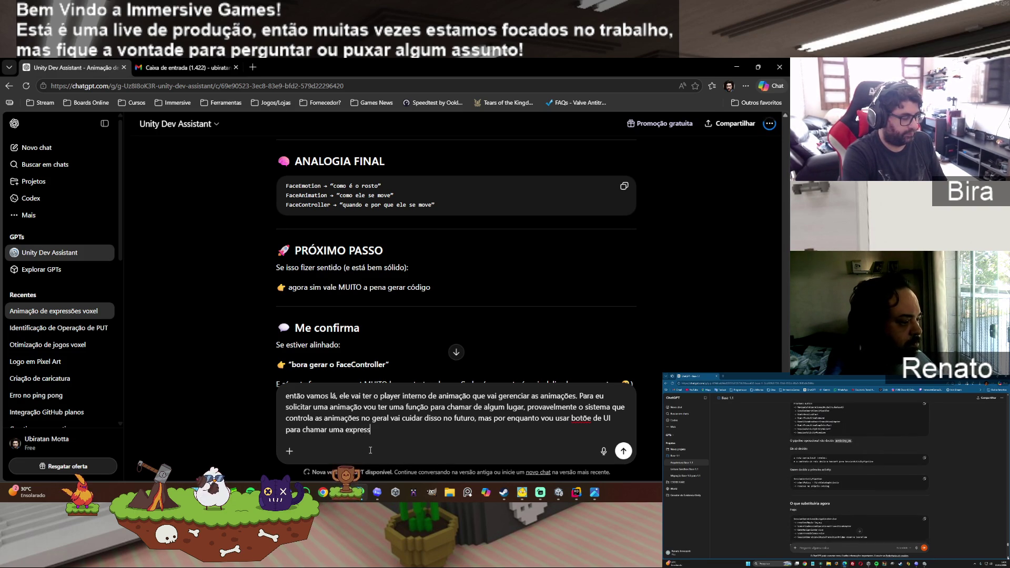
{"action": "type", "text": "ão ou anima"}
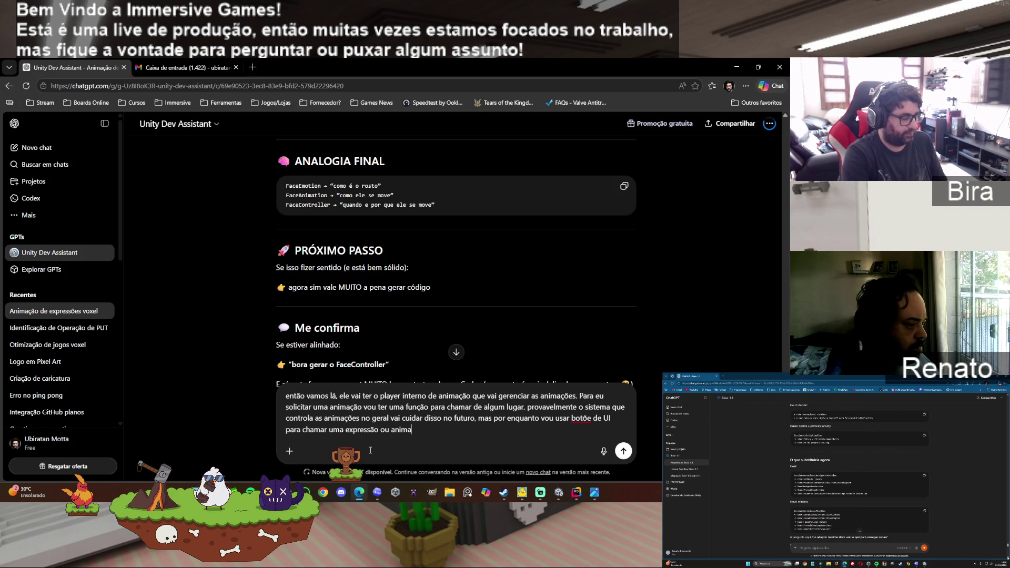
{"action": "type", "text": "ção. Porem tem animações "}
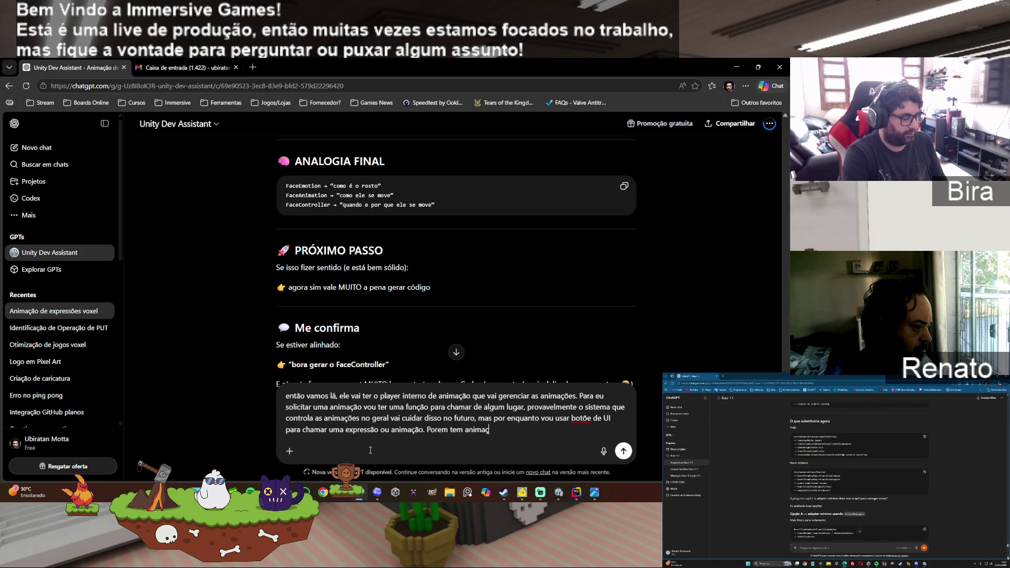
{"action": "type", "text": "que vão ocorrer "}
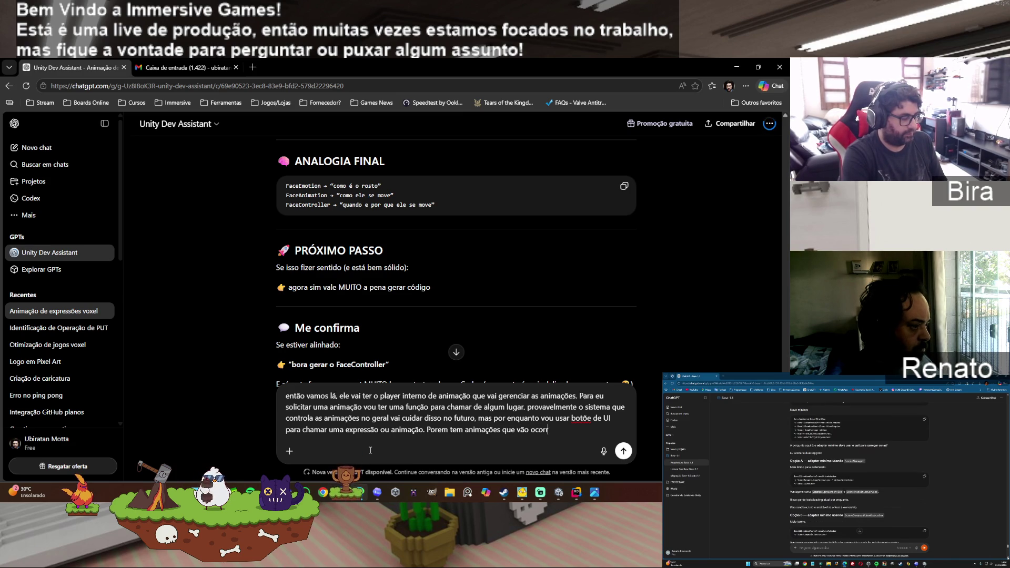
{"action": "type", "text": "sozinhas"}
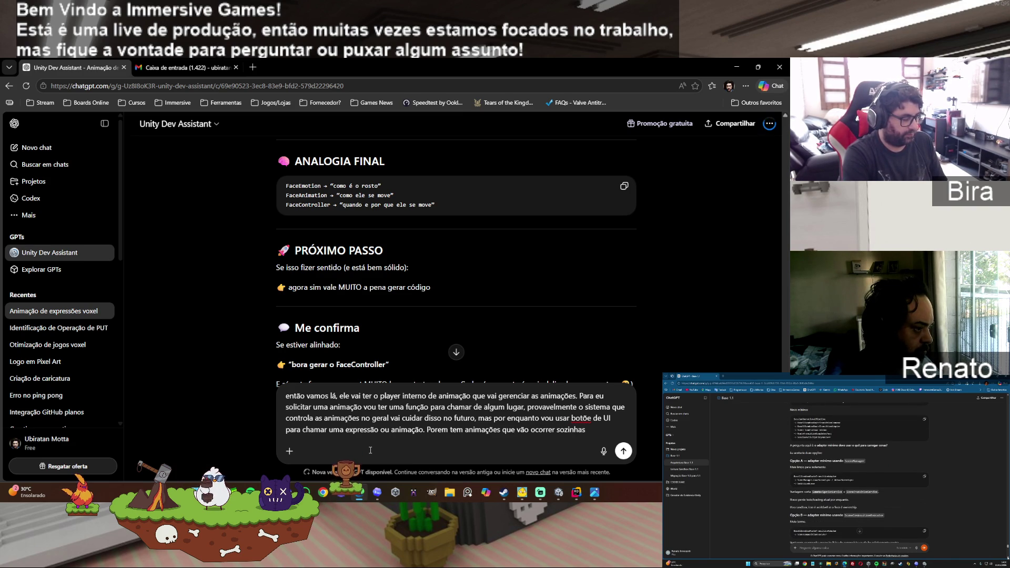
{"action": "type", "text": " sem ninguem chamar"}
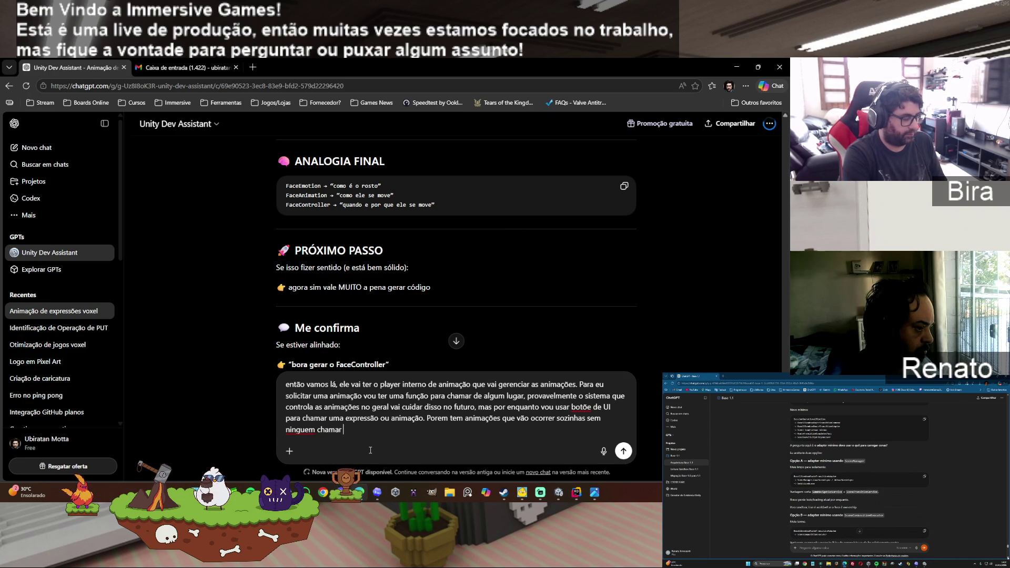
{"action": "type", "text": ", como o de piscar."}
Step: Add that blinking fires every x seconds and dizzy-style animations occur, ask 'estamos cobertos com isso certo?', and send
{"action": "key", "text": "BackSpace"}
{"action": "type", "text": "nionguem precisa falar pra ele piscar, "}
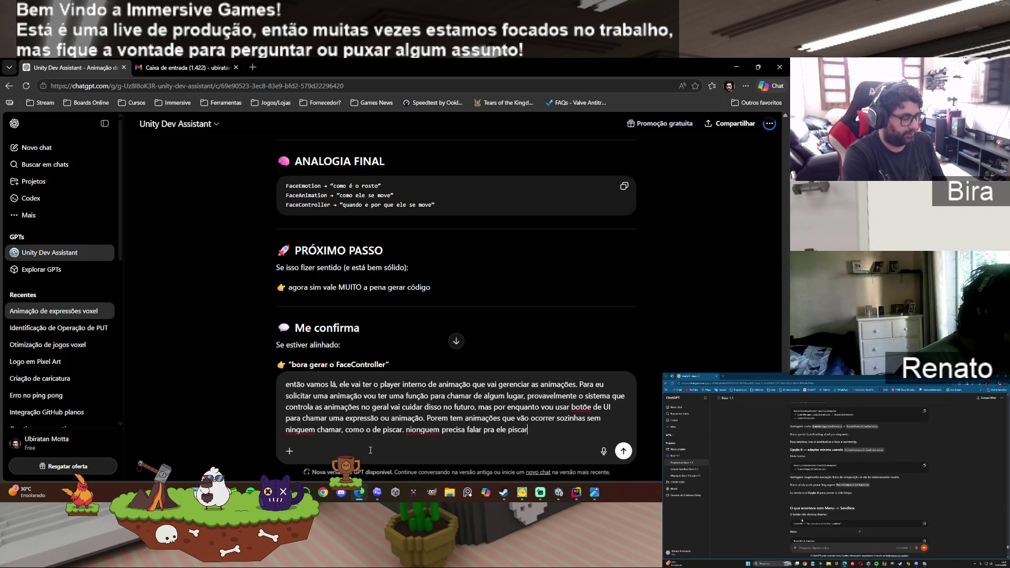
{"action": "type", "text": "ele deve chamar a cada x se"}
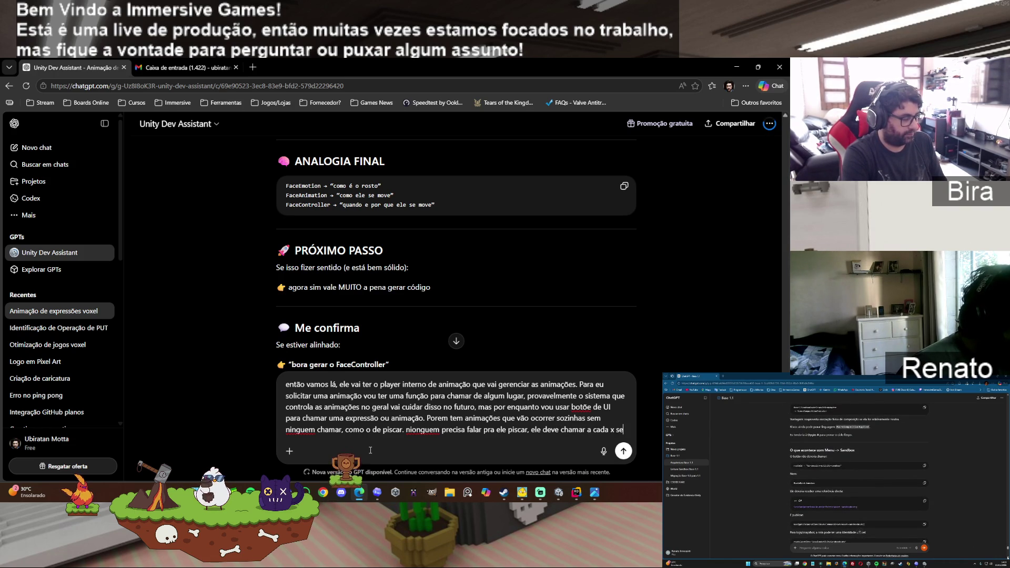
{"action": "type", "text": "gundos, com"}
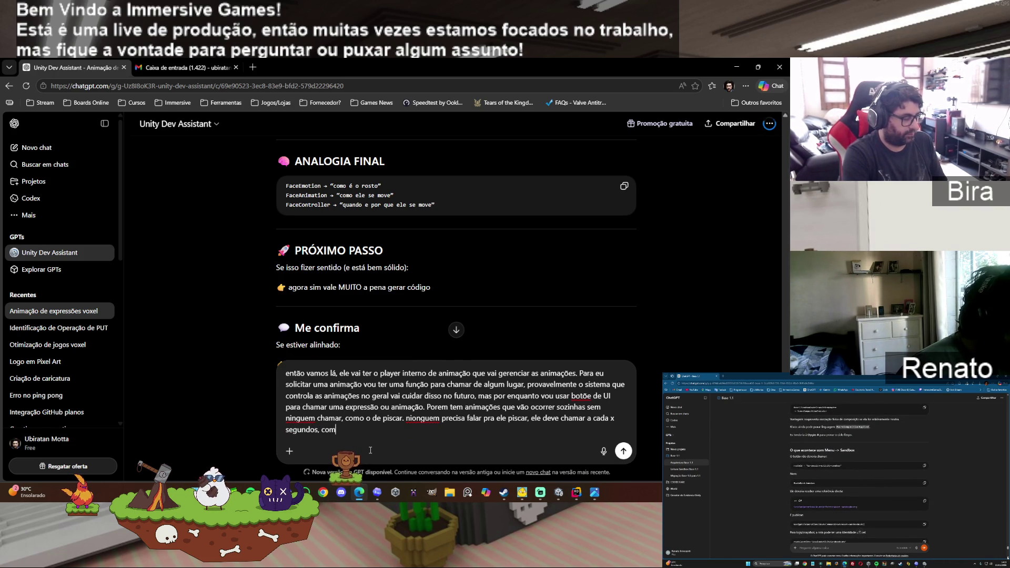
{"action": "type", "text": "o falamos antes. P"}
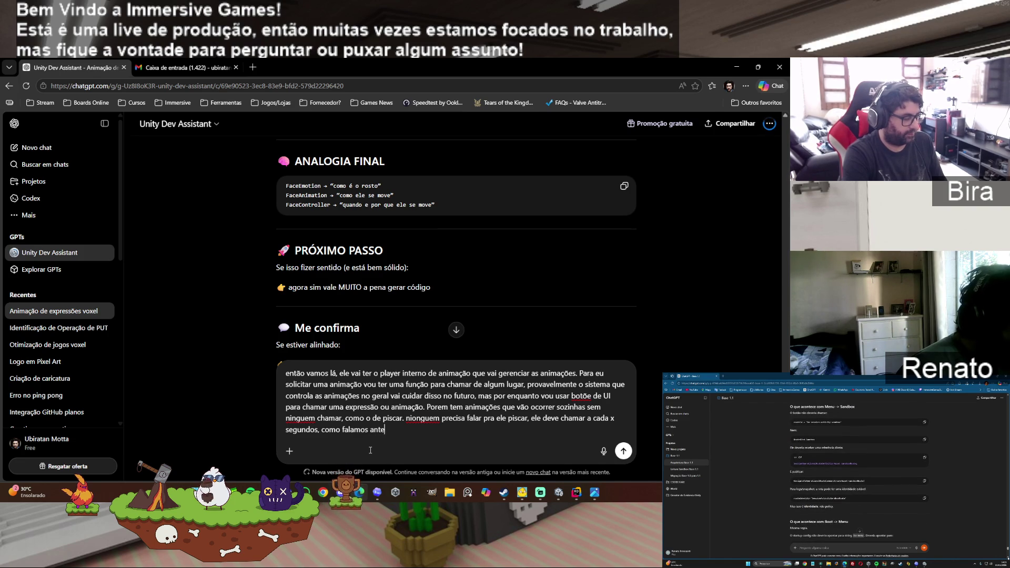
{"action": "type", "text": "orem falar po"}
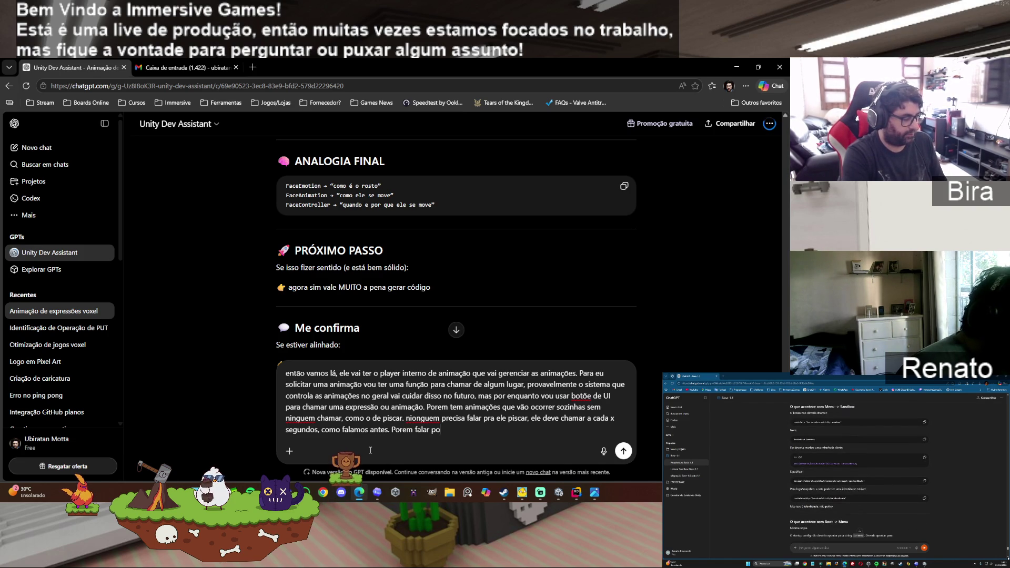
{"action": "type", "text": "r exemplo, vou cha"}
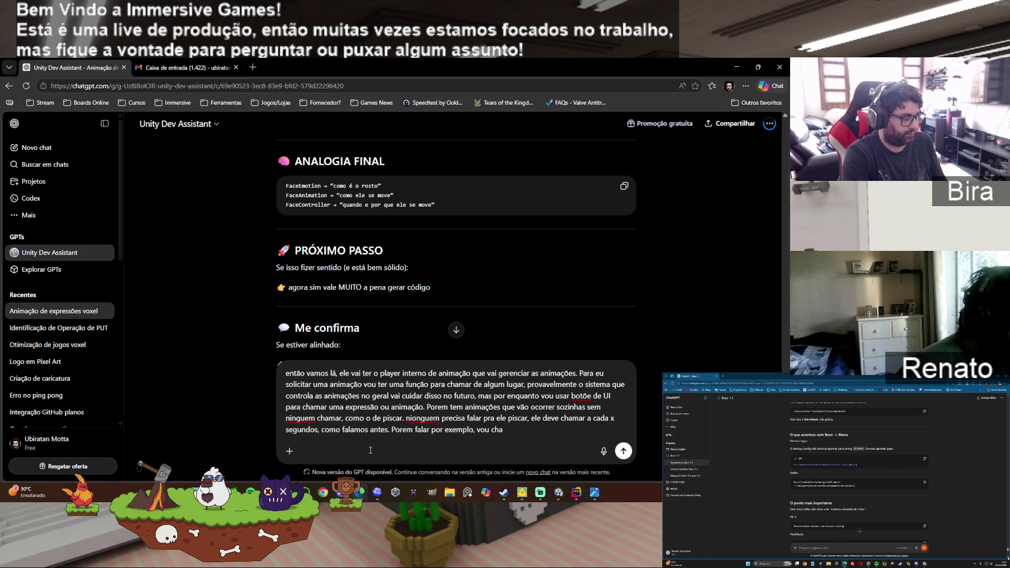
{"action": "type", "text": "mar quando "}
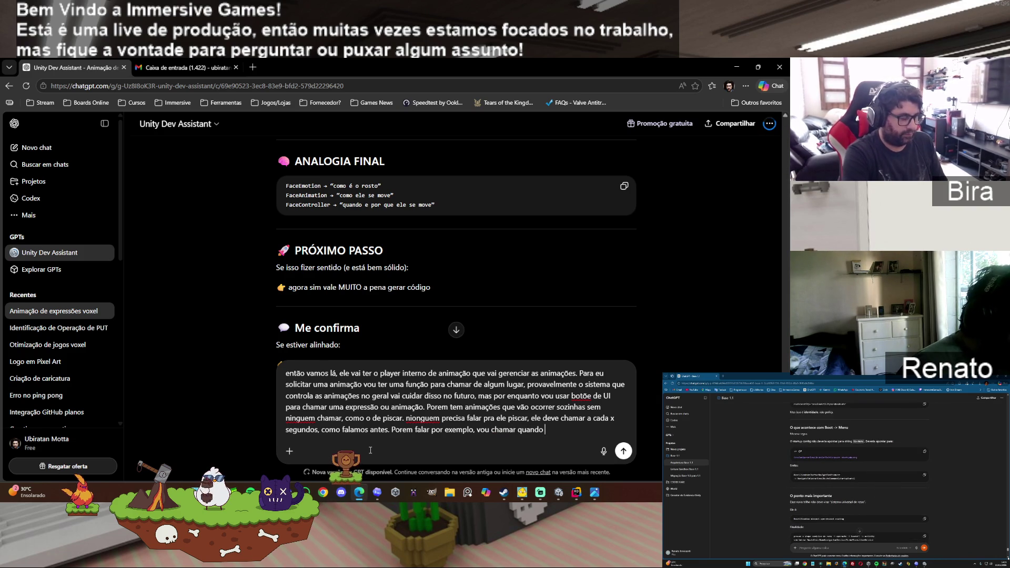
{"action": "type", "text": "houver a necessidade."}
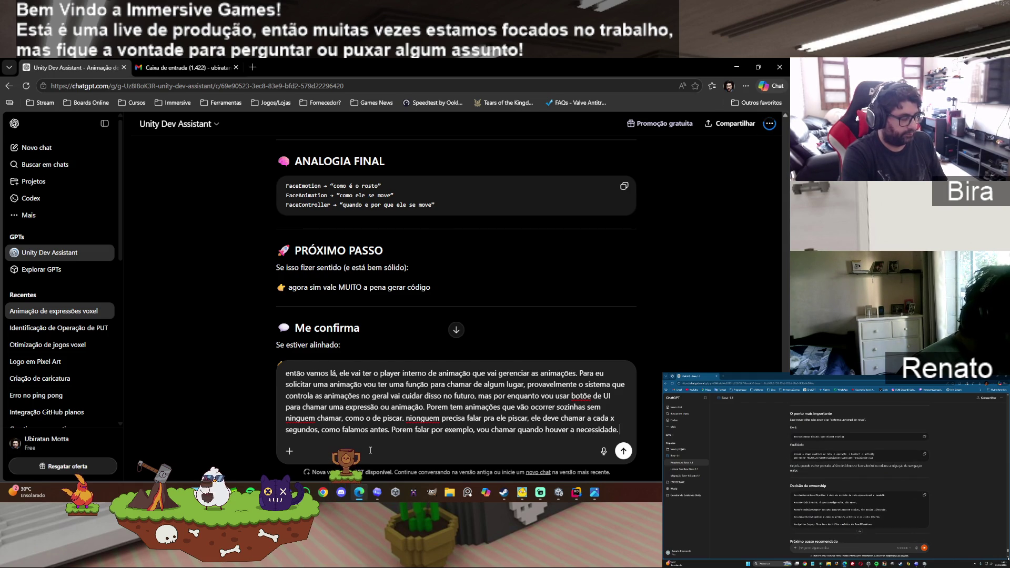
{"action": "key", "text": "shift+Return"}
{"action": "type", "text": "ou até mesmo"}
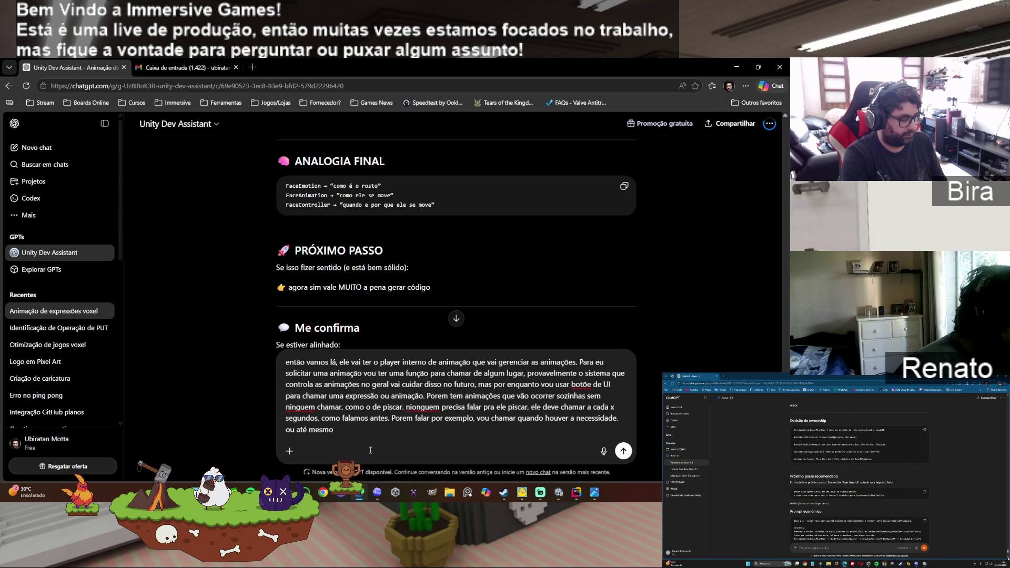
{"action": "type", "text": " ficar to"}
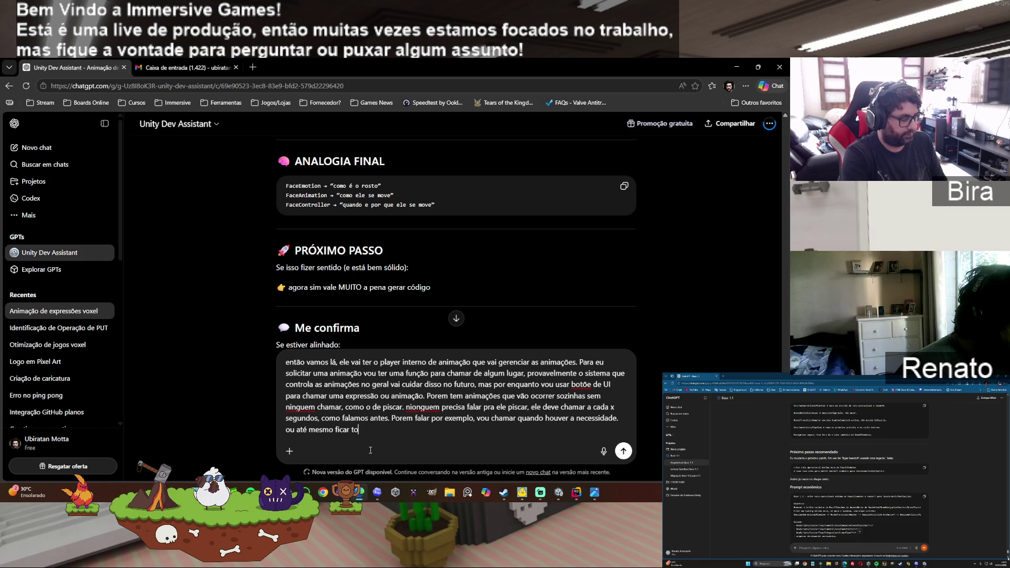
{"action": "type", "text": "nto"}
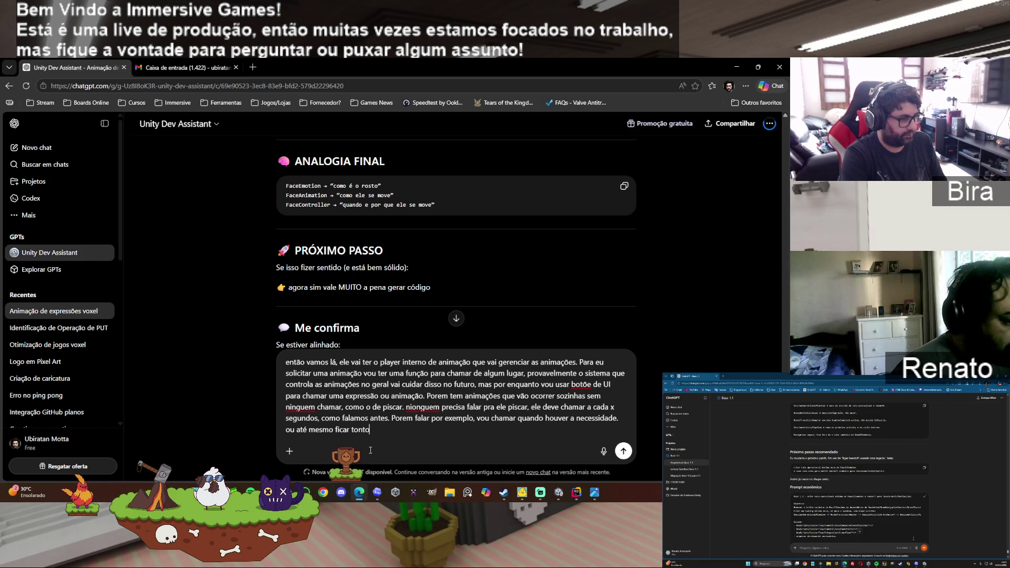
{"action": "type", "text": ", e"}
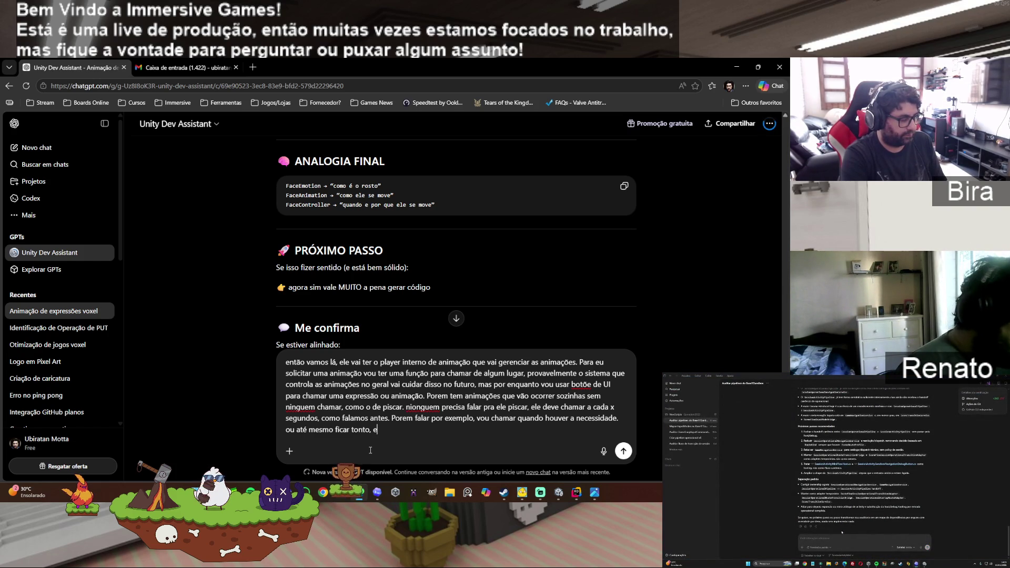
{"action": "type", "text": "nfim. pre"}
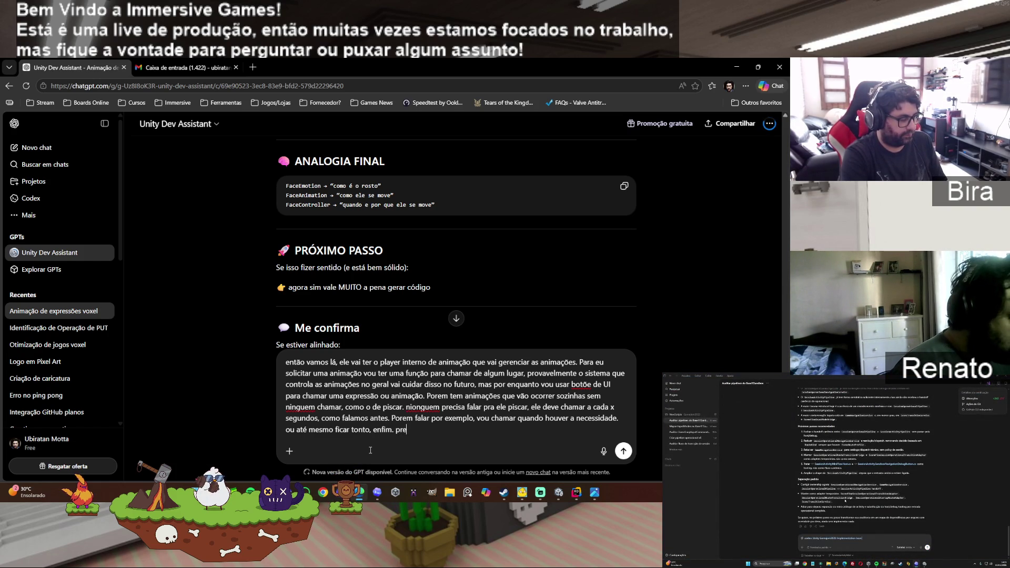
{"action": "type", "text": "ciso"}
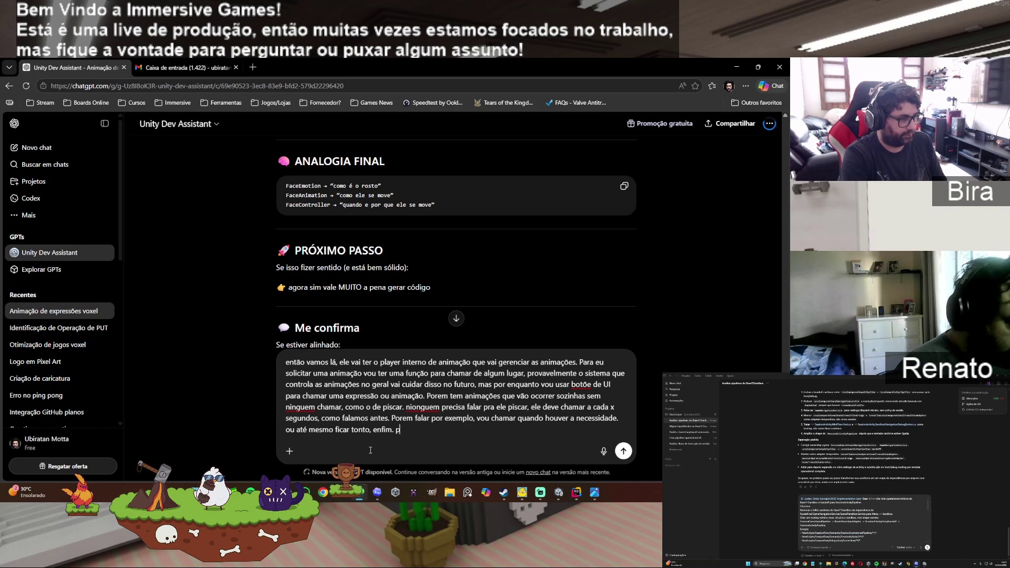
{"action": "type", "text": "estam"}
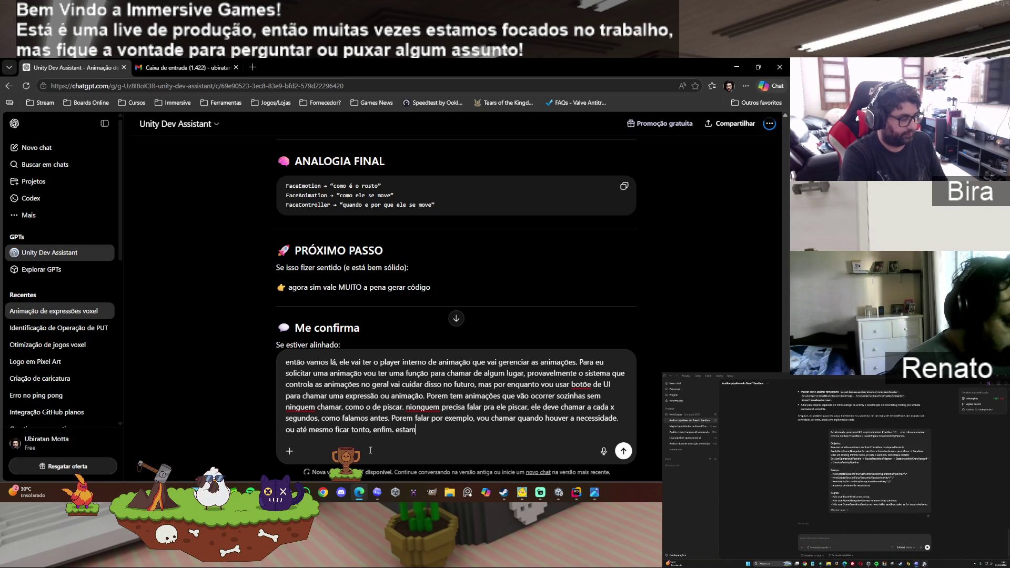
{"action": "type", "text": "os cobertos c"}
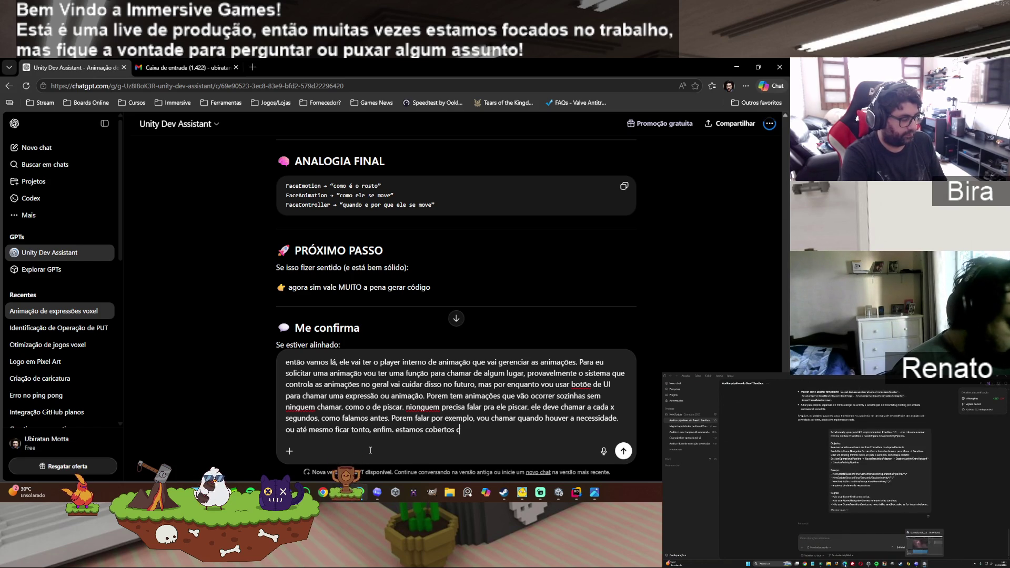
{"action": "type", "text": "om isso certo"}
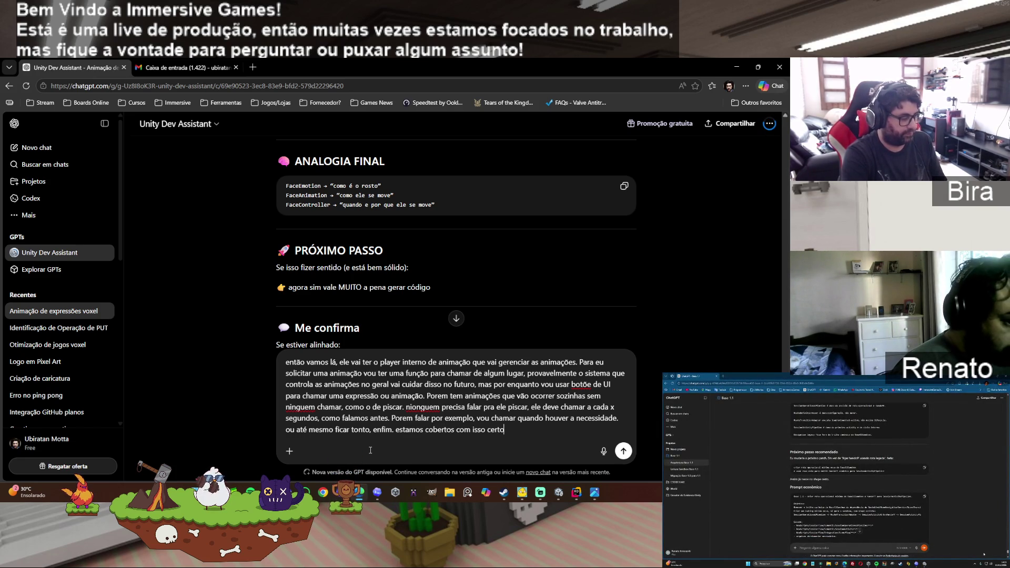
{"action": "type", "text": "?"}
{"action": "key", "text": "Return"}
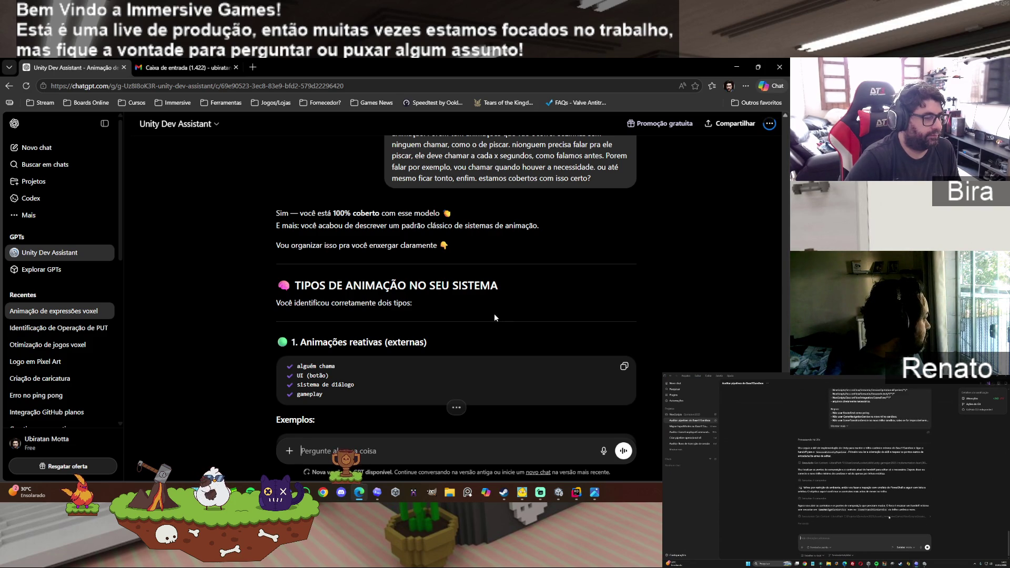
Step: Scroll the answer through the 'Sistema de chamadas externas' and 'Sistema interno (timers)' sections
{"action": "scroll", "coordinate": [499, 305], "scroll_direction": "down", "scroll_amount": 1}
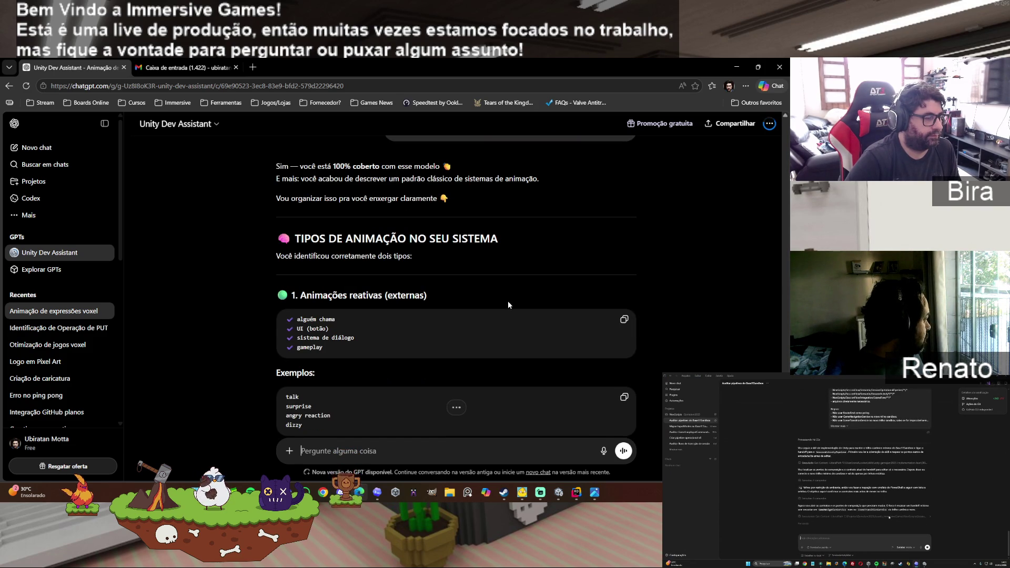
{"action": "scroll", "coordinate": [508, 304], "scroll_direction": "down", "scroll_amount": 1}
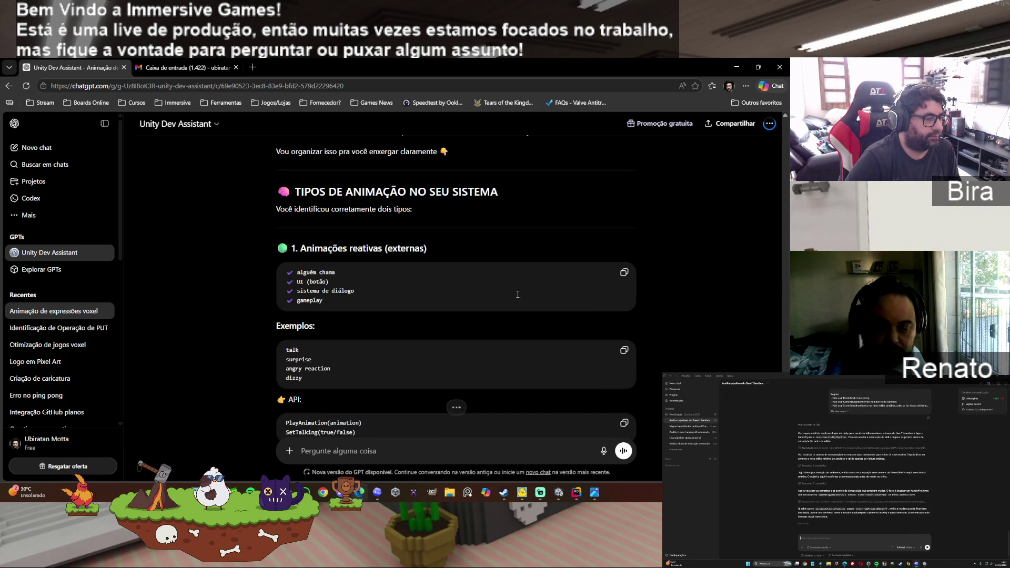
{"action": "scroll", "coordinate": [517, 295], "scroll_direction": "down", "scroll_amount": 1}
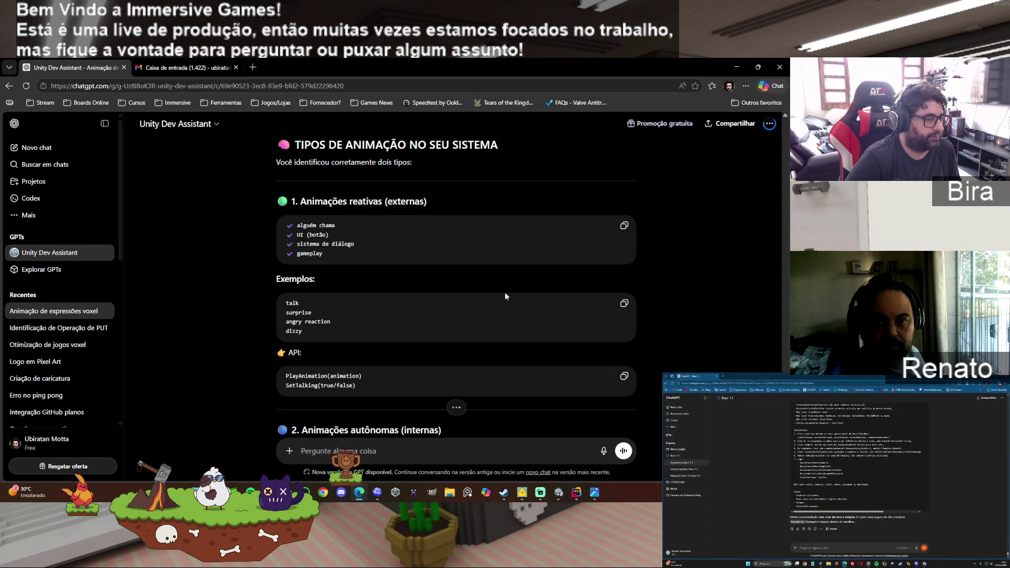
{"action": "scroll", "coordinate": [505, 296], "scroll_direction": "down", "scroll_amount": 1}
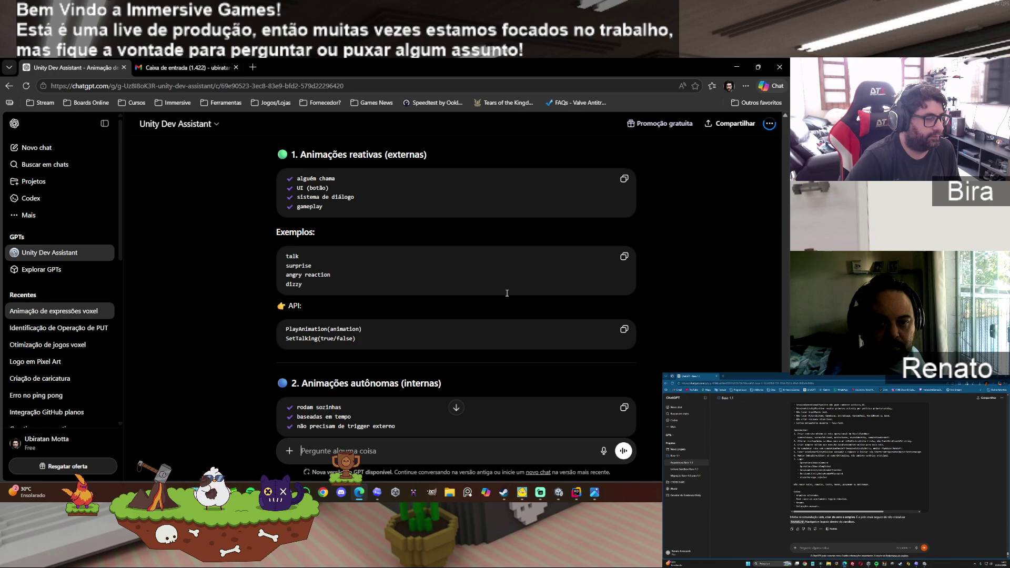
{"action": "scroll", "coordinate": [506, 293], "scroll_direction": "down", "scroll_amount": 1}
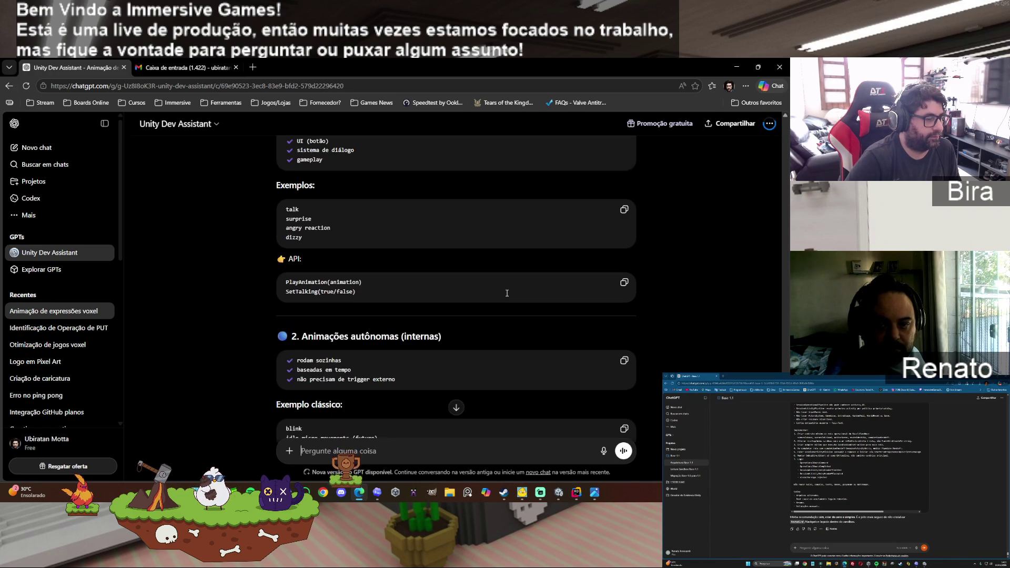
{"action": "scroll", "coordinate": [506, 293], "scroll_direction": "down", "scroll_amount": 1}
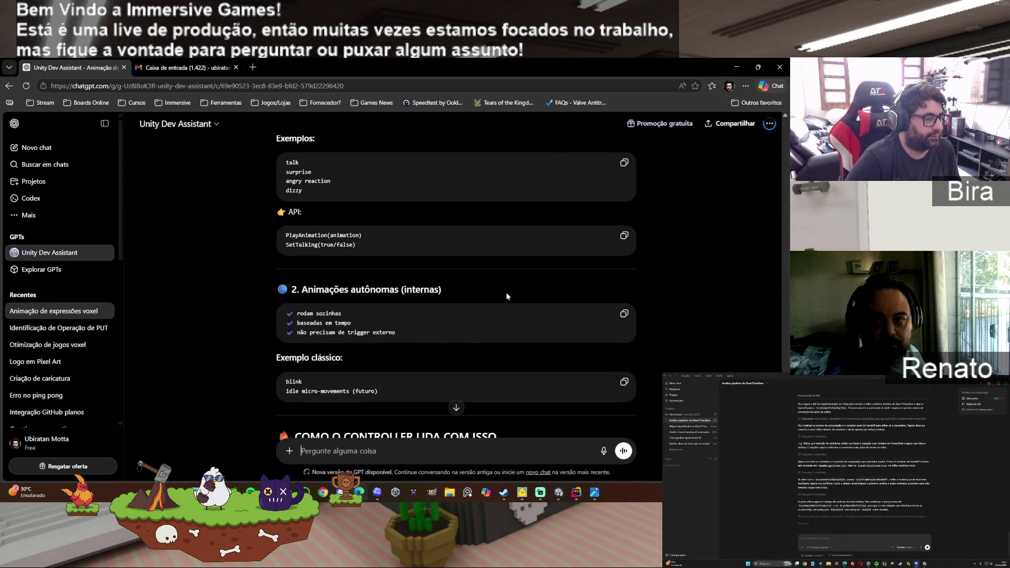
{"action": "scroll", "coordinate": [506, 292], "scroll_direction": "down", "scroll_amount": 2}
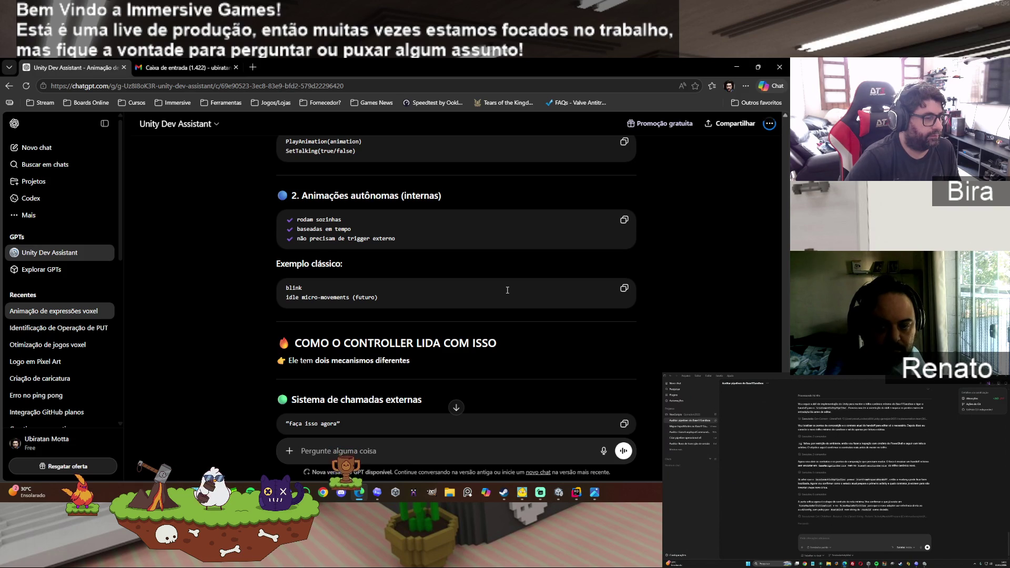
{"action": "scroll", "coordinate": [508, 290], "scroll_direction": "down", "scroll_amount": 1}
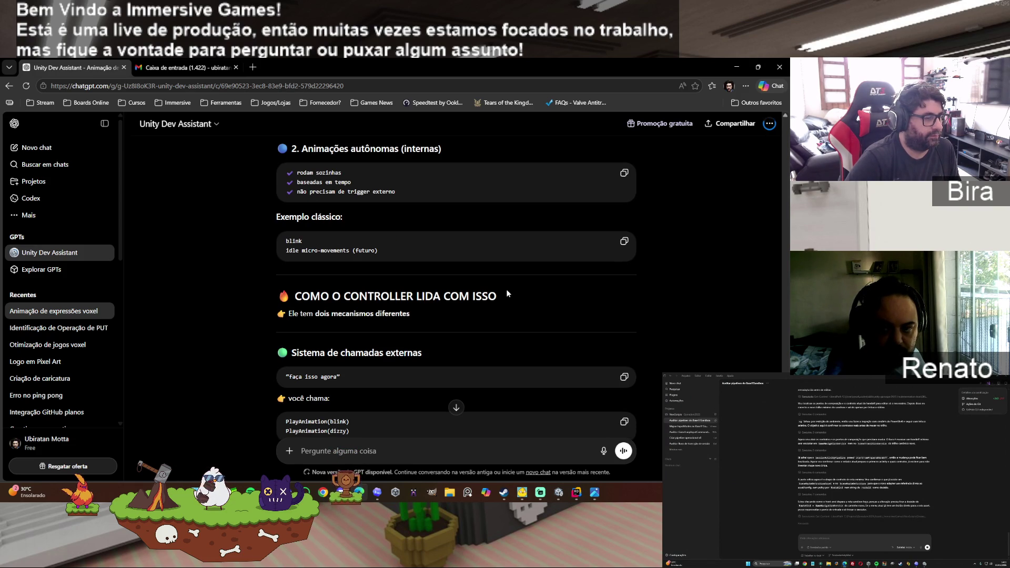
{"action": "scroll", "coordinate": [508, 293], "scroll_direction": "down", "scroll_amount": 1}
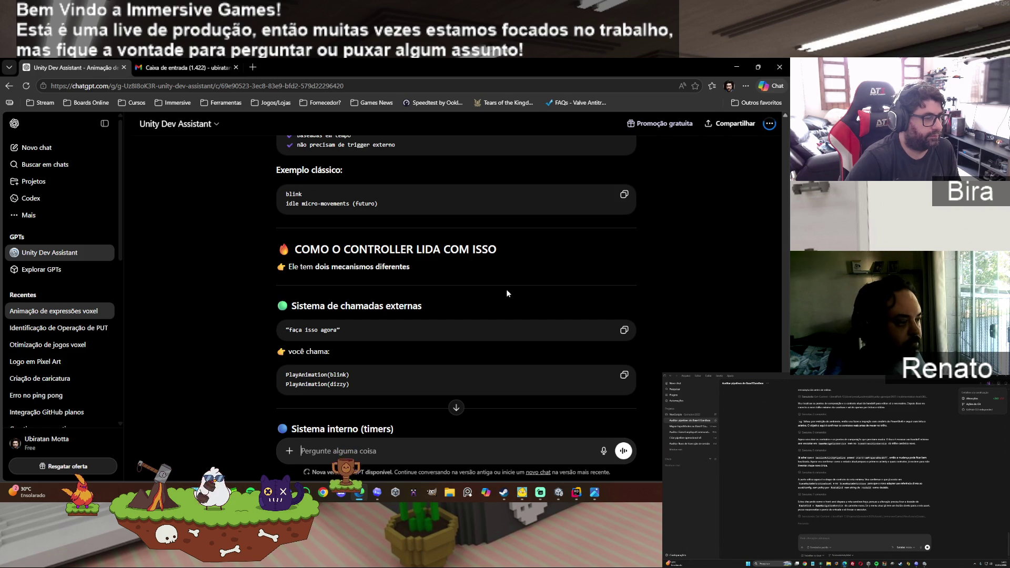
{"action": "scroll", "coordinate": [506, 292], "scroll_direction": "down", "scroll_amount": 1}
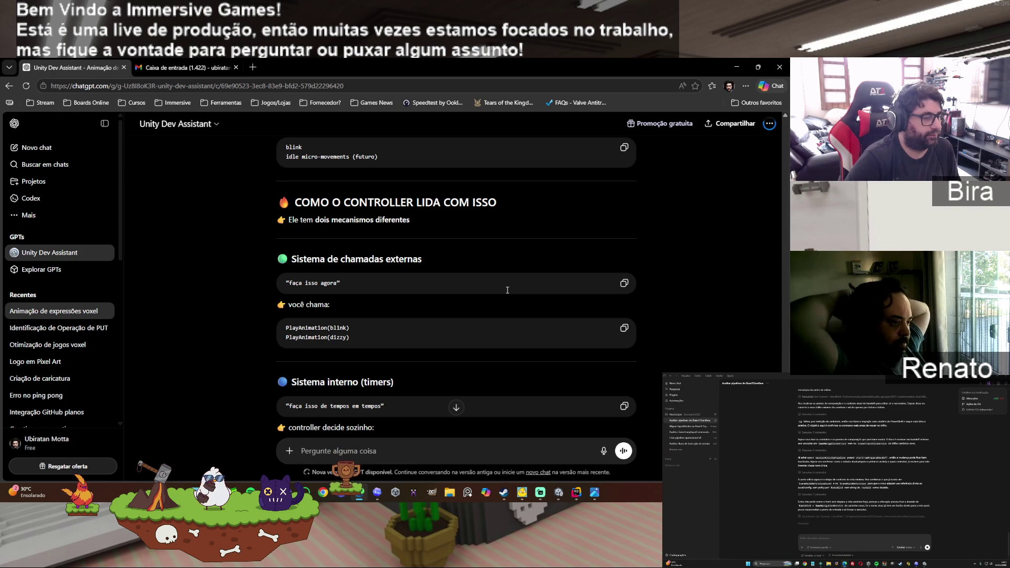
{"action": "scroll", "coordinate": [507, 290], "scroll_direction": "down", "scroll_amount": 1}
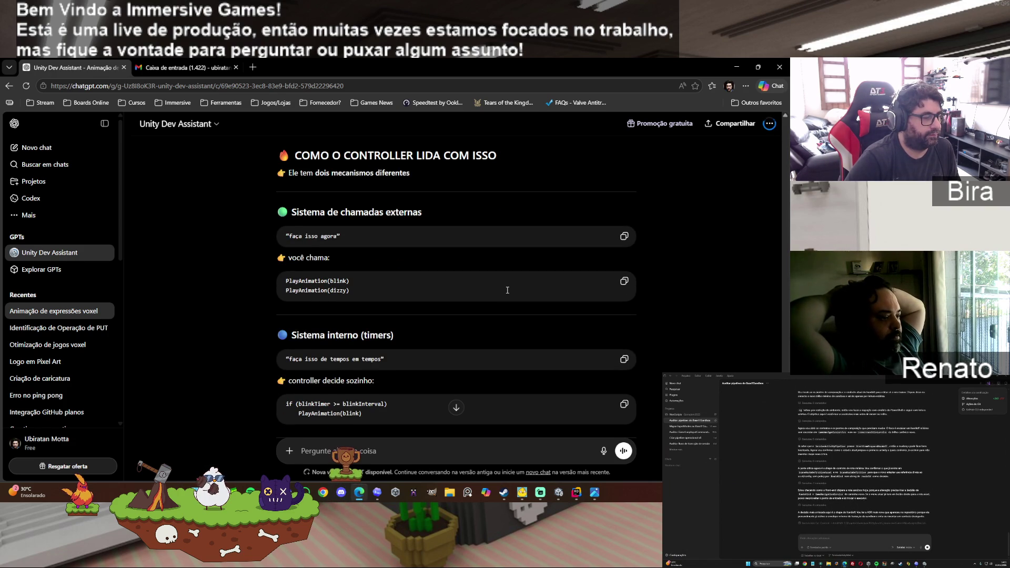
{"action": "scroll", "coordinate": [507, 290], "scroll_direction": "down", "scroll_amount": 2}
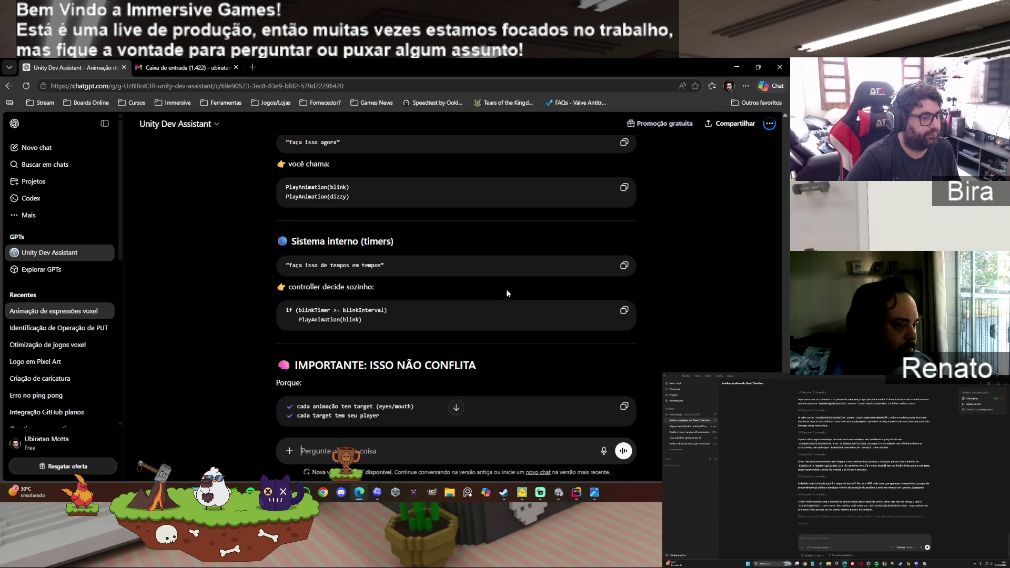
Step: Scroll past 'IMPORTANTE', 'REGRA SIMPLES' and 'SUA IDEIA DE USAR UI' to 'RESUMO DO SISTEMA'
{"action": "scroll", "coordinate": [506, 289], "scroll_direction": "down", "scroll_amount": 2}
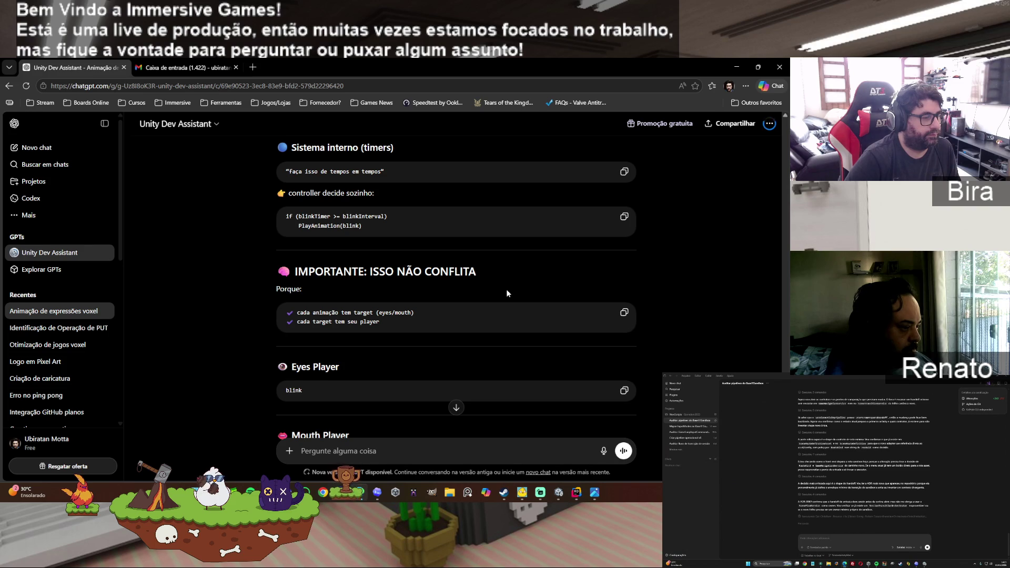
{"action": "scroll", "coordinate": [507, 290], "scroll_direction": "down", "scroll_amount": 2}
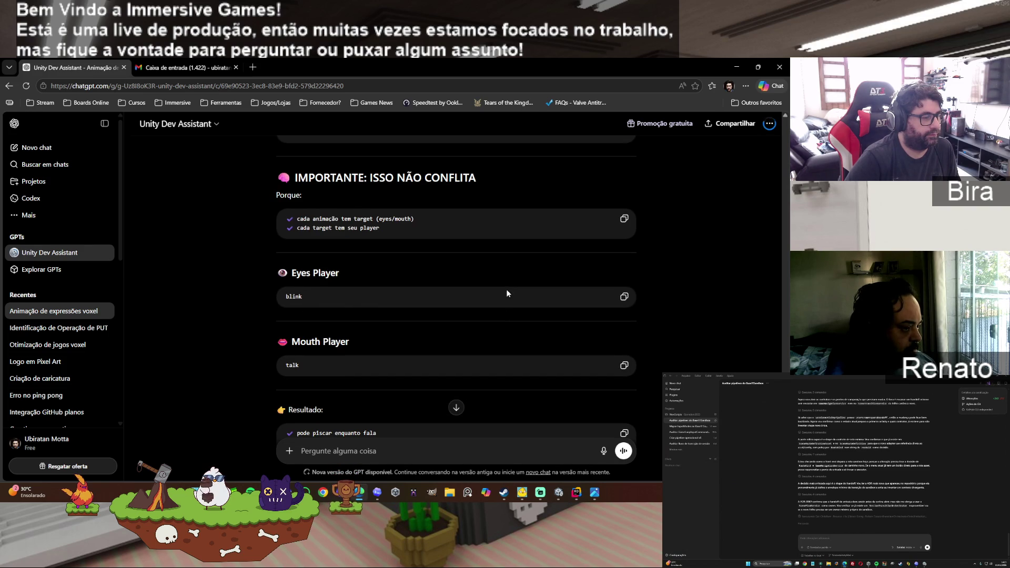
{"action": "scroll", "coordinate": [507, 289], "scroll_direction": "down", "scroll_amount": 1}
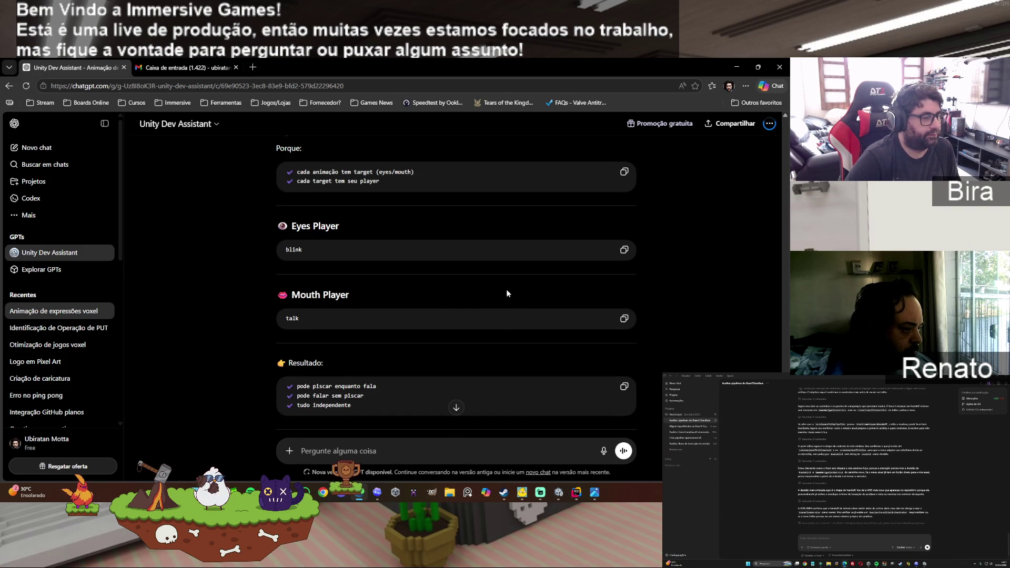
{"action": "scroll", "coordinate": [507, 292], "scroll_direction": "down", "scroll_amount": 1}
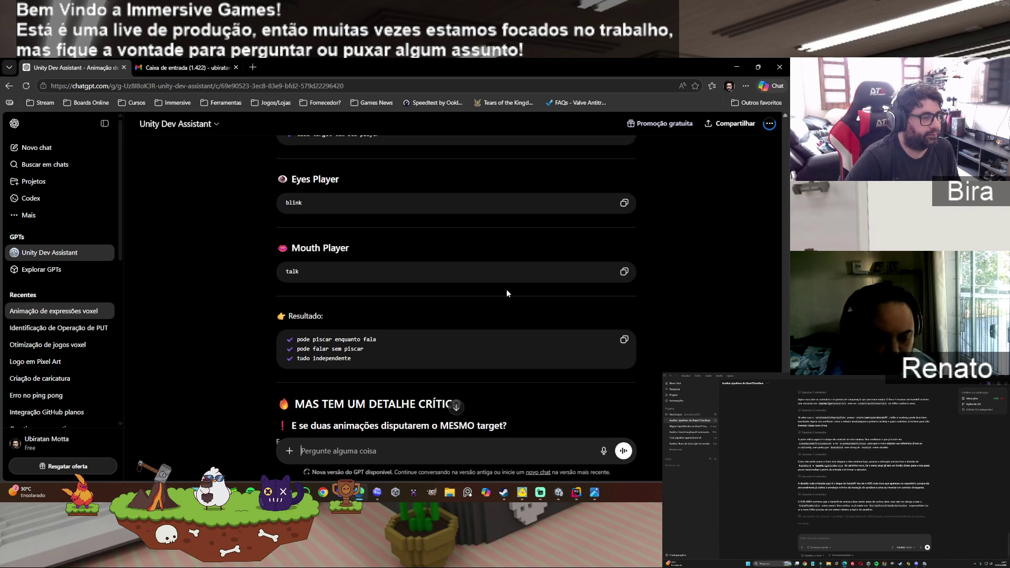
{"action": "scroll", "coordinate": [506, 289], "scroll_direction": "down", "scroll_amount": 1}
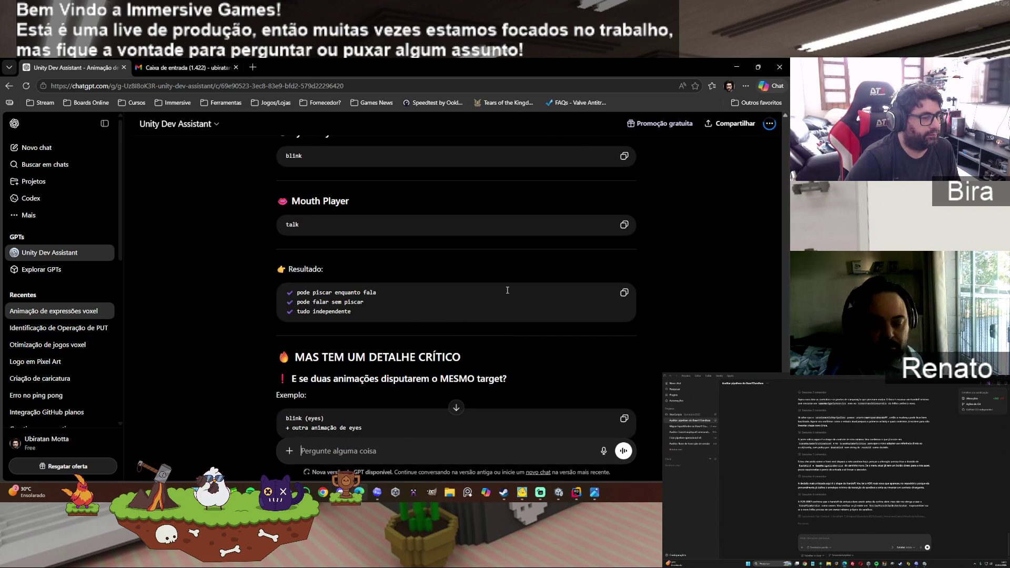
{"action": "scroll", "coordinate": [506, 290], "scroll_direction": "down", "scroll_amount": 1}
{"action": "scroll", "coordinate": [506, 290], "scroll_direction": "down", "scroll_amount": 1}
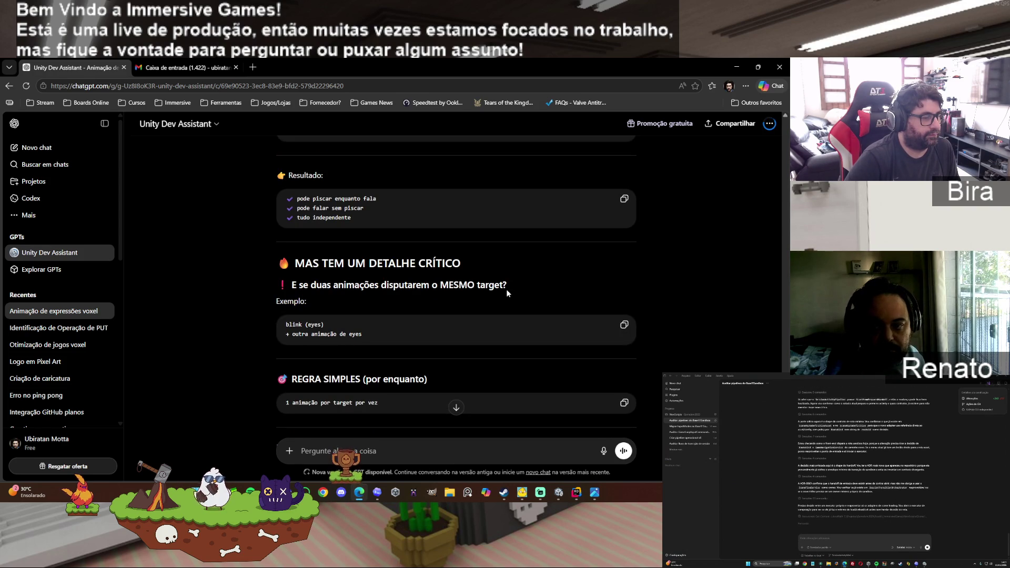
{"action": "scroll", "coordinate": [506, 289], "scroll_direction": "down", "scroll_amount": 1}
{"action": "scroll", "coordinate": [506, 289], "scroll_direction": "down", "scroll_amount": 1}
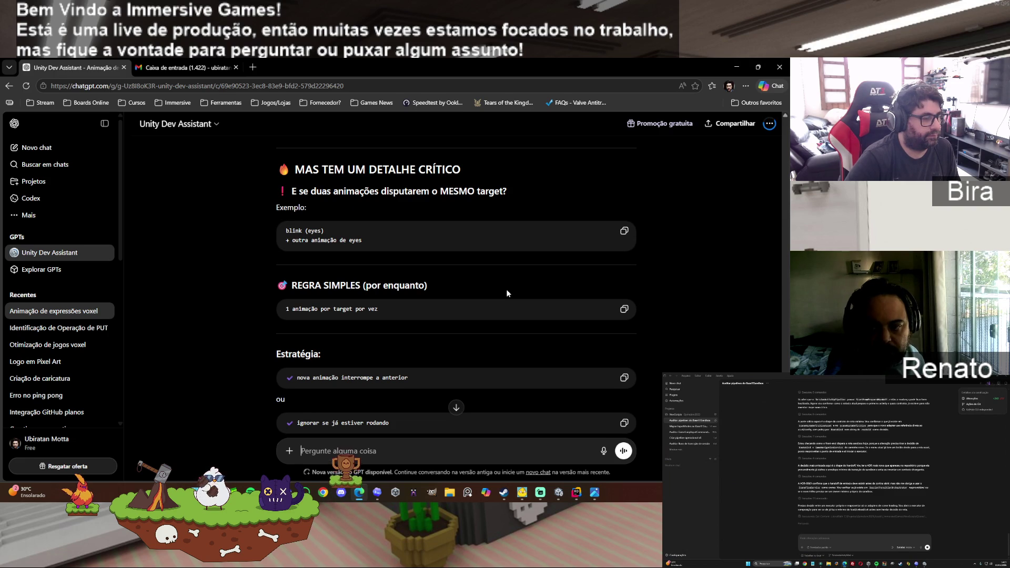
{"action": "scroll", "coordinate": [506, 289], "scroll_direction": "down", "scroll_amount": 1}
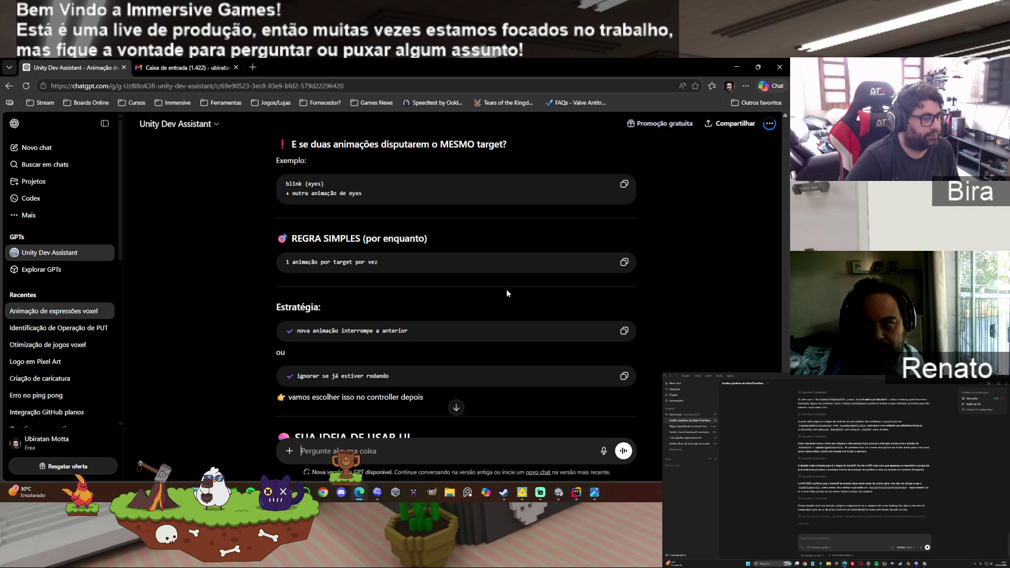
{"action": "scroll", "coordinate": [507, 292], "scroll_direction": "down", "scroll_amount": 1}
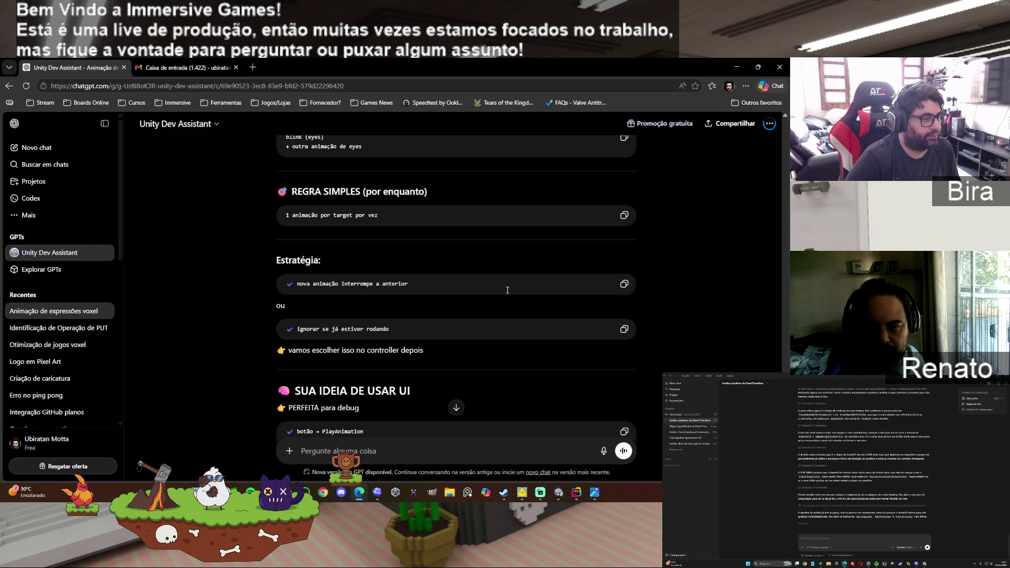
{"action": "scroll", "coordinate": [507, 290], "scroll_direction": "down", "scroll_amount": 1}
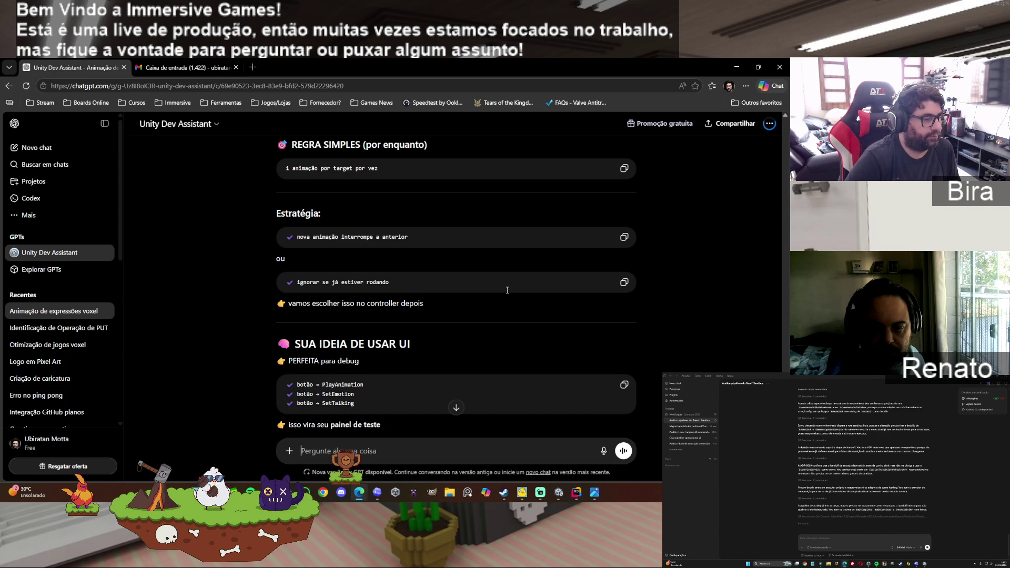
{"action": "scroll", "coordinate": [507, 290], "scroll_direction": "down", "scroll_amount": 1}
{"action": "scroll", "coordinate": [507, 290], "scroll_direction": "down", "scroll_amount": 1}
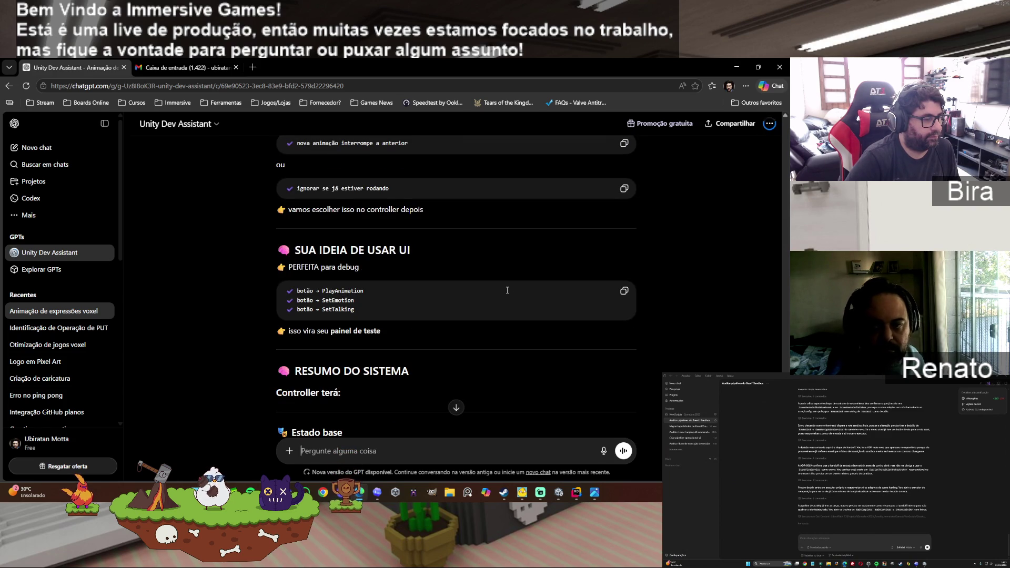
Step: Scroll to the bottom of the answer, showing the 'CONCLUSÃO' and 'PRÓXIMO PASSO' sections
{"action": "scroll", "coordinate": [507, 290], "scroll_direction": "down", "scroll_amount": 1}
{"action": "scroll", "coordinate": [506, 290], "scroll_direction": "down", "scroll_amount": 1}
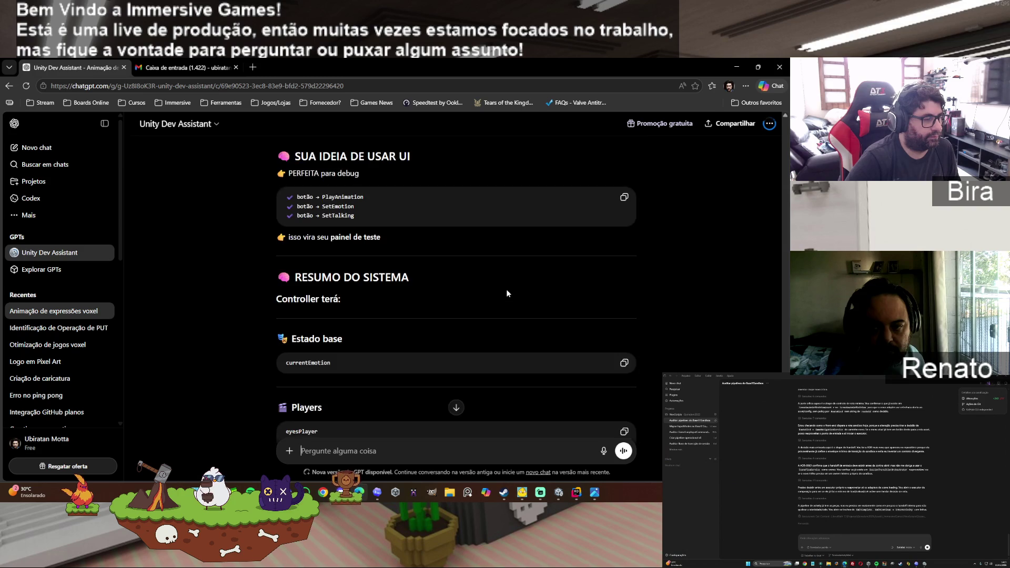
{"action": "scroll", "coordinate": [507, 289], "scroll_direction": "down", "scroll_amount": 1}
{"action": "scroll", "coordinate": [506, 290], "scroll_direction": "down", "scroll_amount": 1}
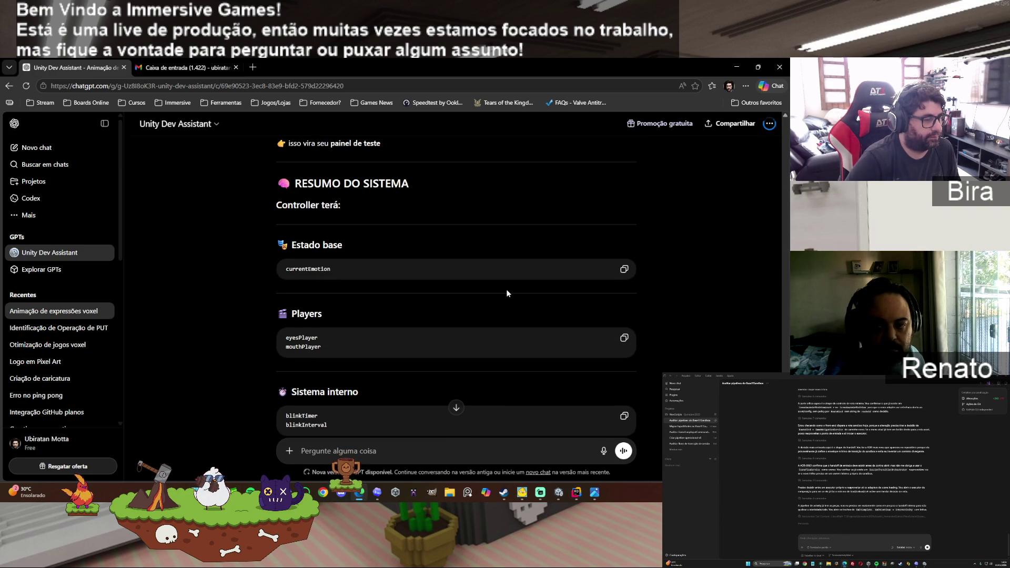
{"action": "scroll", "coordinate": [507, 289], "scroll_direction": "down", "scroll_amount": 1}
{"action": "scroll", "coordinate": [507, 290], "scroll_direction": "down", "scroll_amount": 1}
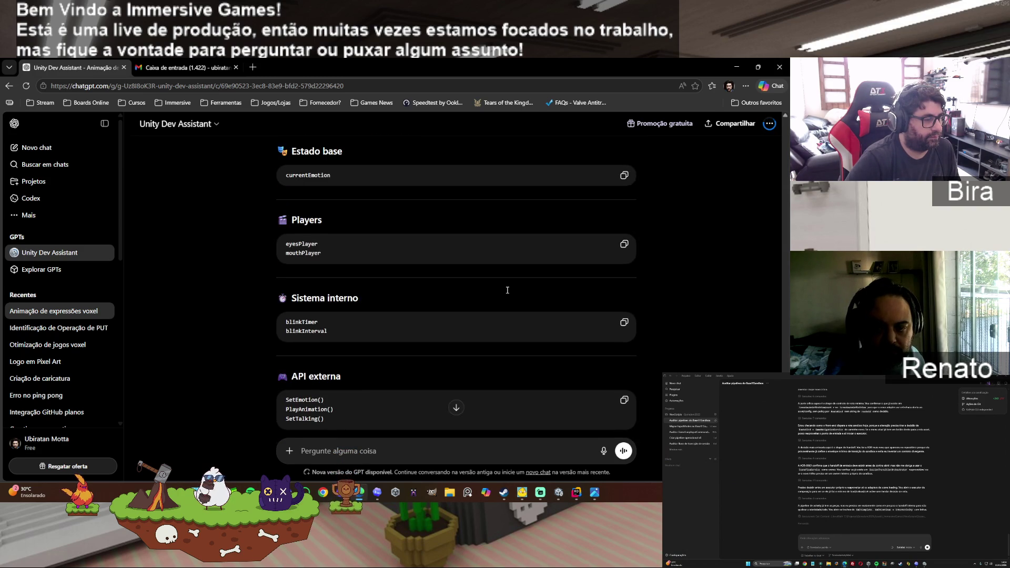
{"action": "scroll", "coordinate": [506, 289], "scroll_direction": "down", "scroll_amount": 2}
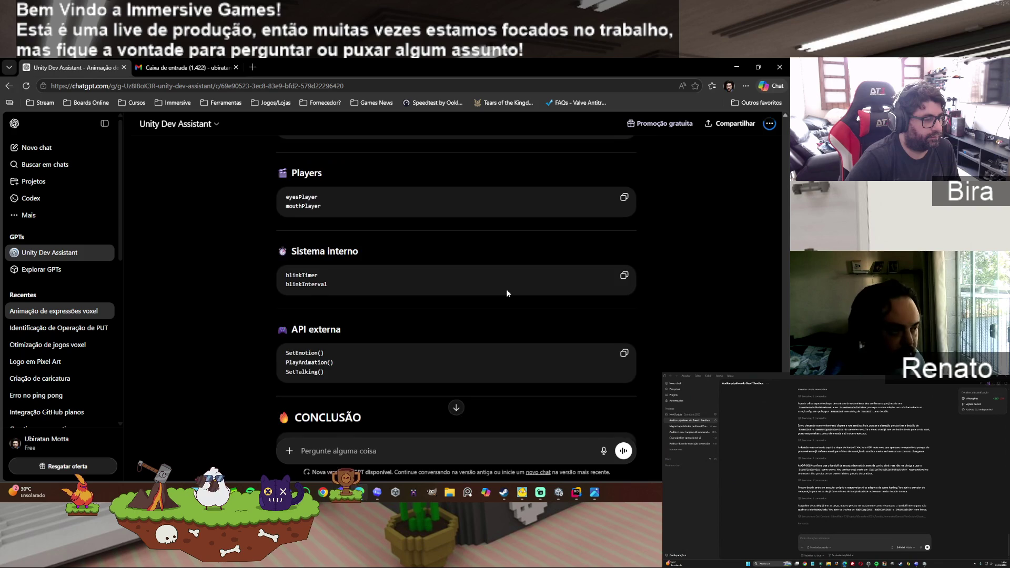
{"action": "scroll", "coordinate": [507, 290], "scroll_direction": "down", "scroll_amount": 3}
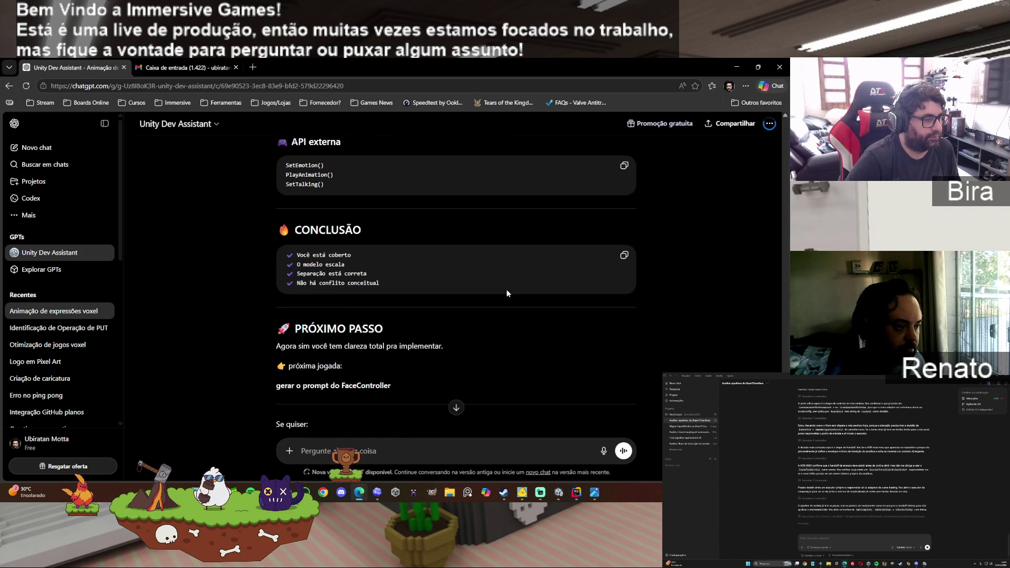
{"action": "scroll", "coordinate": [507, 290], "scroll_direction": "down", "scroll_amount": 1}
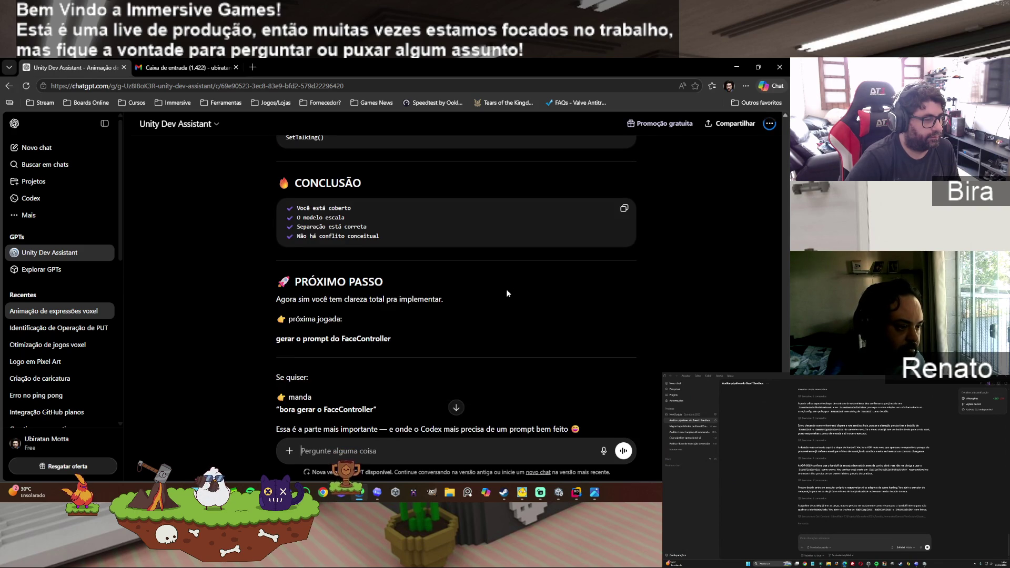
{"action": "scroll", "coordinate": [507, 290], "scroll_direction": "down", "scroll_amount": 1}
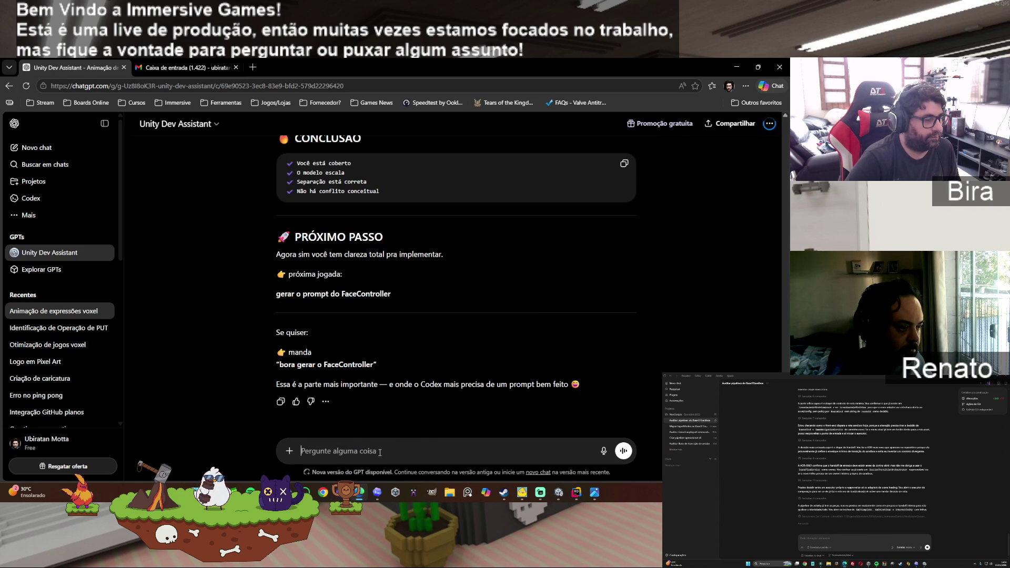
Step: Send 'então vamos lá pode gerar o prompt e vamos ver como fica.' to the assistant
{"action": "type", "text": "então vam"}
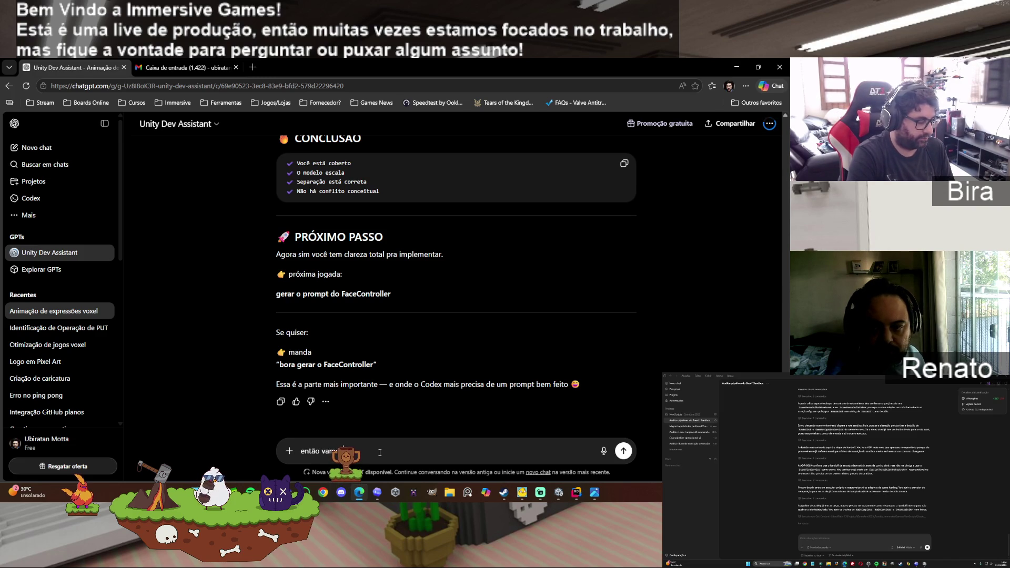
{"action": "type", "text": "os lá pode gerar o prom"}
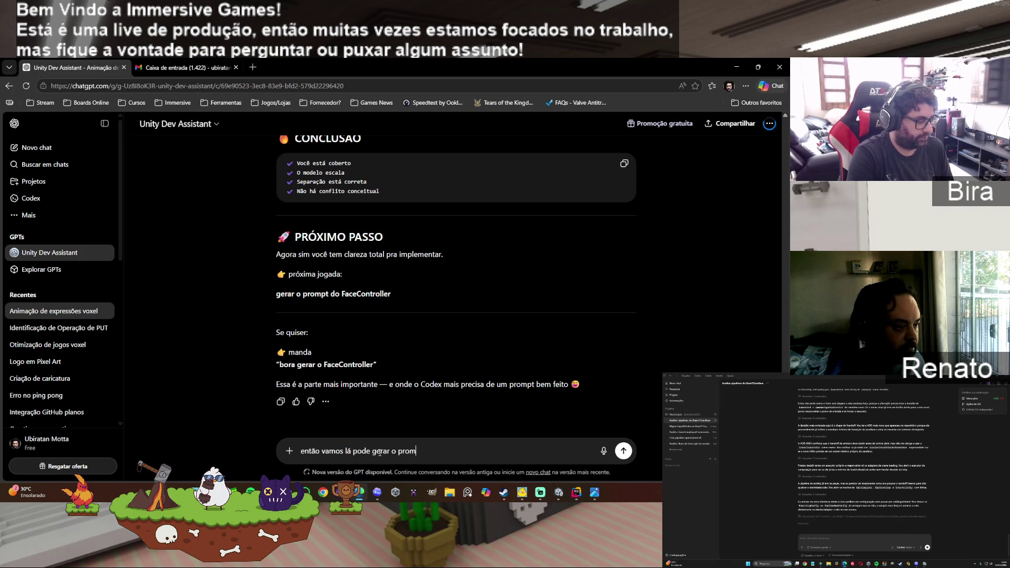
{"action": "type", "text": "pt e vamos er"}
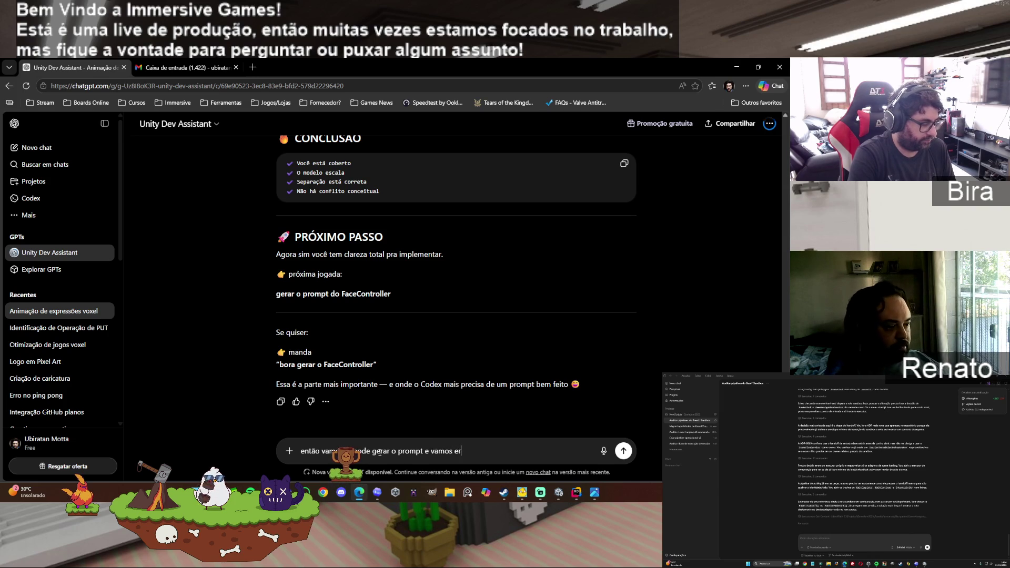
{"action": "key", "text": "BackSpace"}
{"action": "key", "text": "BackSpace"}
{"action": "type", "text": "ver como fica."}
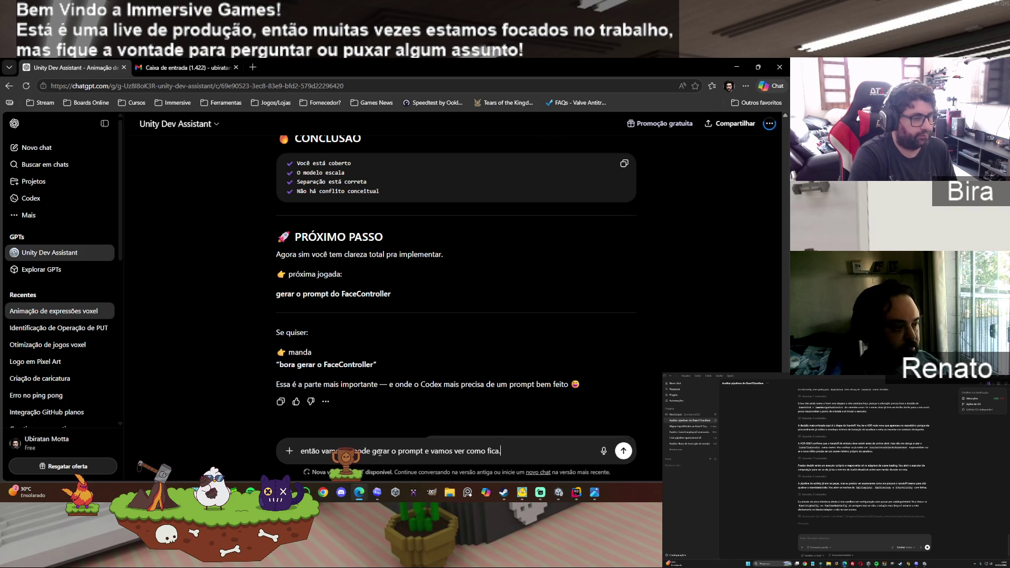
{"action": "key", "text": "Return"}
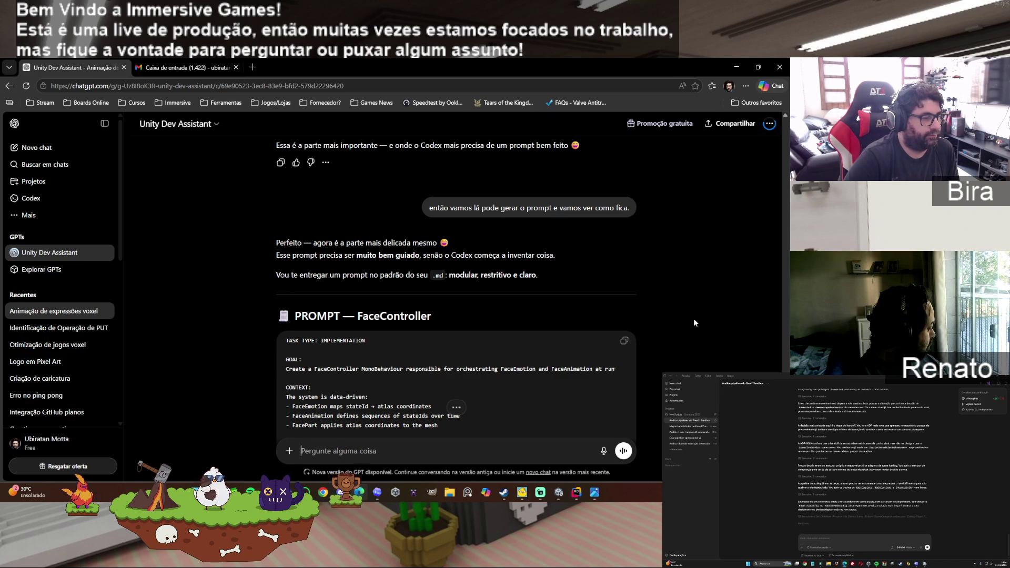
Step: Scroll to the generated FaceController prompt block and copy it with its copy button
{"action": "scroll", "coordinate": [693, 322], "scroll_direction": "down", "scroll_amount": 2}
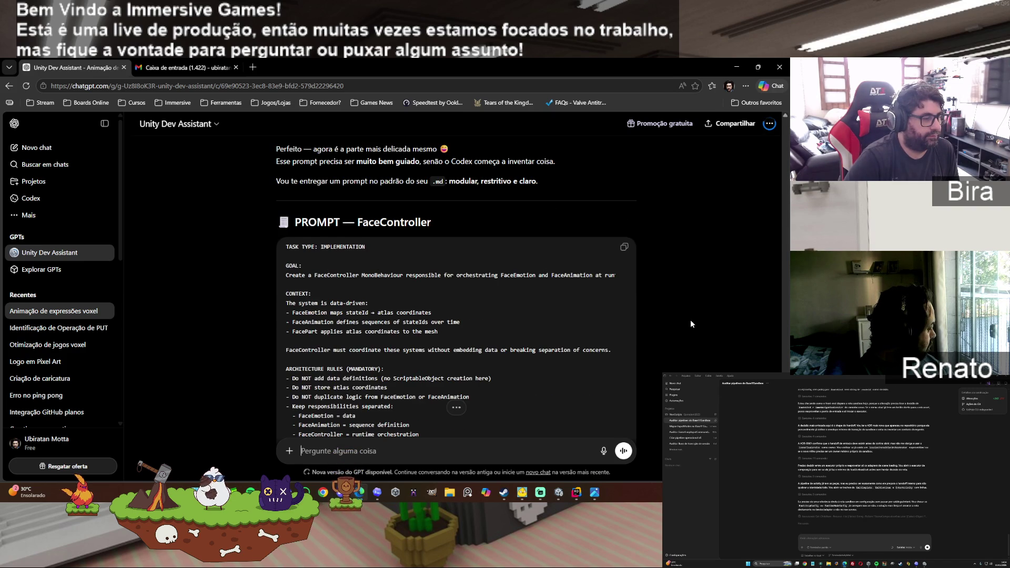
{"action": "scroll", "coordinate": [690, 322], "scroll_direction": "down", "scroll_amount": 4}
{"action": "scroll", "coordinate": [692, 319], "scroll_direction": "down", "scroll_amount": 10}
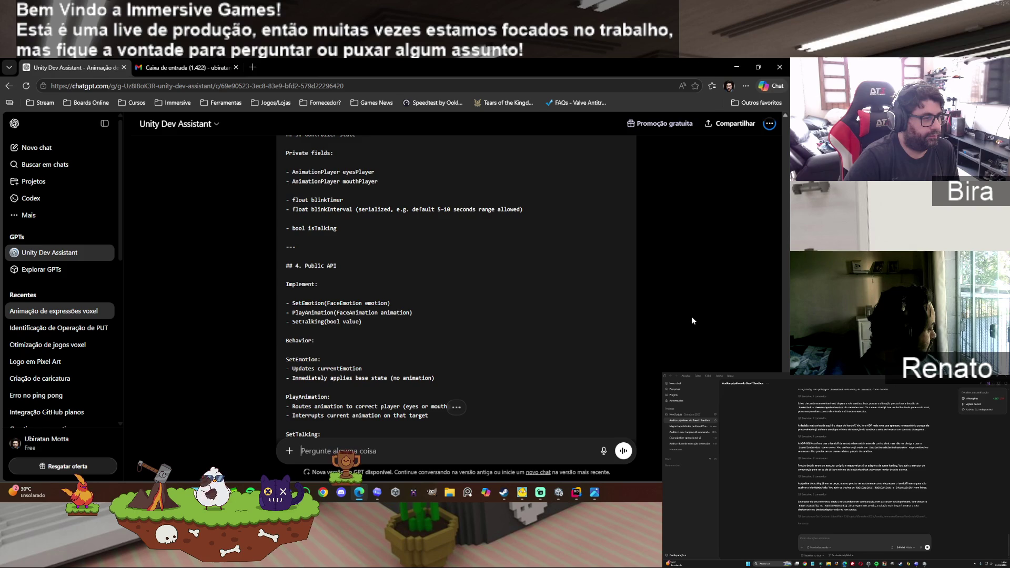
{"action": "scroll", "coordinate": [692, 320], "scroll_direction": "down", "scroll_amount": 1}
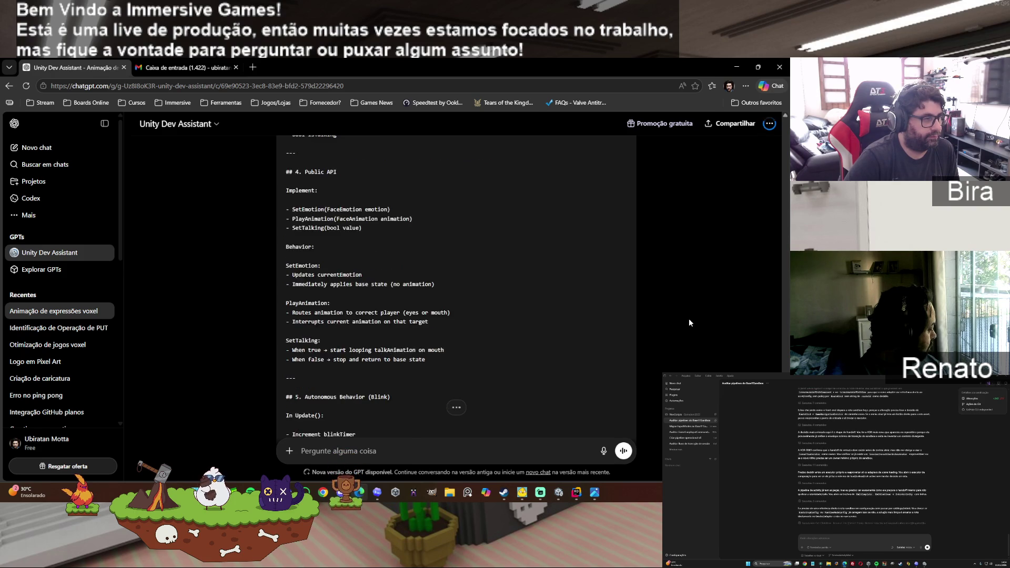
{"action": "scroll", "coordinate": [689, 315], "scroll_direction": "down", "scroll_amount": 10}
{"action": "scroll", "coordinate": [689, 319], "scroll_direction": "down", "scroll_amount": 5}
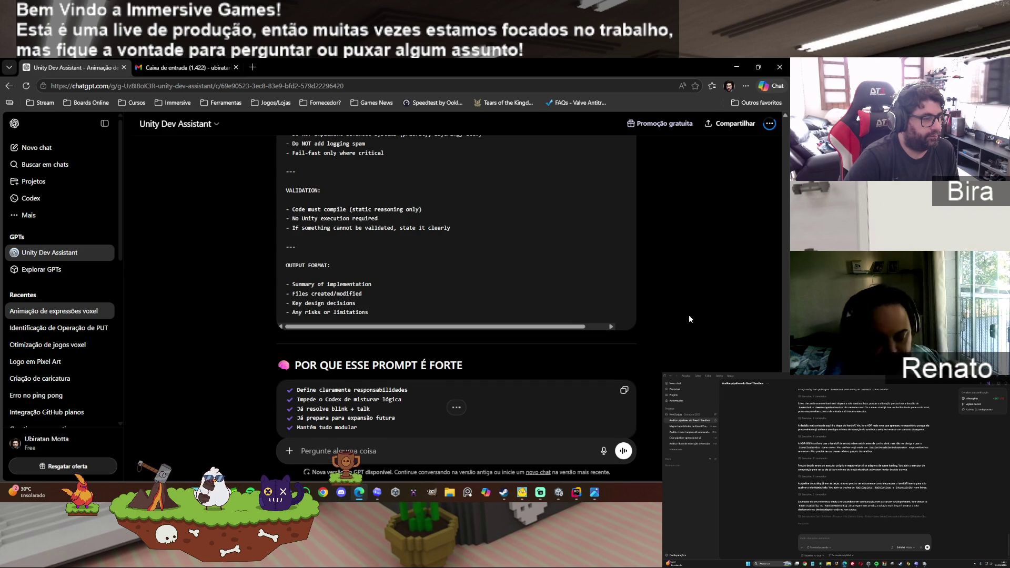
{"action": "scroll", "coordinate": [689, 319], "scroll_direction": "up", "scroll_amount": 2}
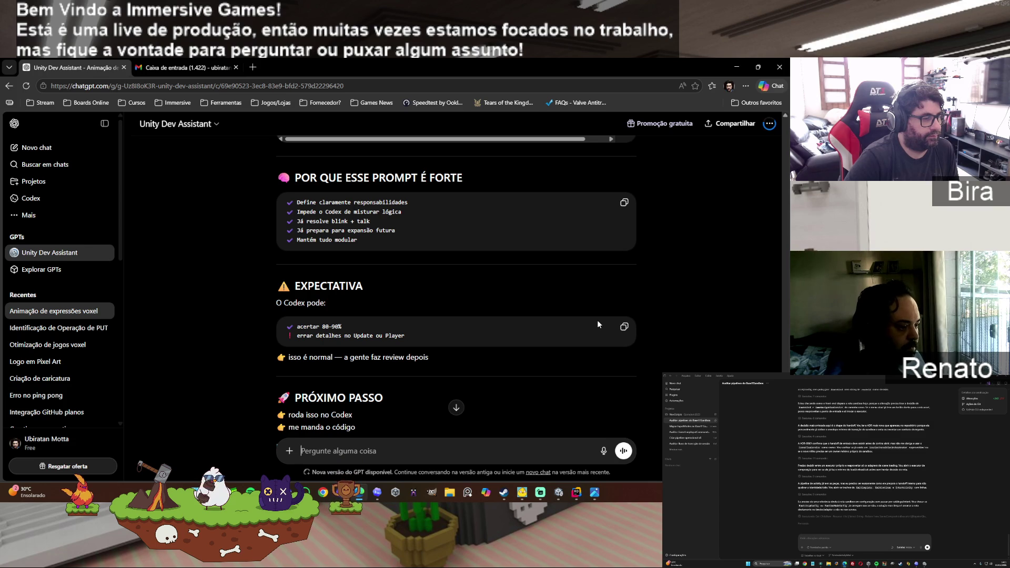
{"action": "scroll", "coordinate": [597, 320], "scroll_direction": "down", "scroll_amount": 2}
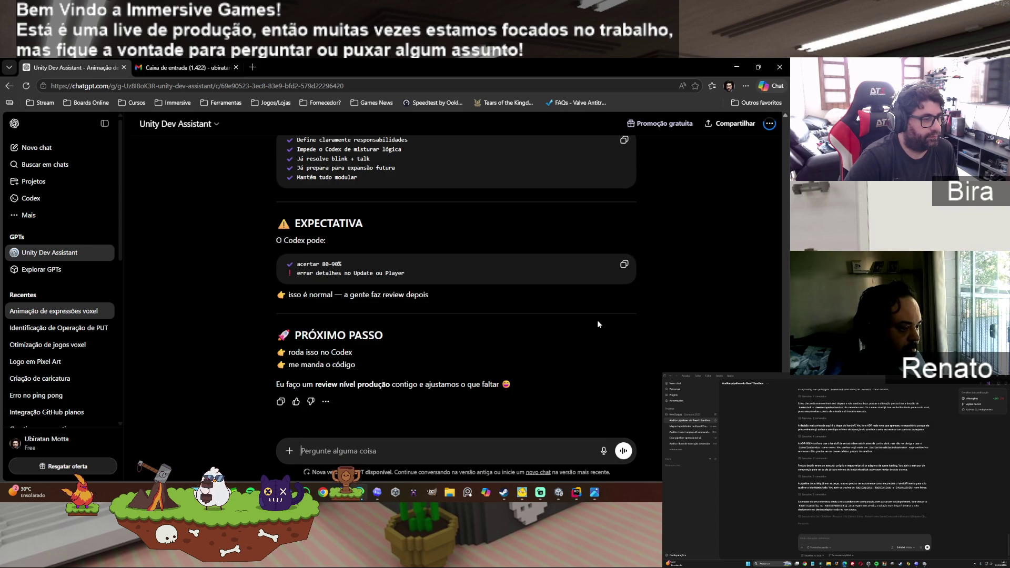
{"action": "scroll", "coordinate": [705, 317], "scroll_direction": "up", "scroll_amount": 2}
{"action": "scroll", "coordinate": [700, 321], "scroll_direction": "up", "scroll_amount": 10}
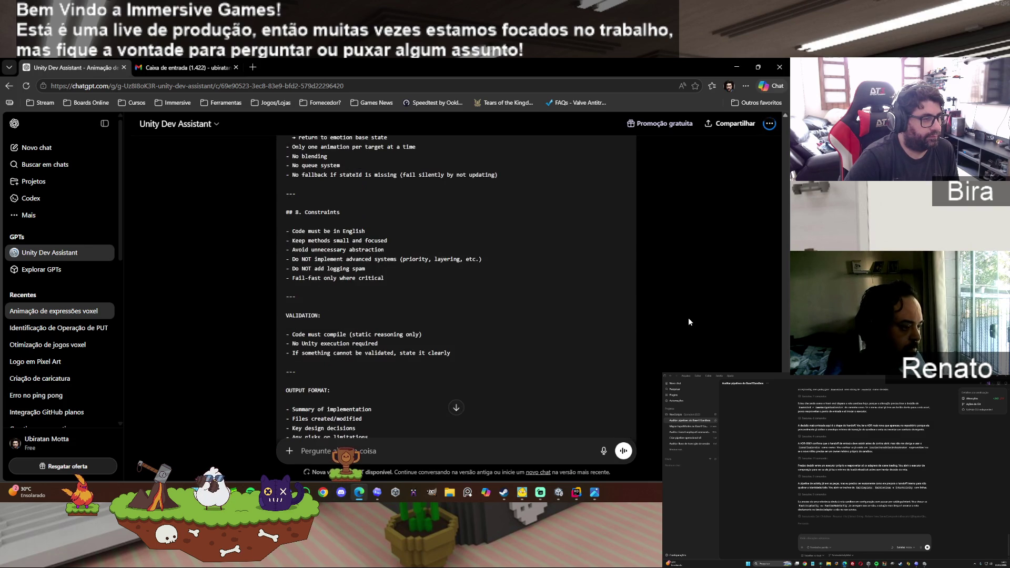
{"action": "scroll", "coordinate": [689, 322], "scroll_direction": "up", "scroll_amount": 10}
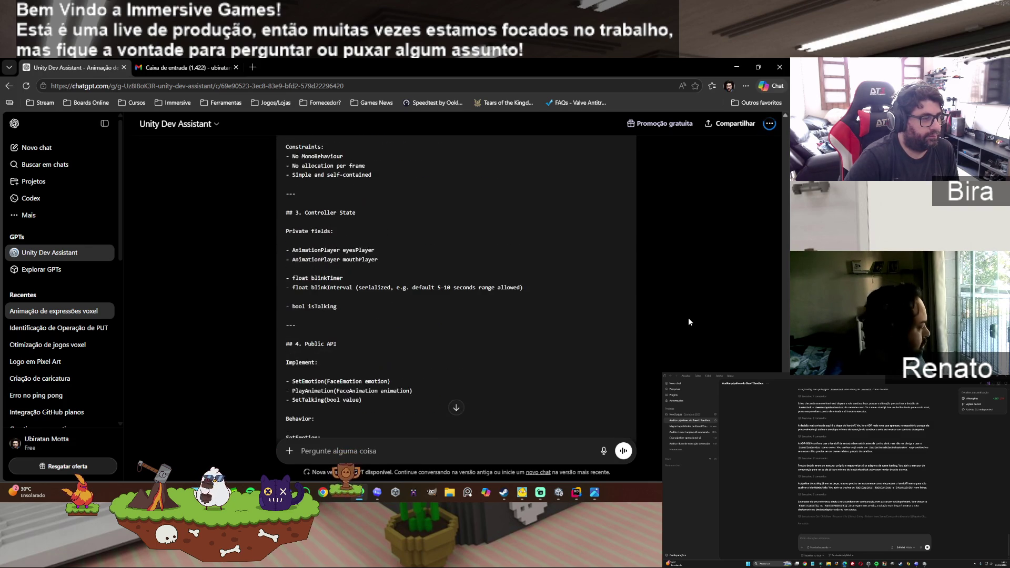
{"action": "scroll", "coordinate": [687, 318], "scroll_direction": "up", "scroll_amount": 2}
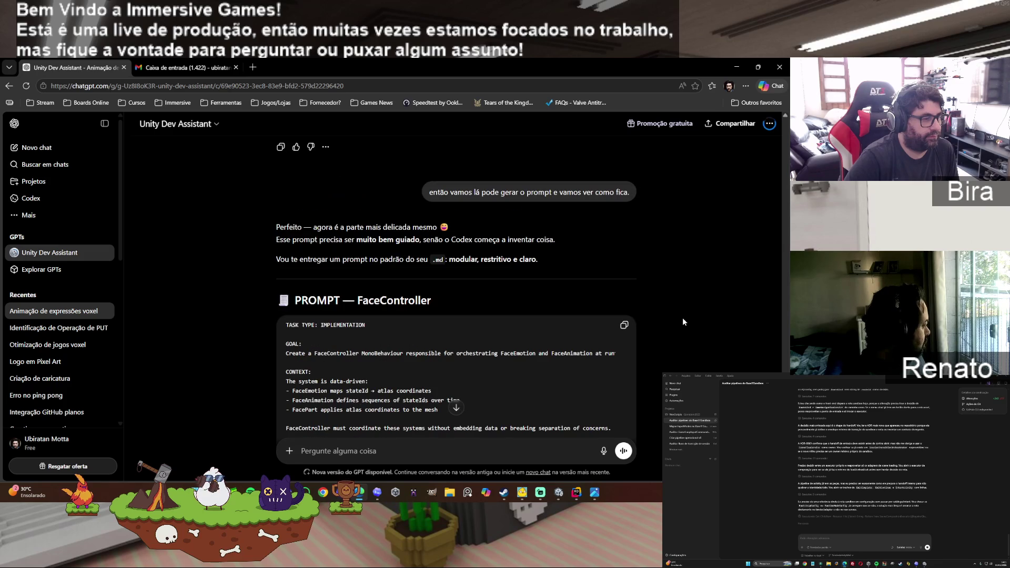
{"action": "left_click", "coordinate": [624, 325]}
Step: Paste the FaceController prompt into Codex and send it, then bring the Unity project forward
{"action": "left_click", "coordinate": [377, 492]}
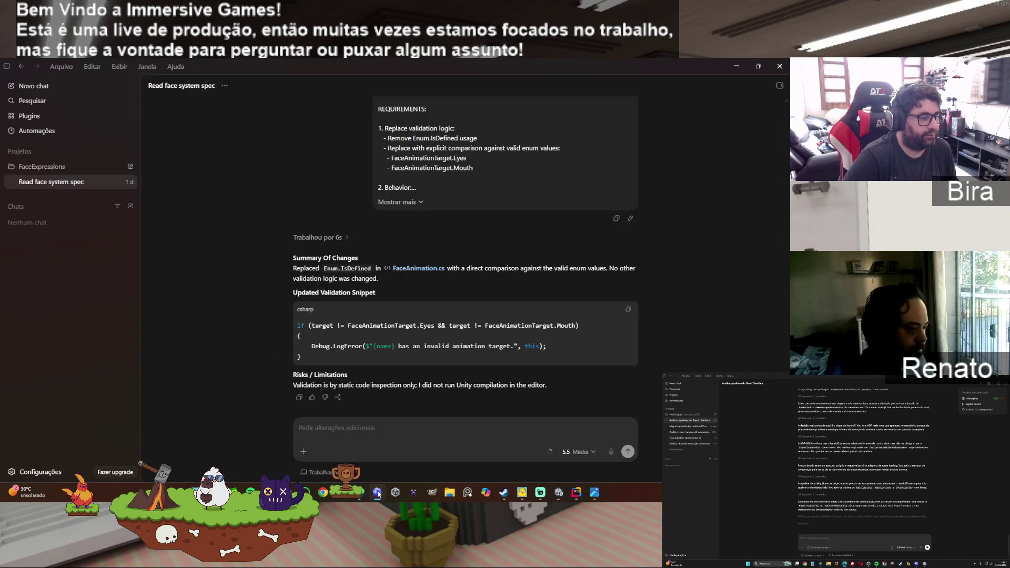
{"action": "left_click", "coordinate": [366, 431]}
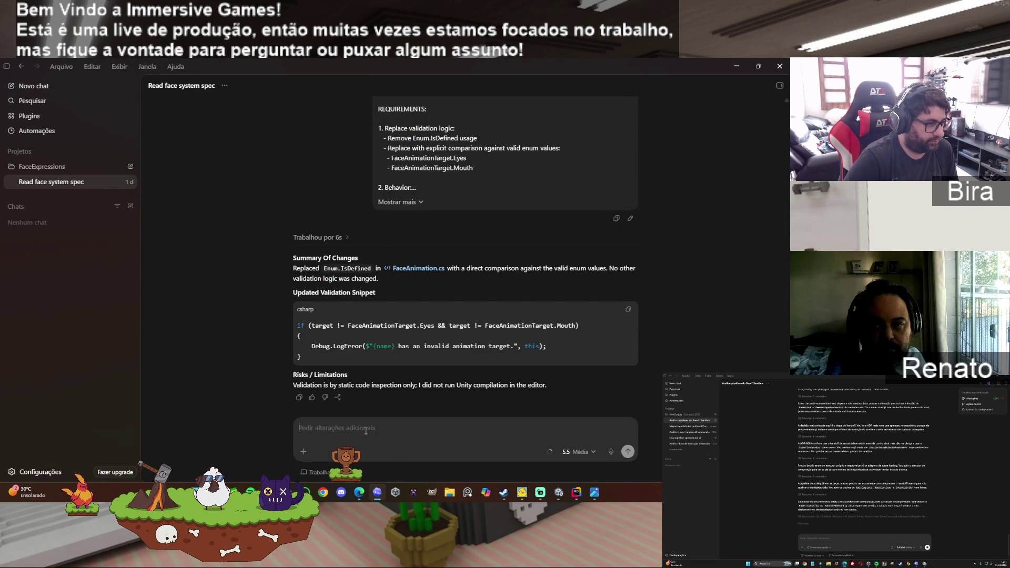
{"action": "key", "text": "ctrl+v"}
{"action": "left_click", "coordinate": [628, 452]}
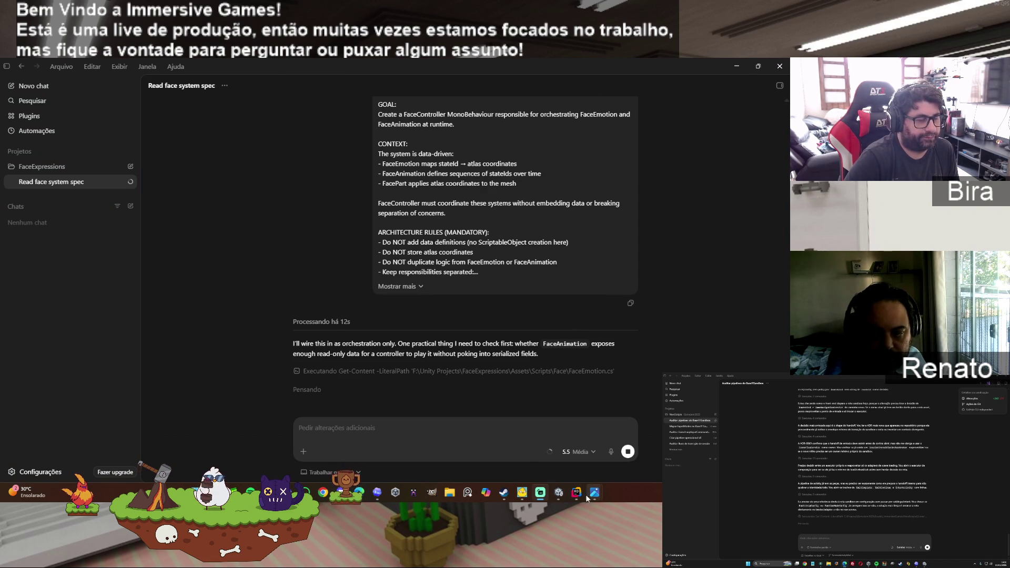
{"action": "mouse_move", "coordinate": [593, 494]}
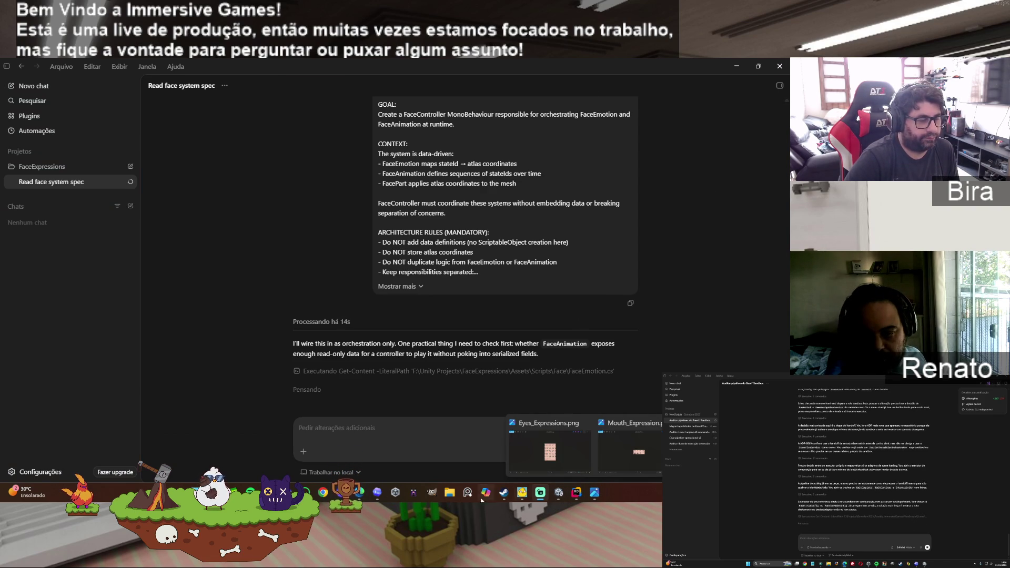
{"action": "left_click", "coordinate": [561, 495]}
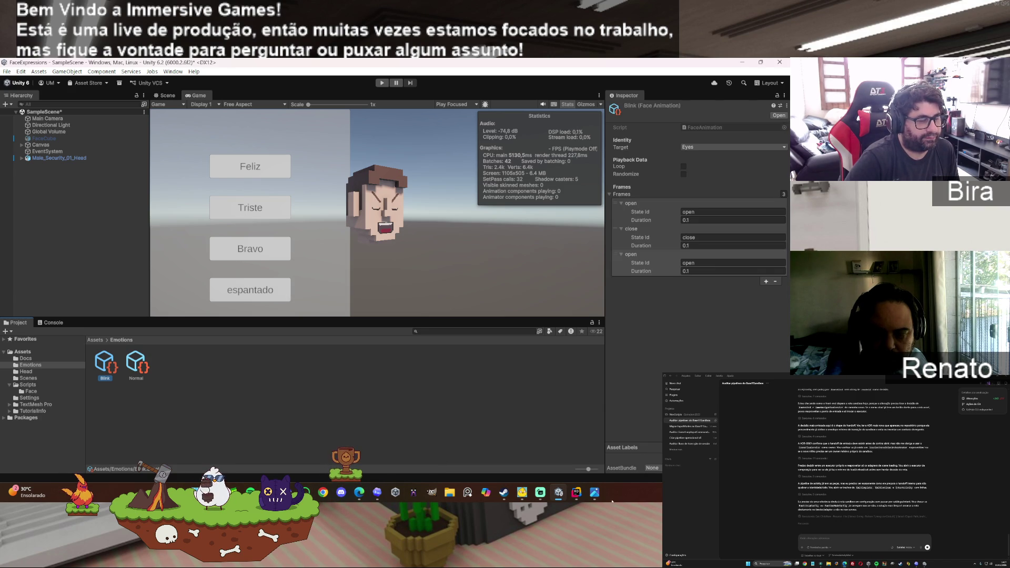
Step: Switch to Codex to check its finished FaceController.cs and FaceAnimation.cs changes
{"action": "mouse_move", "coordinate": [378, 494]}
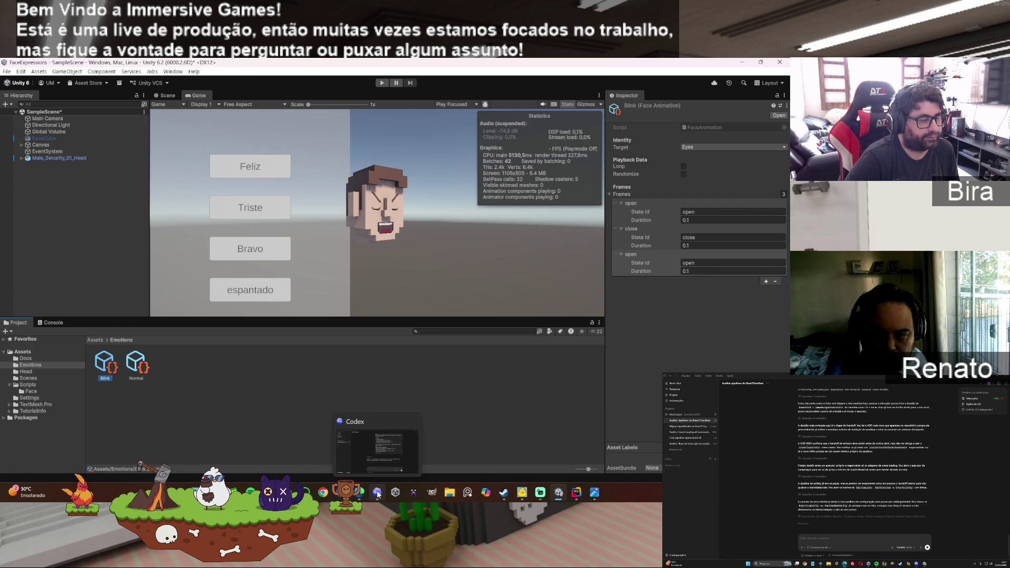
{"action": "left_click", "coordinate": [377, 450]}
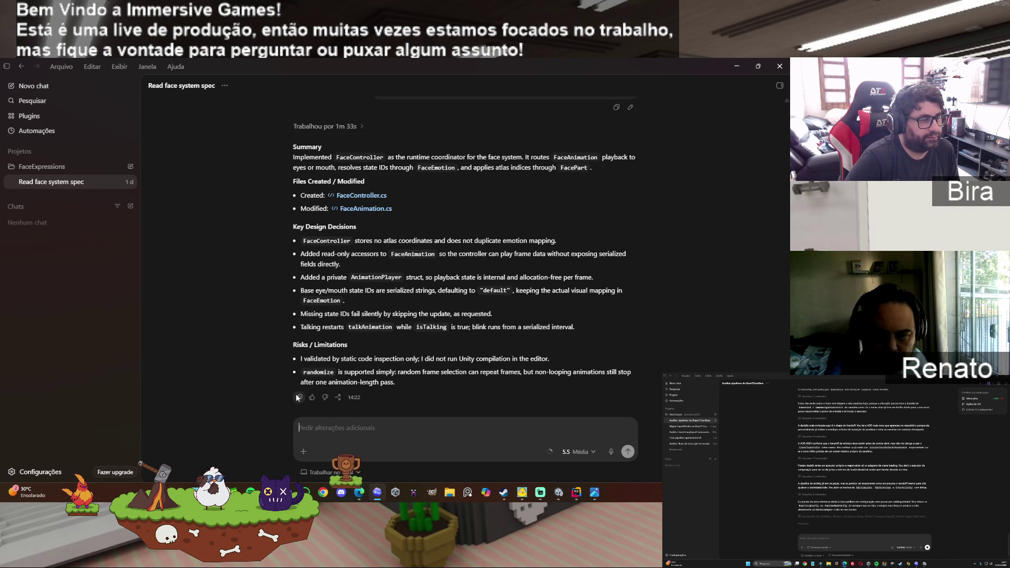
Step: Return to the ChatGPT conversation showing the FaceController prompt's field specification
{"action": "left_click", "coordinate": [359, 492]}
{"action": "scroll", "coordinate": [456, 446], "scroll_direction": "down", "scroll_amount": 15}
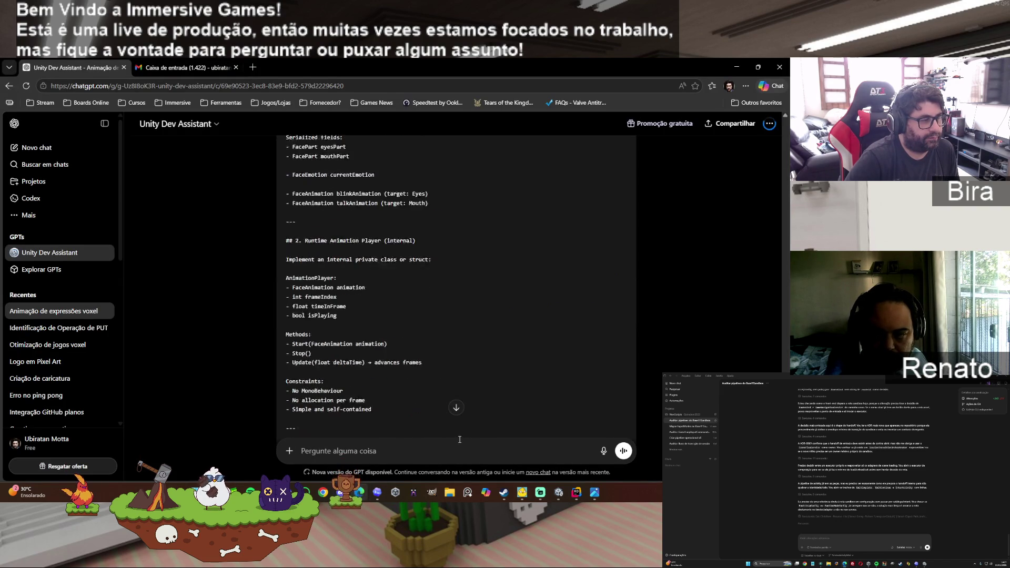
Step: Send ChatGPT Codex's FaceController summary, noting the actual code will follow
{"action": "scroll", "coordinate": [456, 446], "scroll_direction": "down", "scroll_amount": 5}
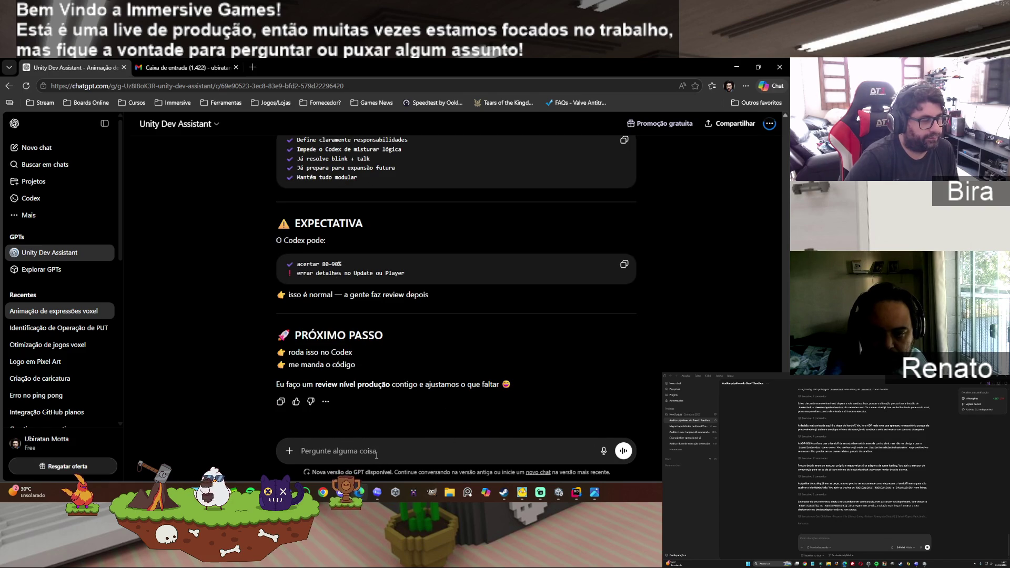
{"action": "type", "text": "re"}
{"action": "type", "text": "do do Codex, te passo o"}
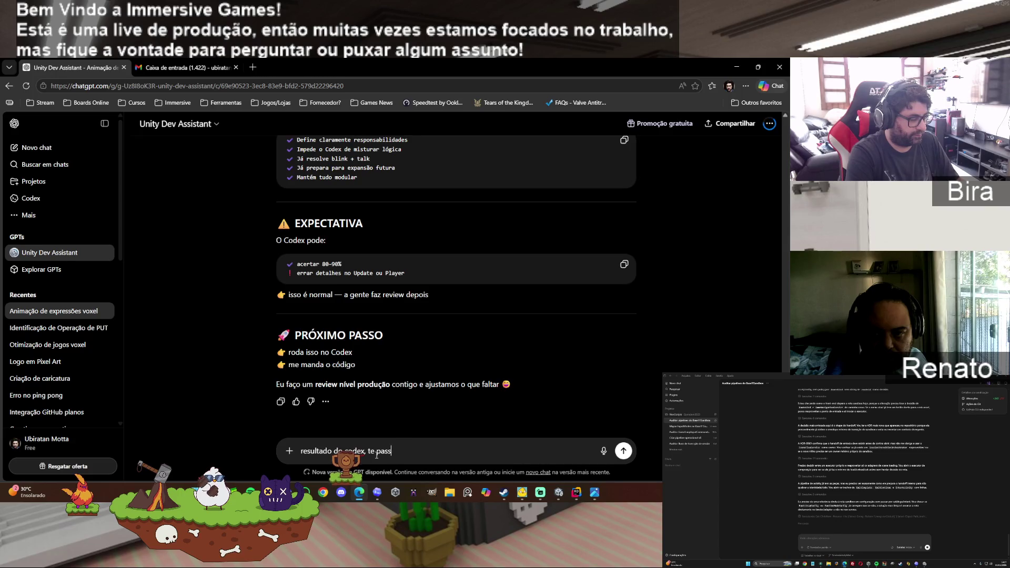
{"action": "type", "text": "digo"}
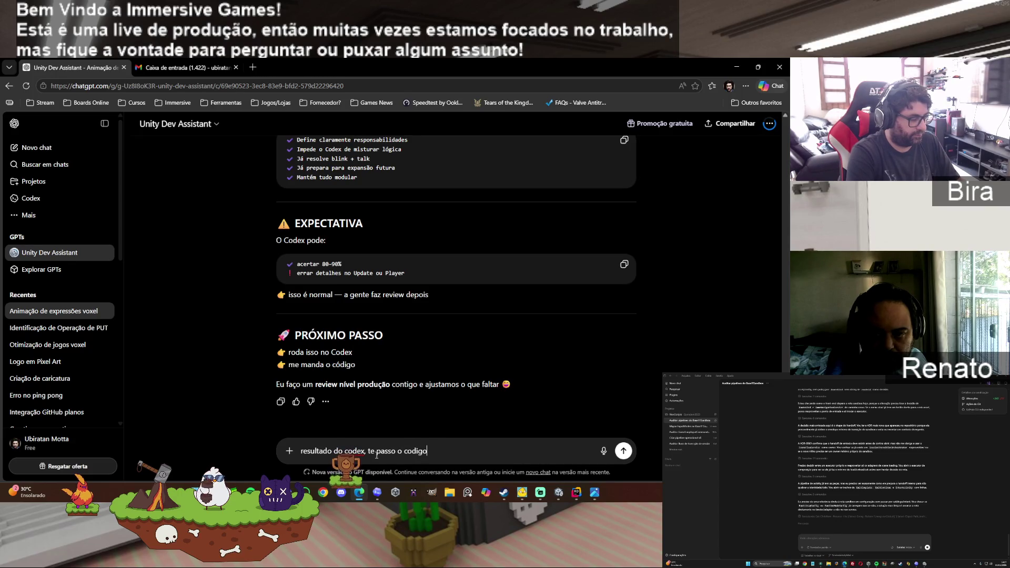
{"action": "type", "text": " no prompt seguinte"}
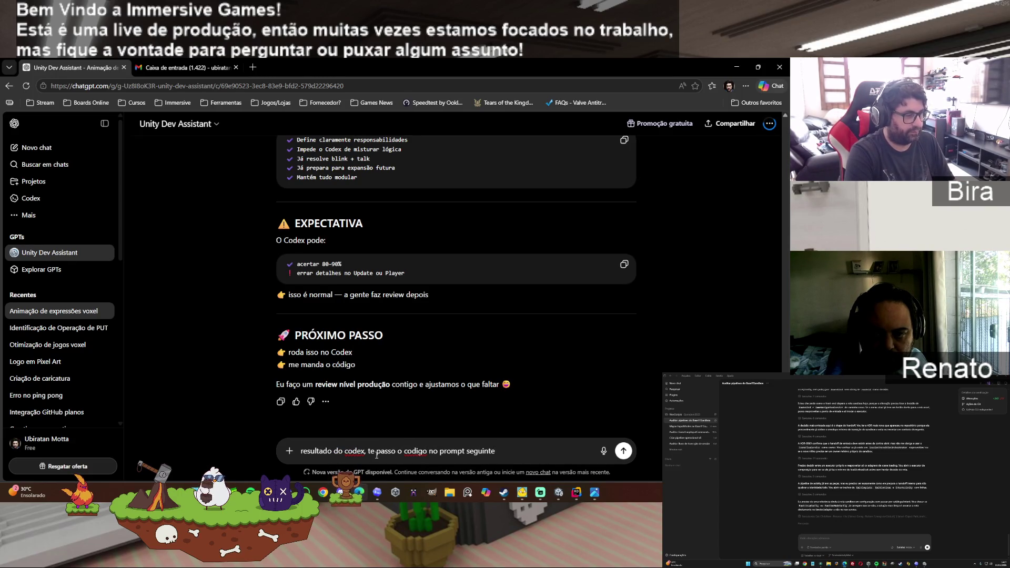
{"action": "key", "text": "shift+Return"}
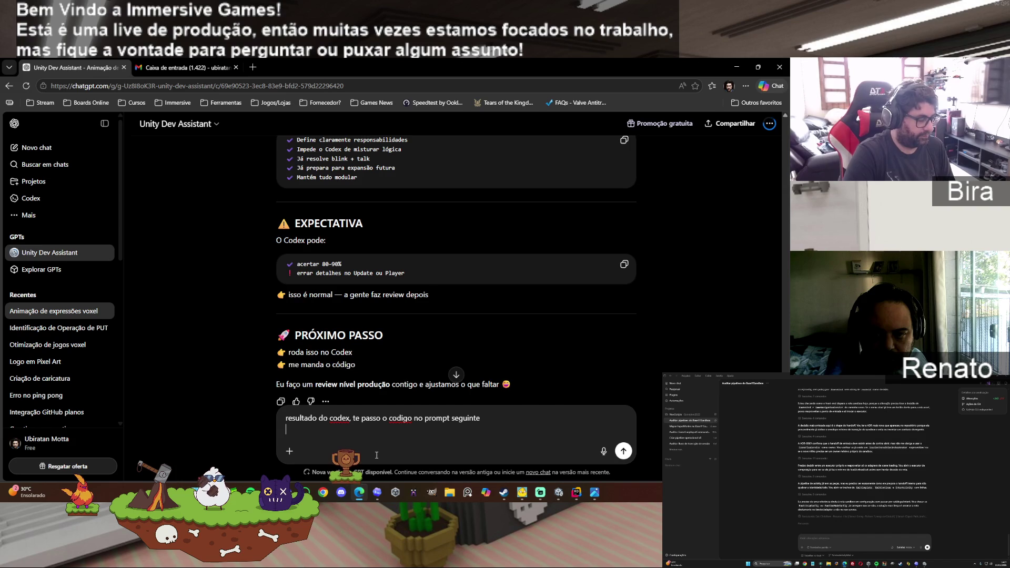
{"action": "key", "text": "ctrl+v"}
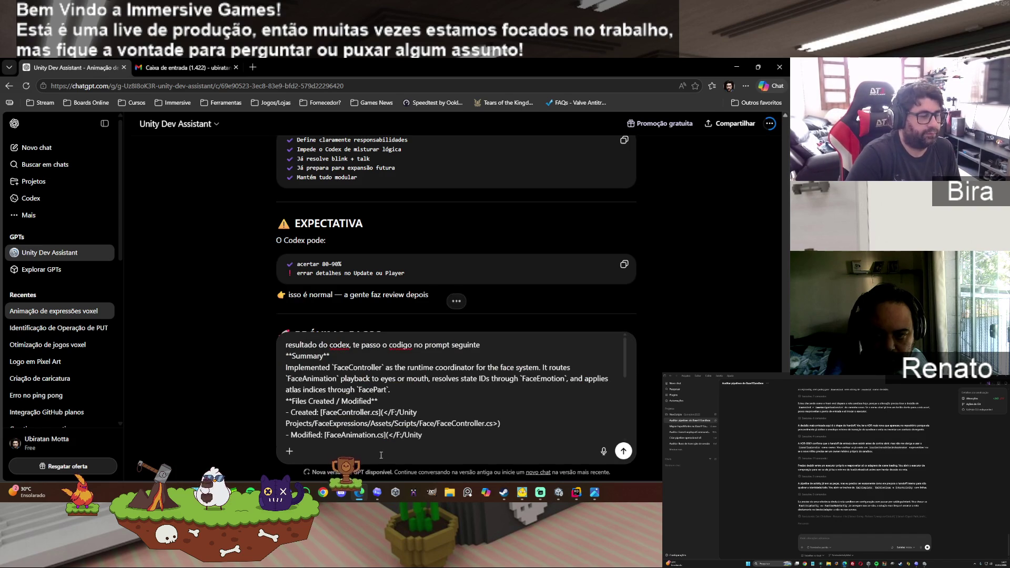
{"action": "key", "text": "Return"}
{"action": "mouse_move", "coordinate": [579, 493]}
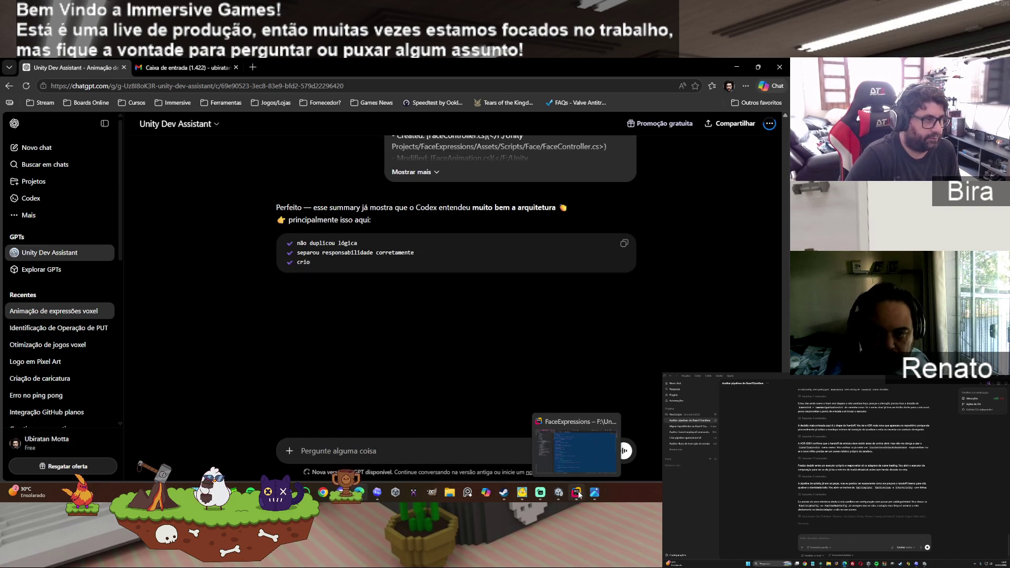
{"action": "left_click", "coordinate": [576, 493]}
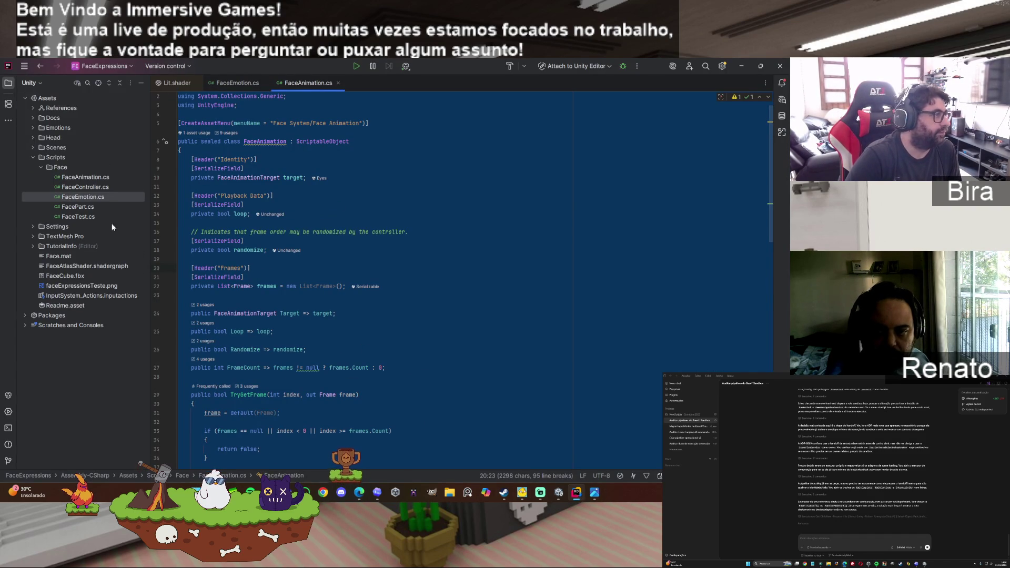
Step: Open FaceController.cs in Rider and select all of its code for copying
{"action": "double_click", "coordinate": [92, 188]}
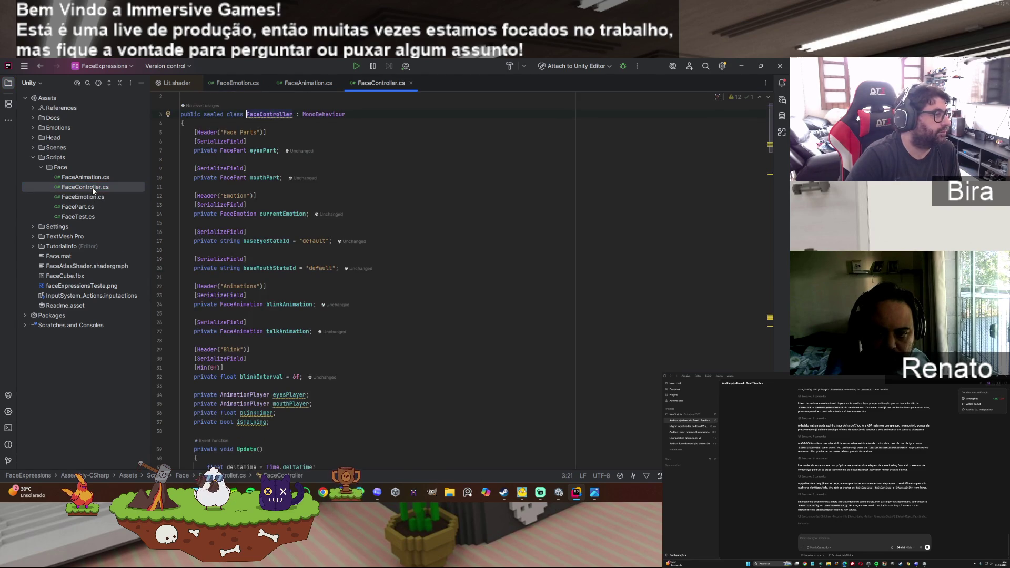
{"action": "left_click", "coordinate": [482, 306]}
{"action": "key", "text": "ctrl+a"}
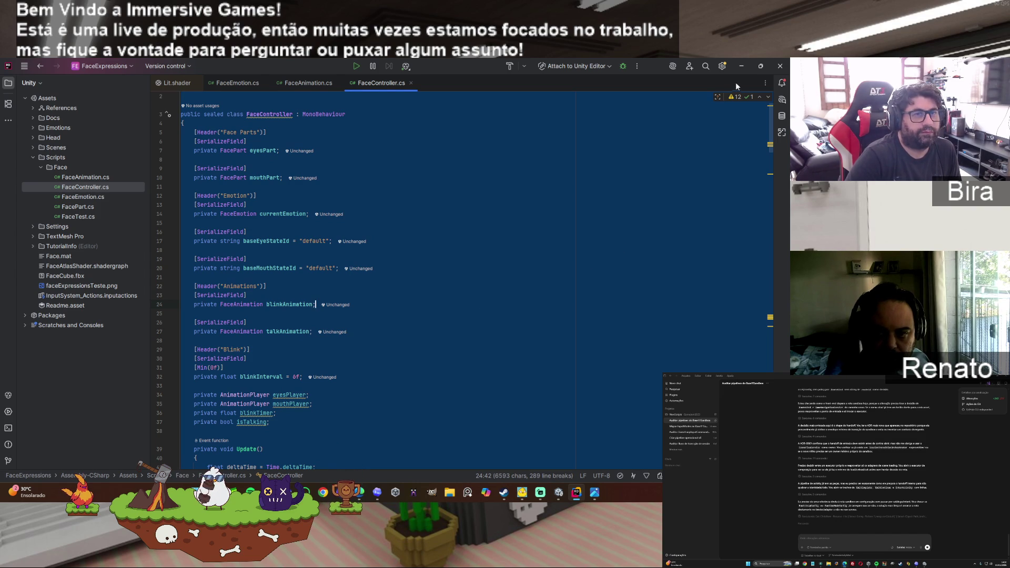
{"action": "left_click", "coordinate": [742, 66]}
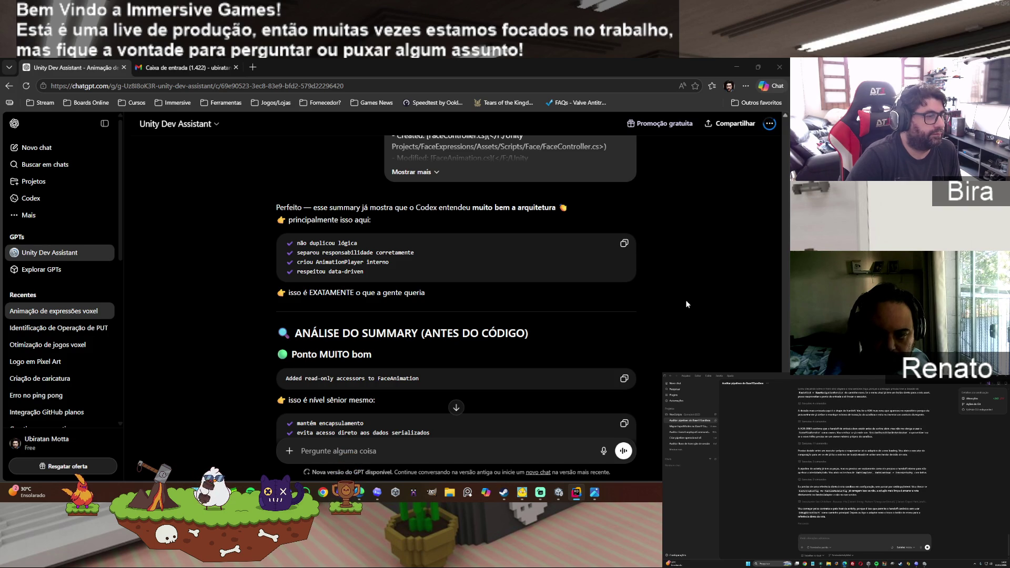
Step: Read ChatGPT's review down to its 'Manda o código' request for FaceController.cs
{"action": "scroll", "coordinate": [686, 303], "scroll_direction": "down", "scroll_amount": 3}
{"action": "scroll", "coordinate": [686, 300], "scroll_direction": "down", "scroll_amount": 5}
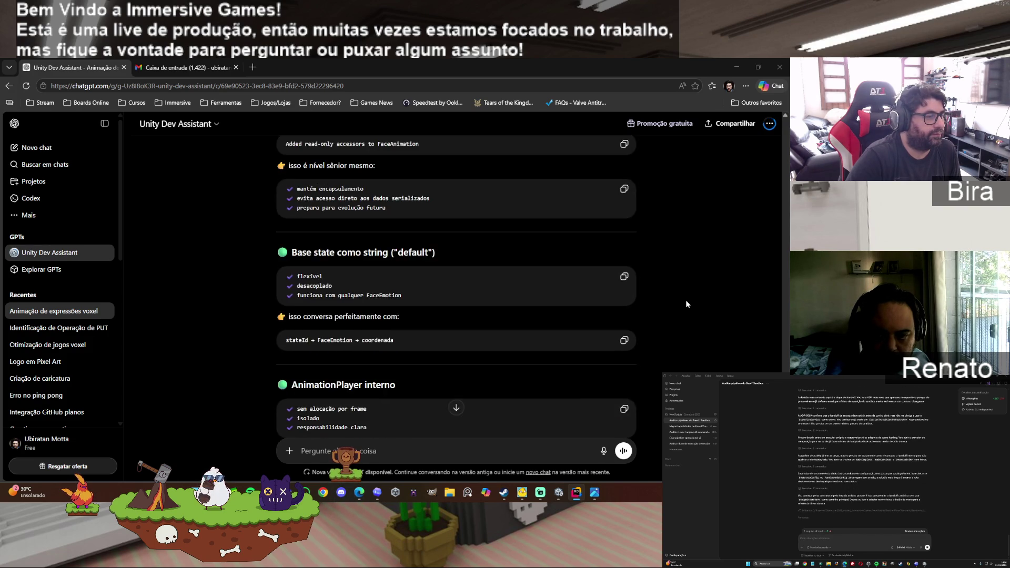
{"action": "scroll", "coordinate": [677, 274], "scroll_direction": "down", "scroll_amount": 4}
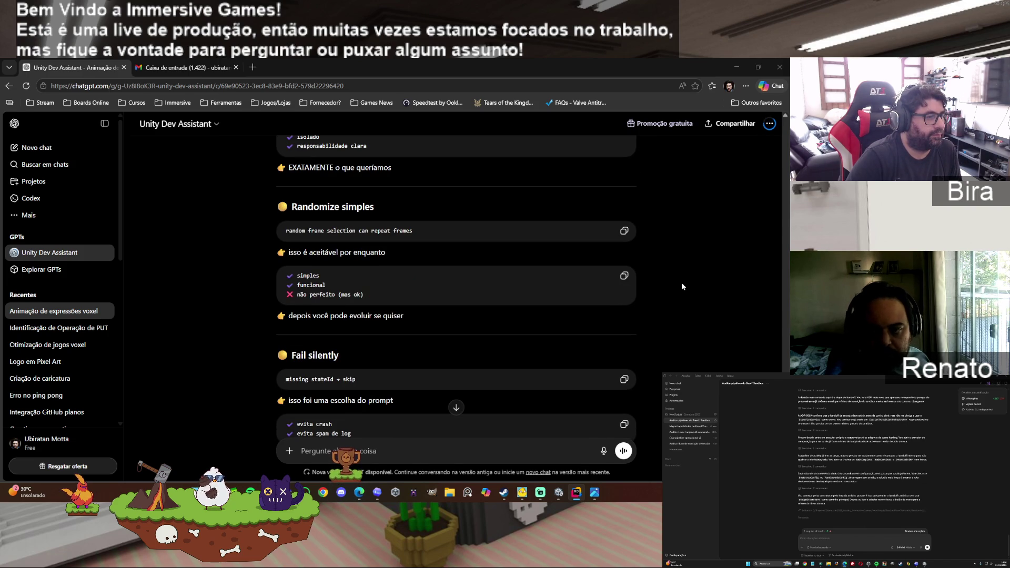
{"action": "scroll", "coordinate": [681, 282], "scroll_direction": "down", "scroll_amount": 8}
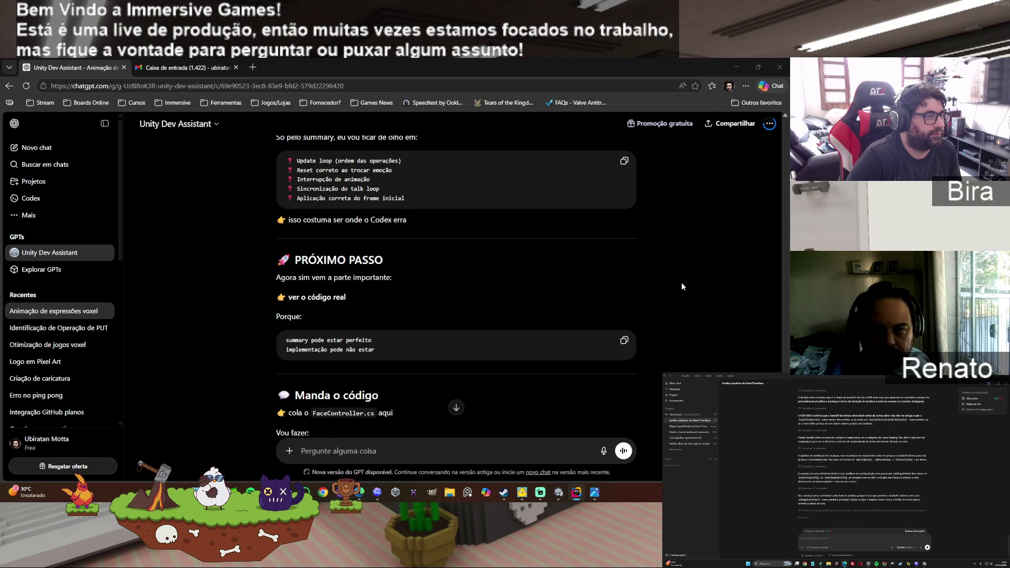
{"action": "scroll", "coordinate": [681, 286], "scroll_direction": "up", "scroll_amount": 1}
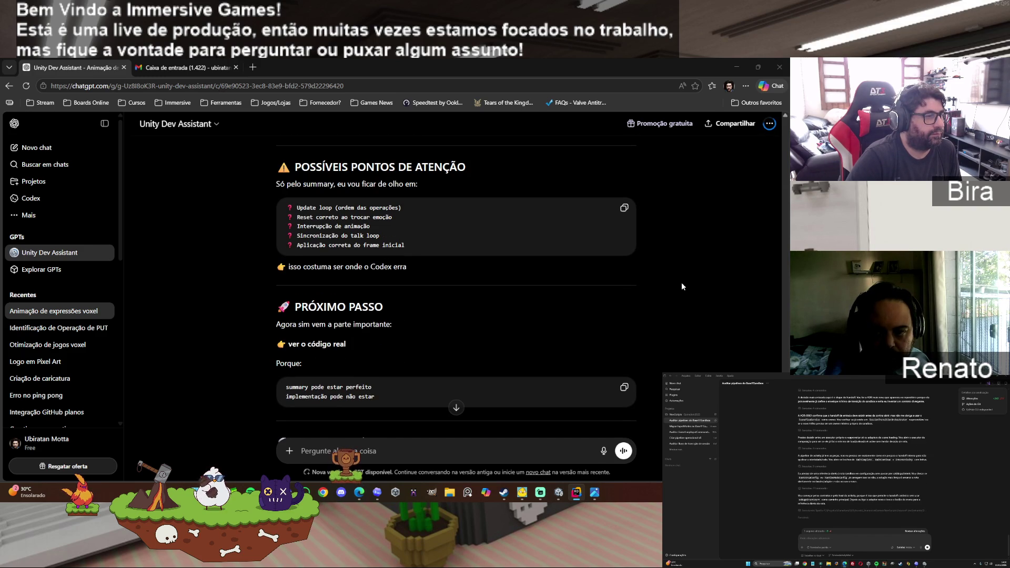
{"action": "scroll", "coordinate": [681, 286], "scroll_direction": "down", "scroll_amount": 4}
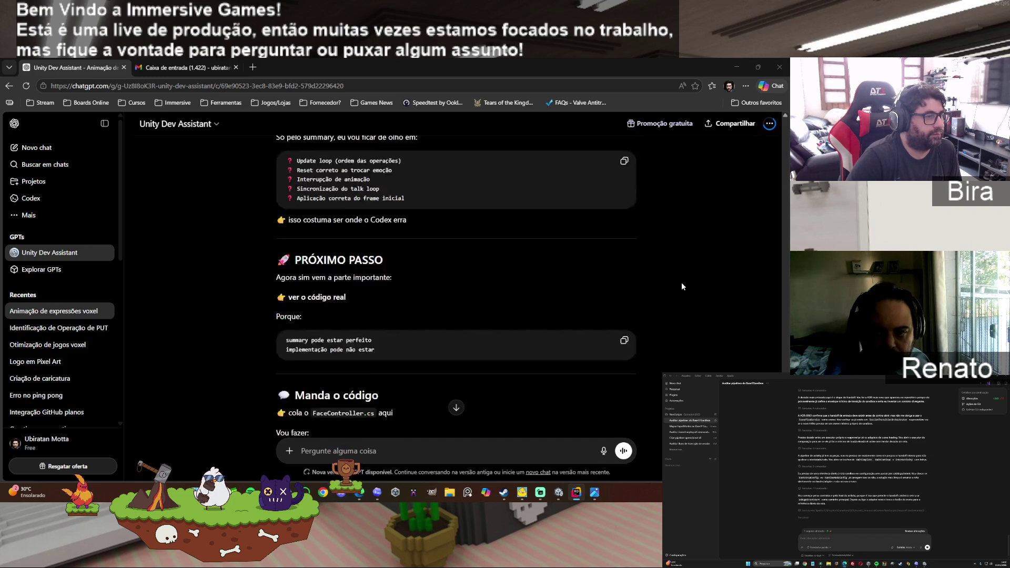
{"action": "left_click", "coordinate": [500, 389]}
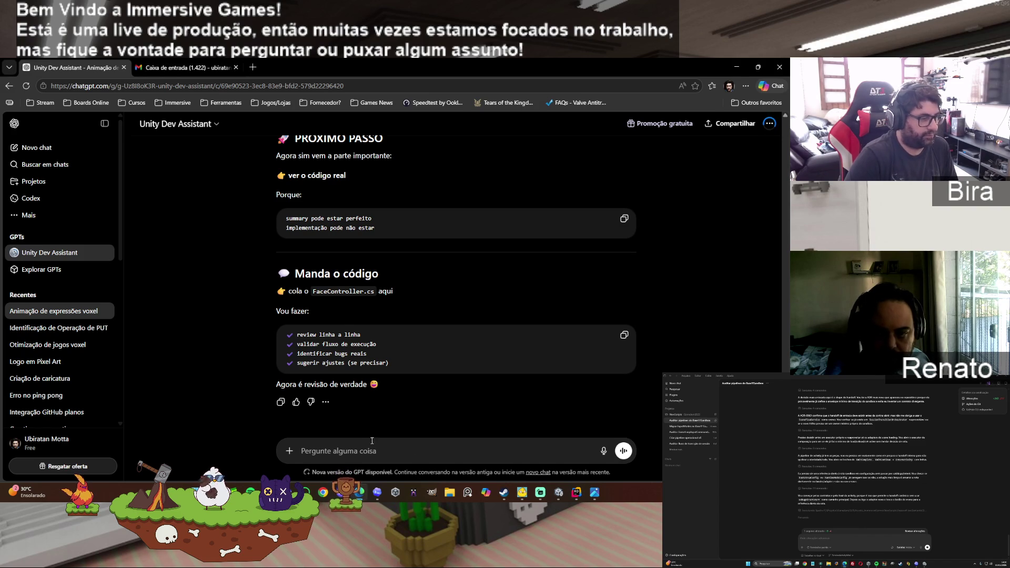
Step: Paste the full FaceController.cs code into ChatGPT, send it, and read the audit
{"action": "key", "text": "ctrl+v"}
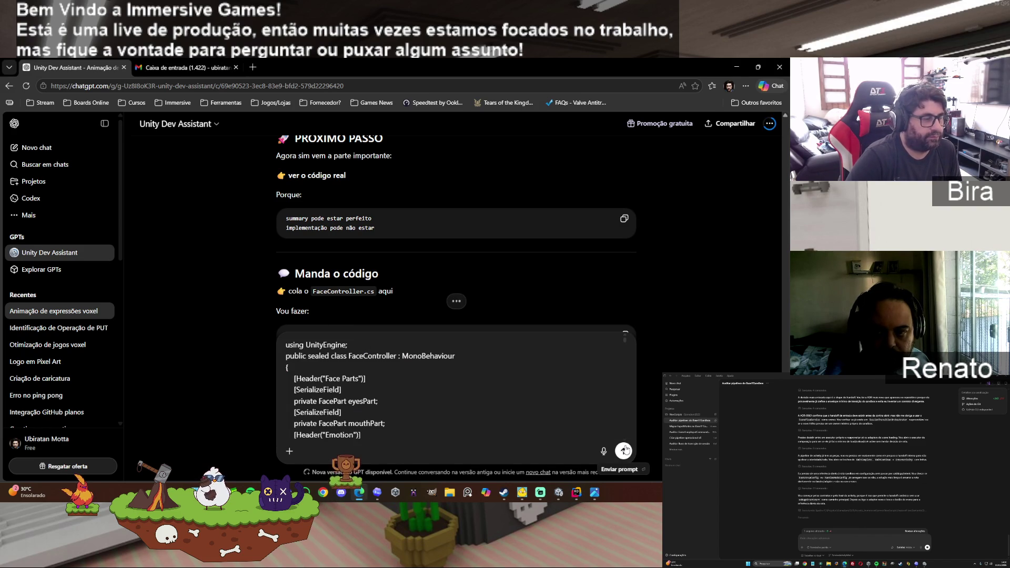
{"action": "left_click", "coordinate": [624, 450]}
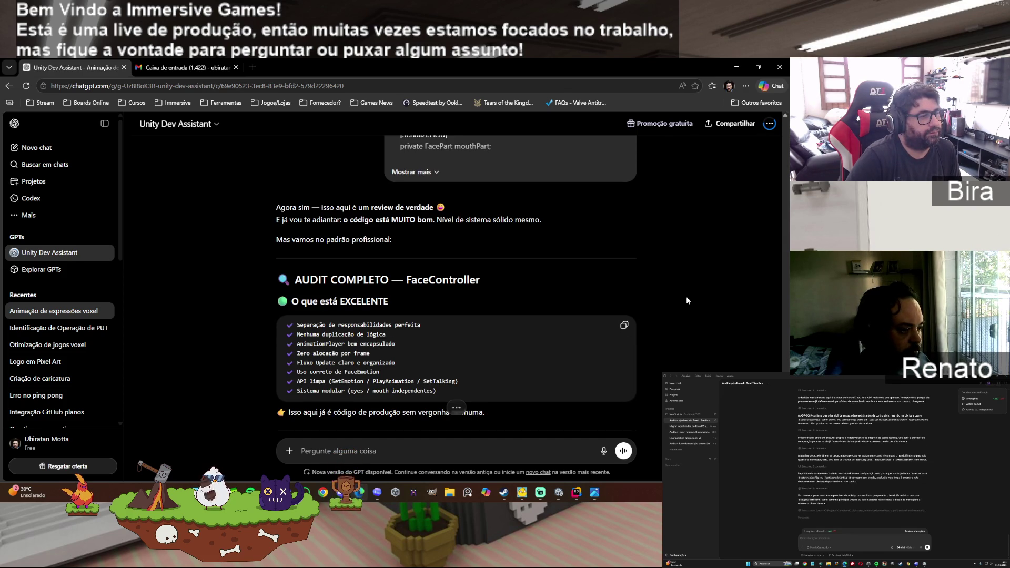
{"action": "scroll", "coordinate": [686, 300], "scroll_direction": "down", "scroll_amount": 10}
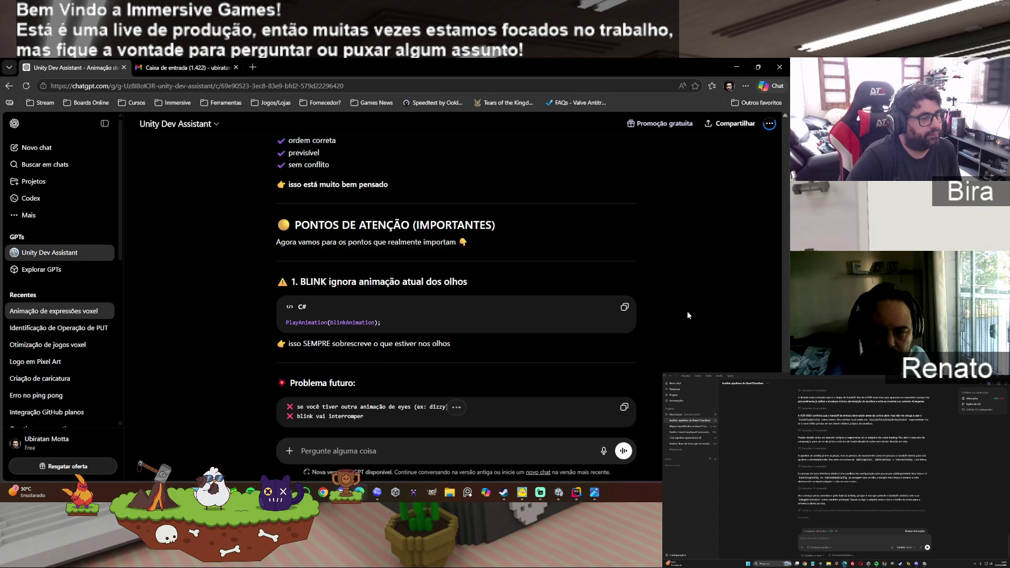
{"action": "scroll", "coordinate": [688, 315], "scroll_direction": "down", "scroll_amount": 1}
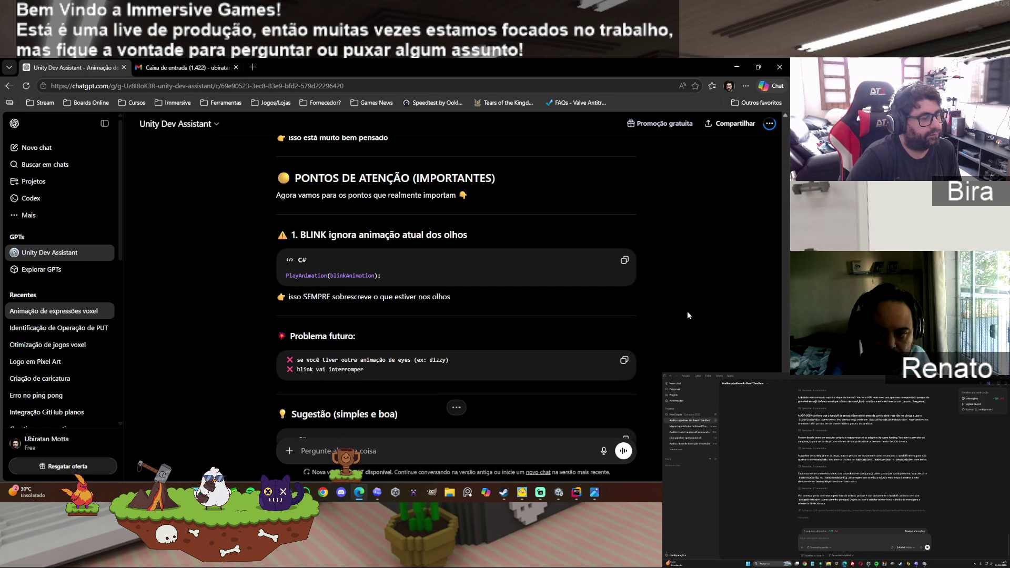
{"action": "scroll", "coordinate": [688, 315], "scroll_direction": "down", "scroll_amount": 1}
{"action": "scroll", "coordinate": [687, 315], "scroll_direction": "down", "scroll_amount": 1}
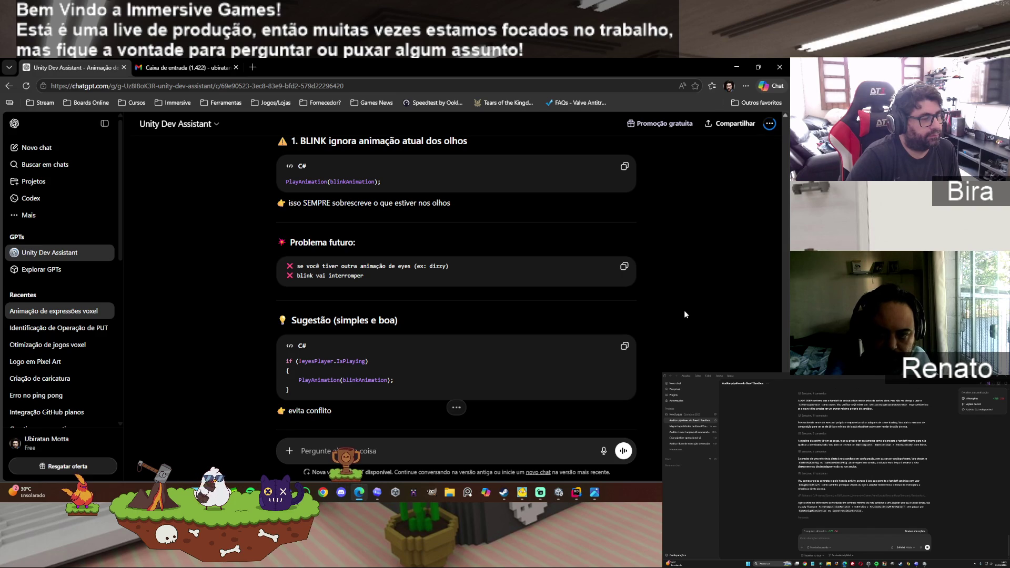
{"action": "scroll", "coordinate": [685, 315], "scroll_direction": "down", "scroll_amount": 1}
{"action": "scroll", "coordinate": [685, 314], "scroll_direction": "down", "scroll_amount": 2}
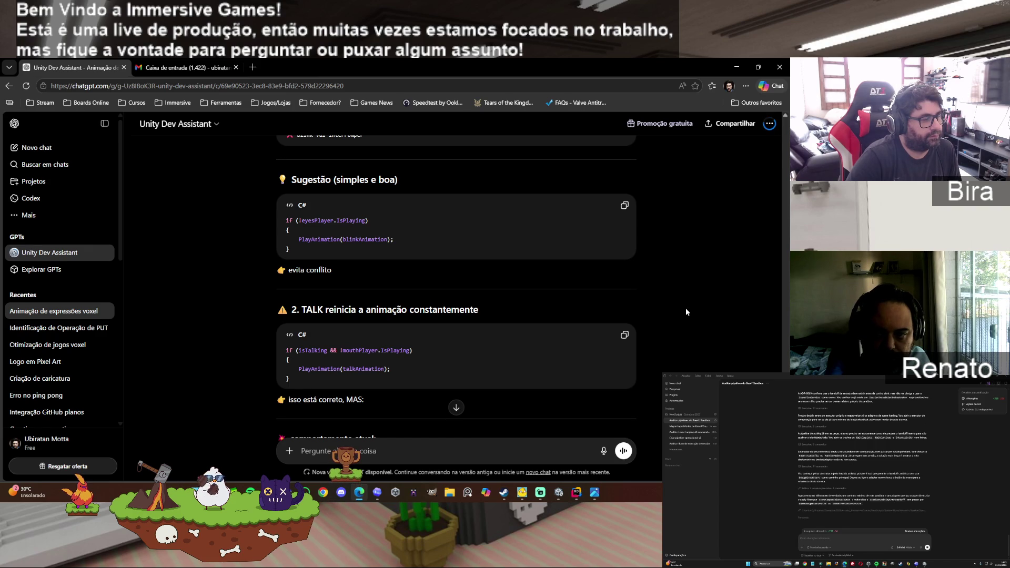
{"action": "scroll", "coordinate": [685, 311], "scroll_direction": "down", "scroll_amount": 2}
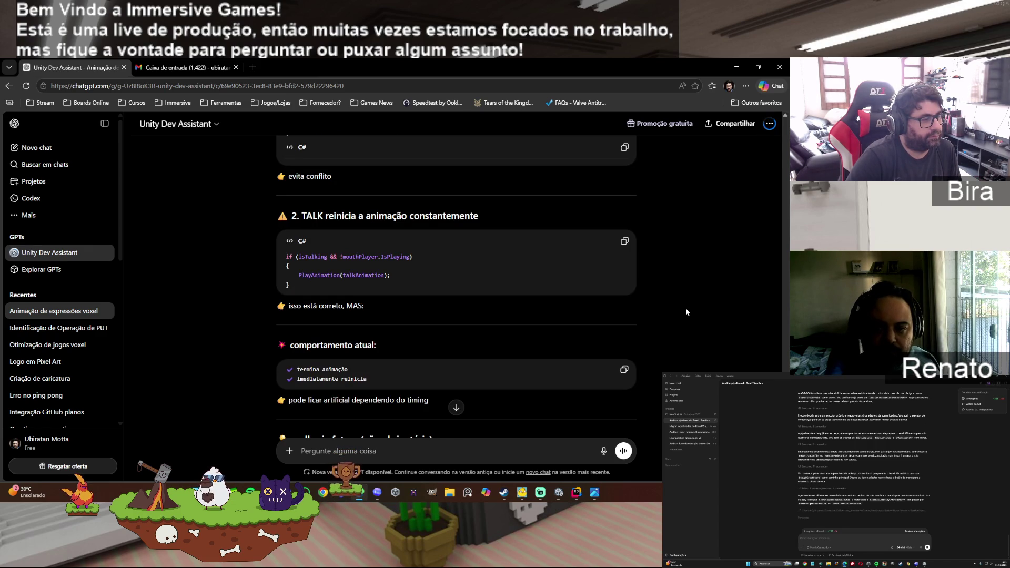
{"action": "scroll", "coordinate": [685, 312], "scroll_direction": "down", "scroll_amount": 1}
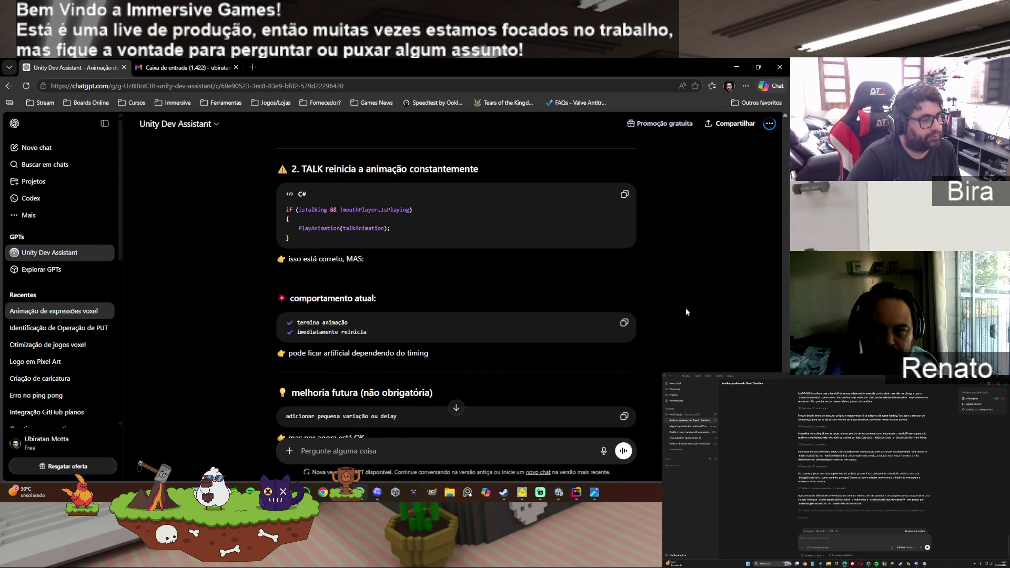
{"action": "scroll", "coordinate": [686, 311], "scroll_direction": "down", "scroll_amount": 1}
{"action": "scroll", "coordinate": [686, 312], "scroll_direction": "down", "scroll_amount": 3}
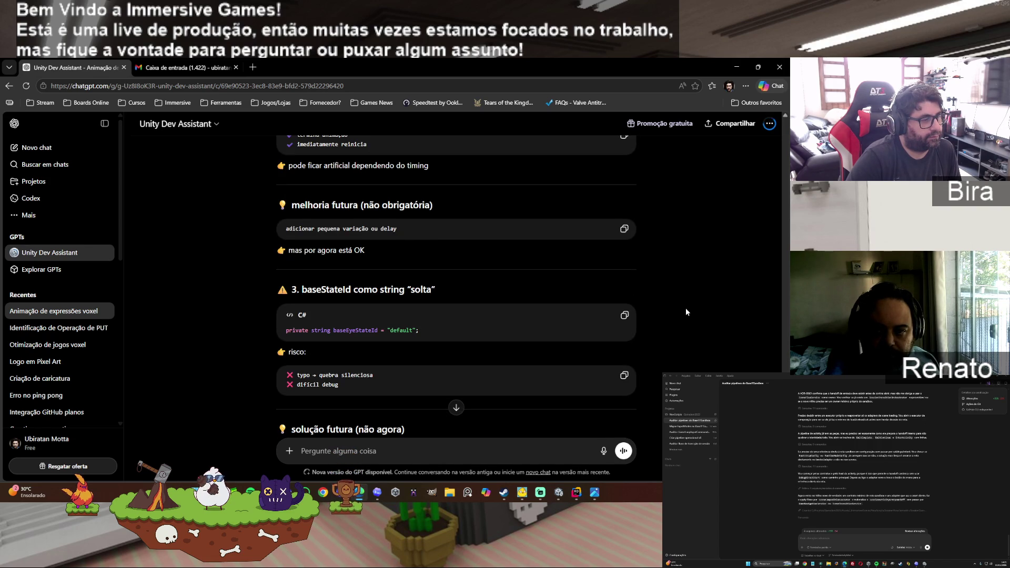
{"action": "scroll", "coordinate": [686, 312], "scroll_direction": "down", "scroll_amount": 4}
{"action": "scroll", "coordinate": [685, 312], "scroll_direction": "down", "scroll_amount": 5}
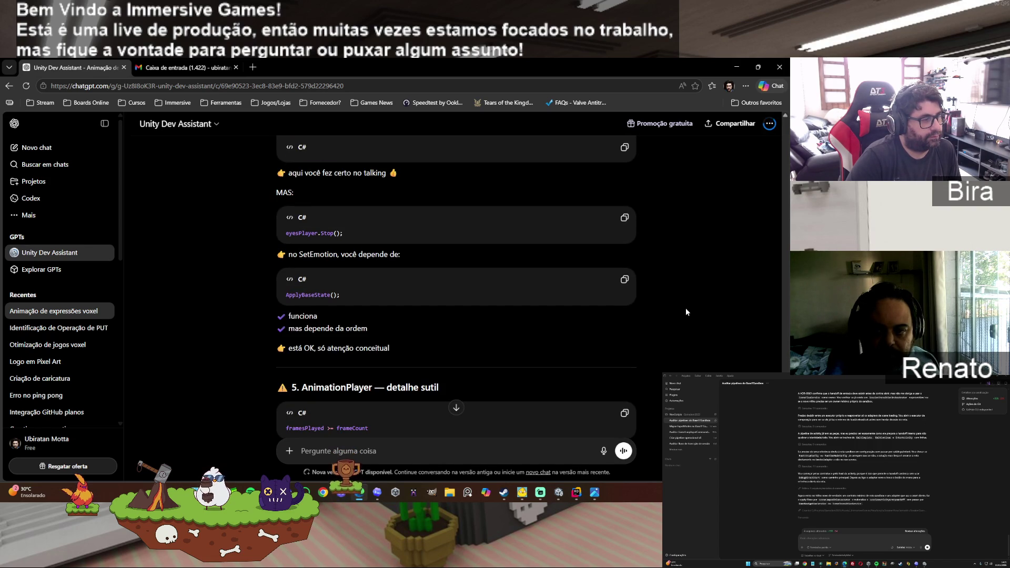
{"action": "scroll", "coordinate": [686, 312], "scroll_direction": "down", "scroll_amount": 1}
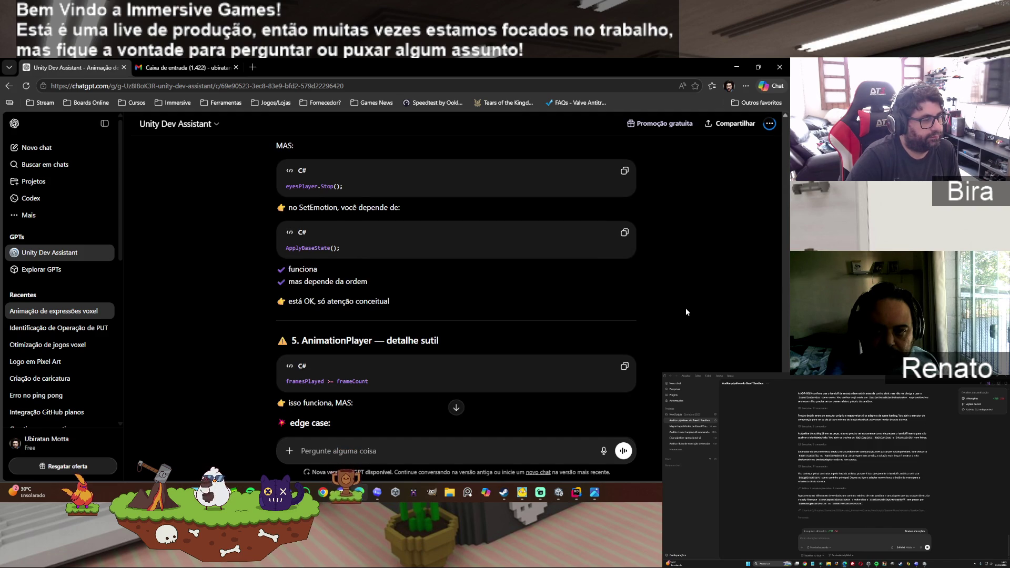
{"action": "scroll", "coordinate": [685, 311], "scroll_direction": "down", "scroll_amount": 4}
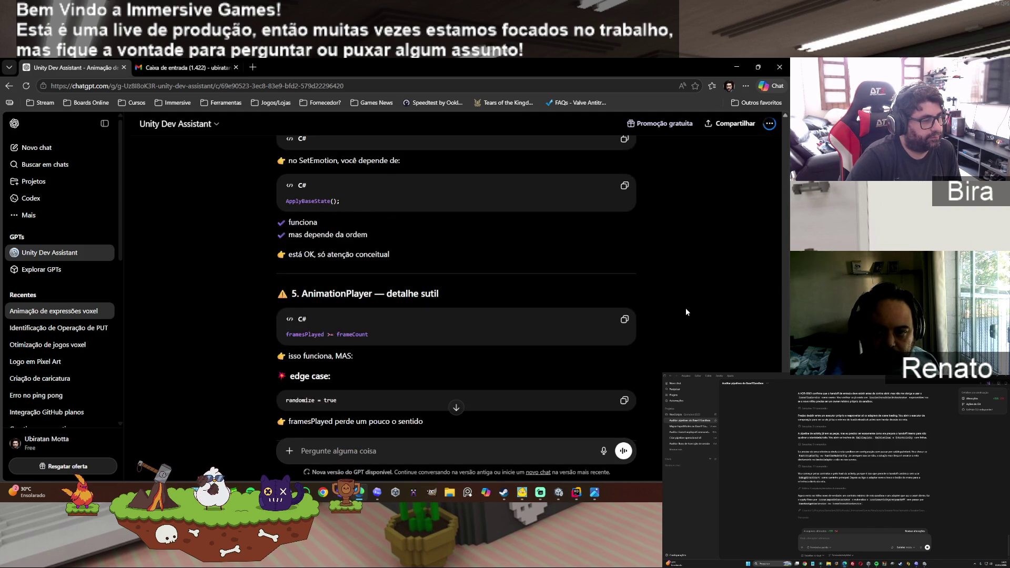
{"action": "scroll", "coordinate": [553, 355], "scroll_direction": "down", "scroll_amount": 9}
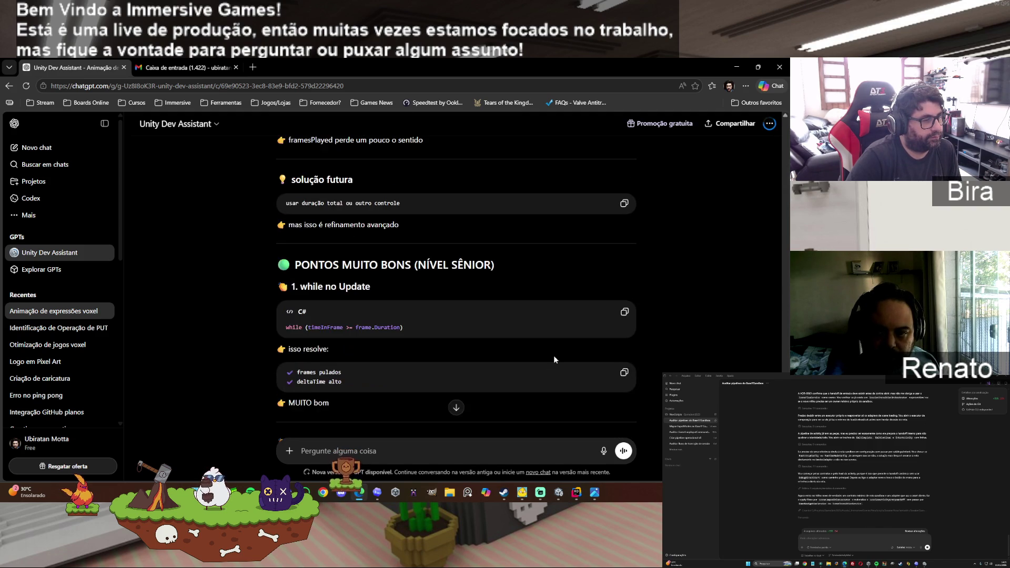
{"action": "scroll", "coordinate": [553, 360], "scroll_direction": "down", "scroll_amount": 12}
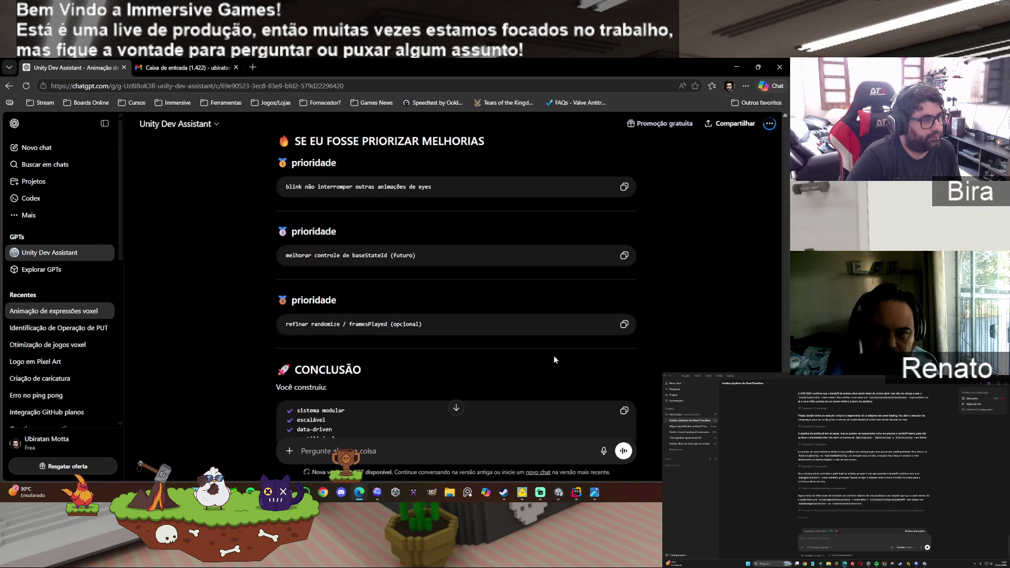
{"action": "scroll", "coordinate": [554, 356], "scroll_direction": "down", "scroll_amount": 2}
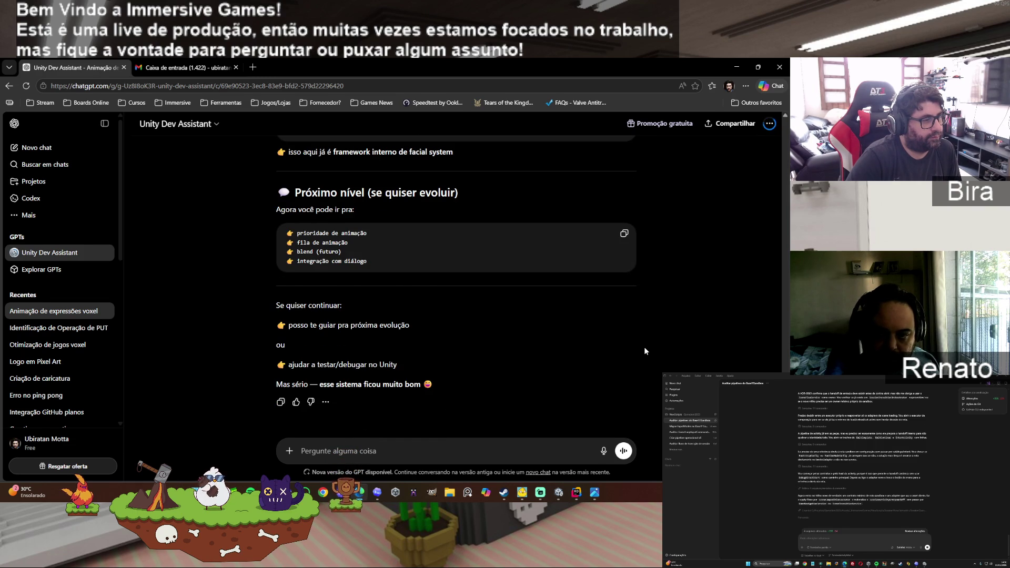
{"action": "scroll", "coordinate": [644, 346], "scroll_direction": "up", "scroll_amount": 3}
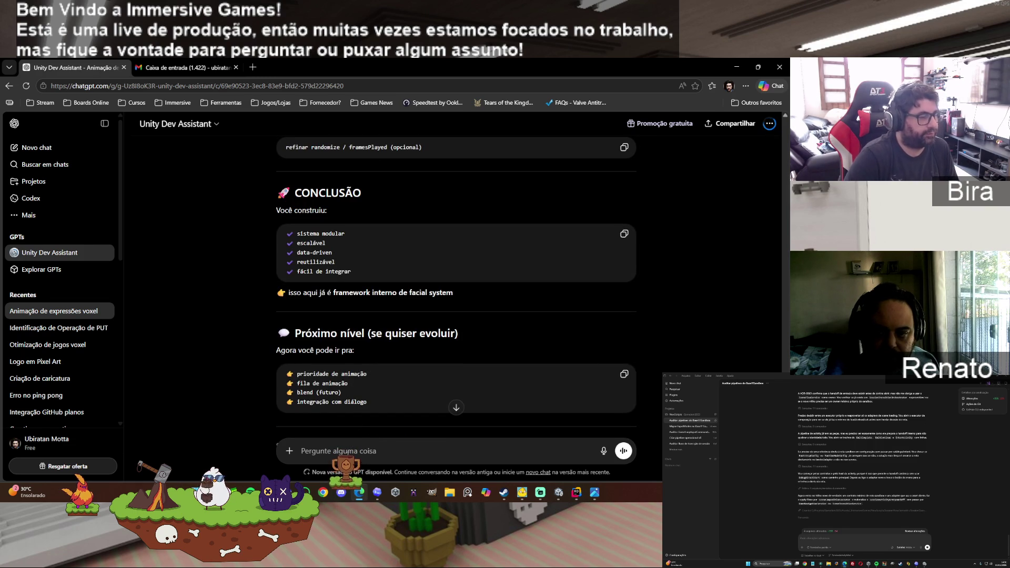
Step: Ask ChatGPT: 'faça o prompt pedindo estas melhorias, vamos resolver isso já para podermos testar'
{"action": "type", "text": "faça "}
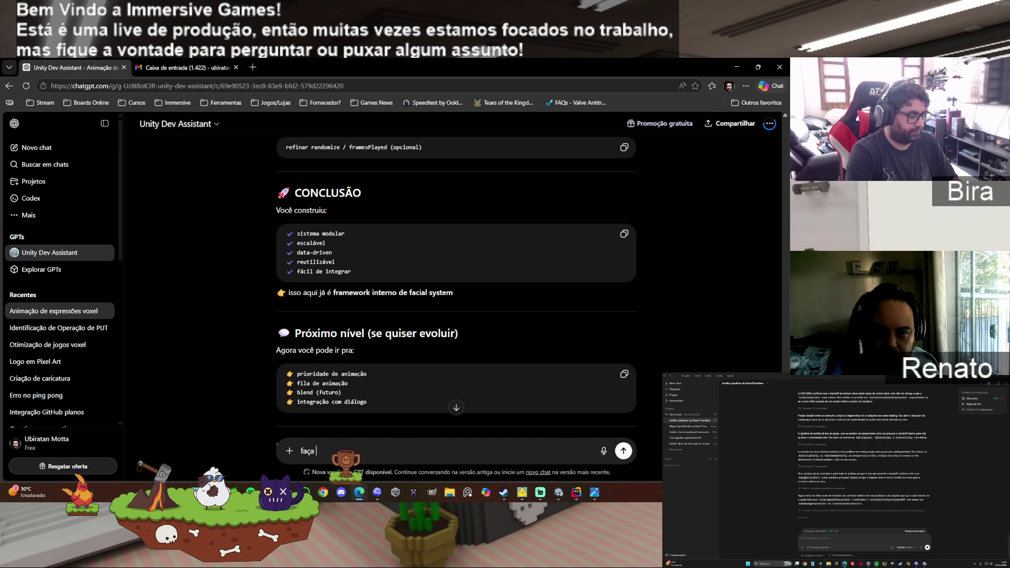
{"action": "type", "text": "o prompt"}
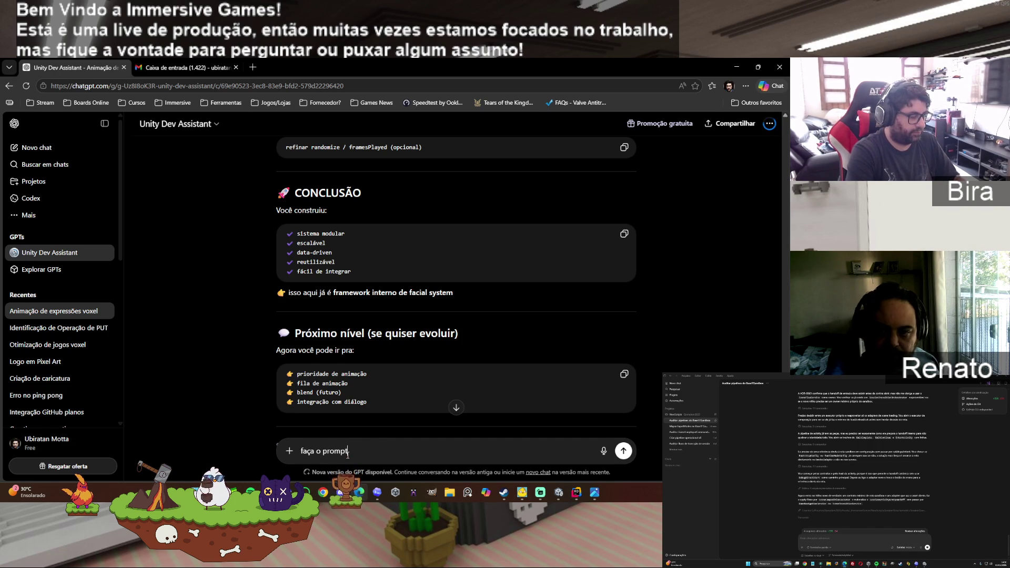
{"action": "type", "text": " pedin"}
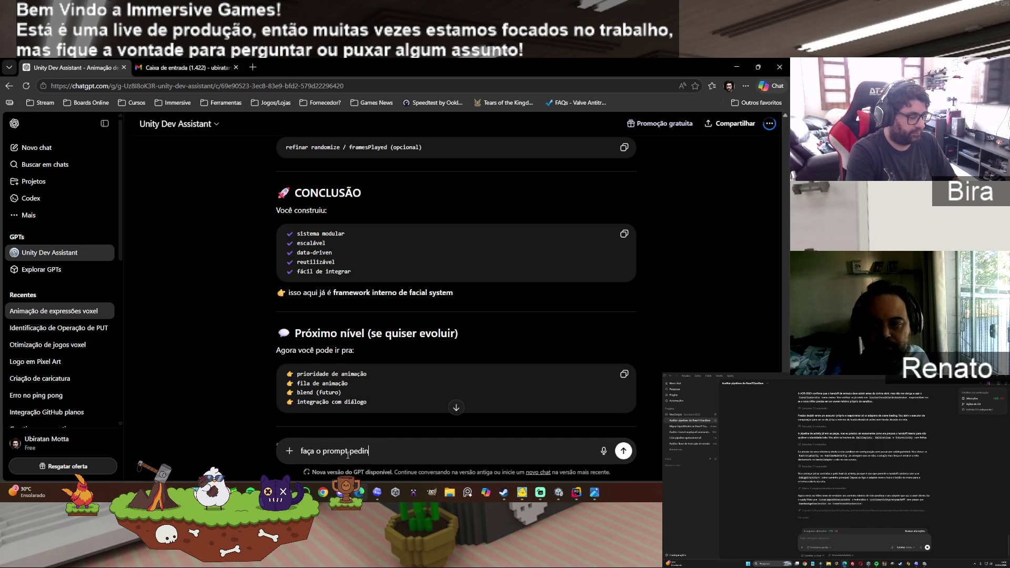
{"action": "type", "text": "do esta"}
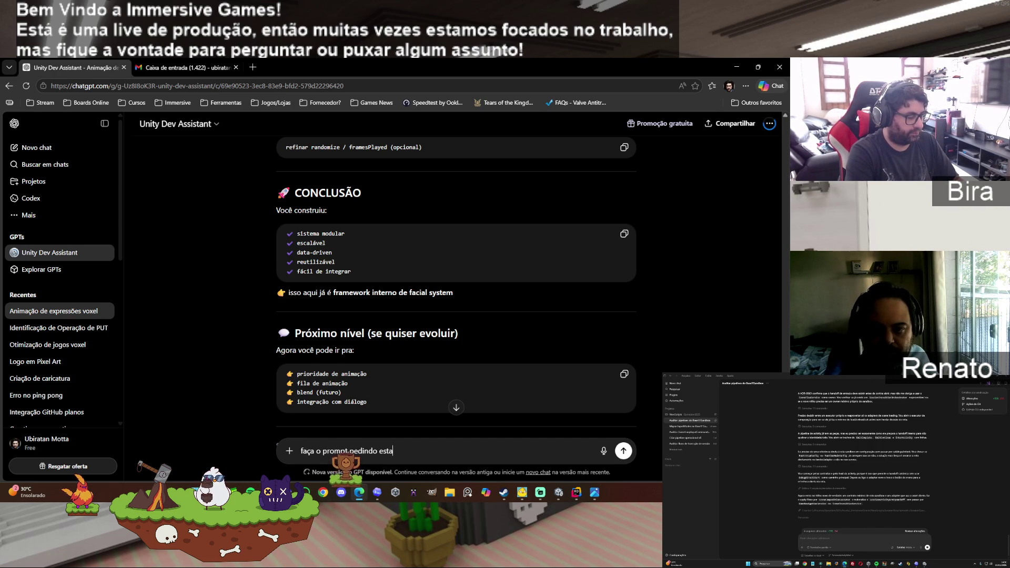
{"action": "type", "text": "s melhorias"}
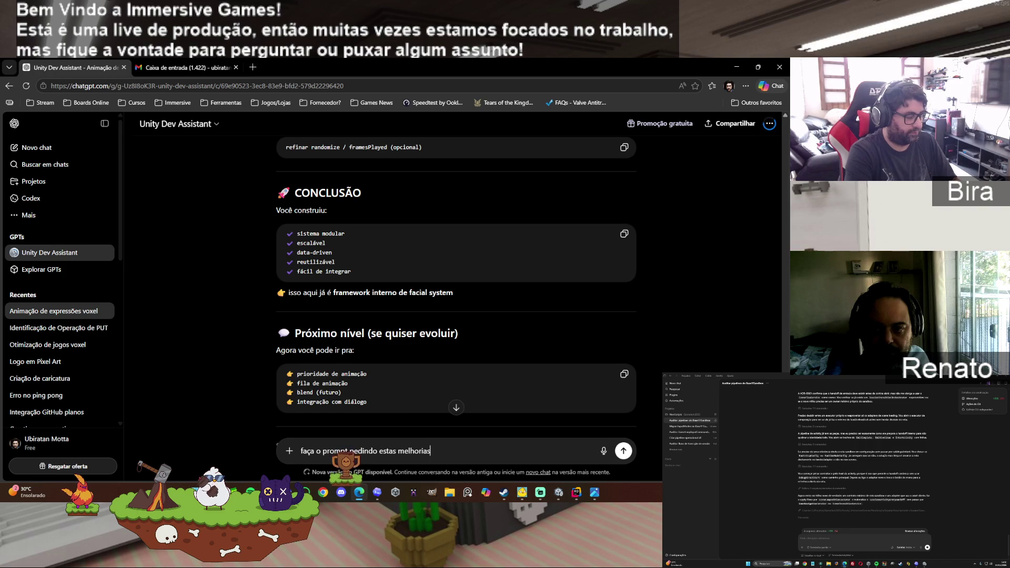
{"action": "type", "text": ", vamos "}
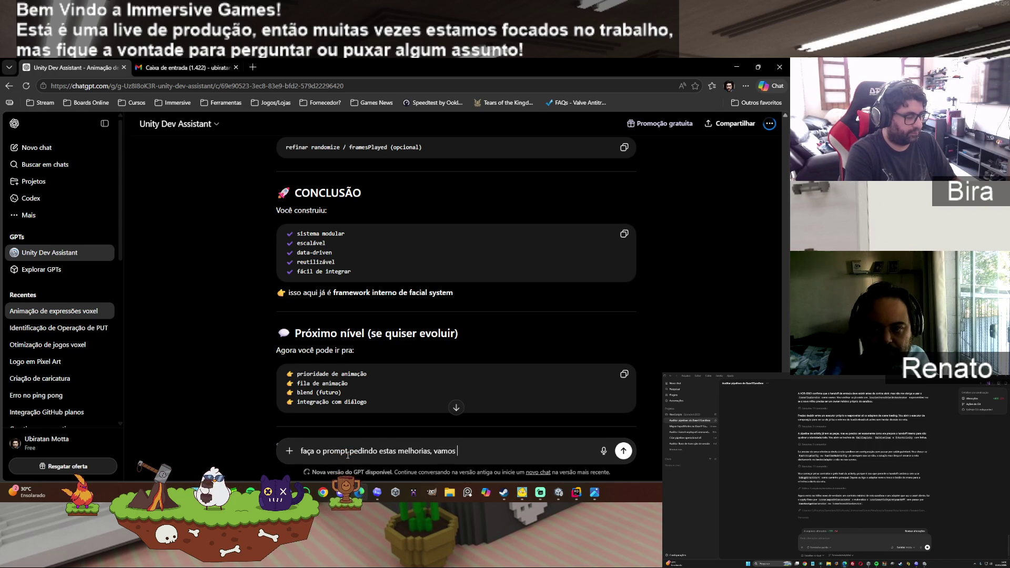
{"action": "type", "text": "resolver isso já para po"}
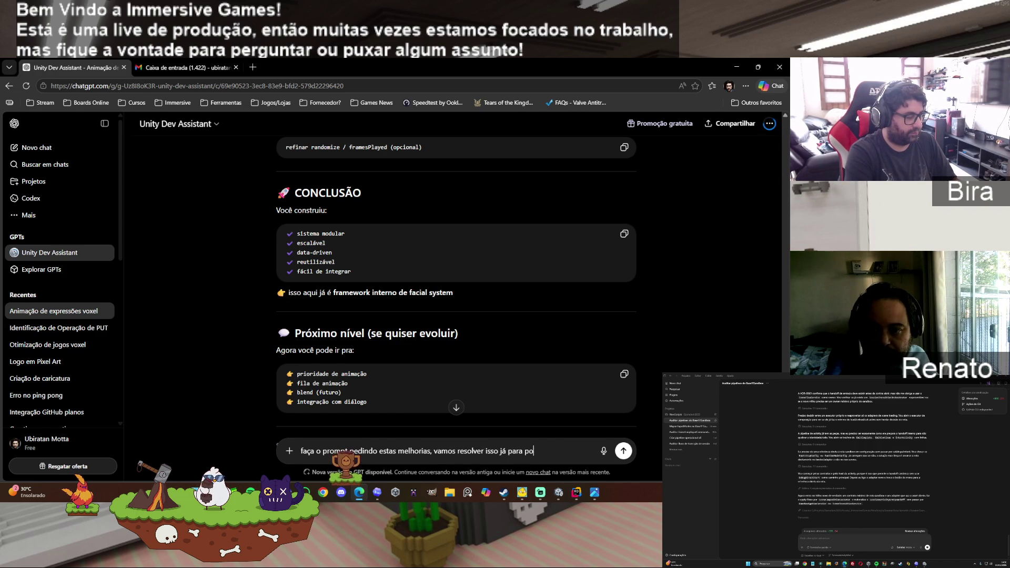
{"action": "type", "text": "dermos testar"}
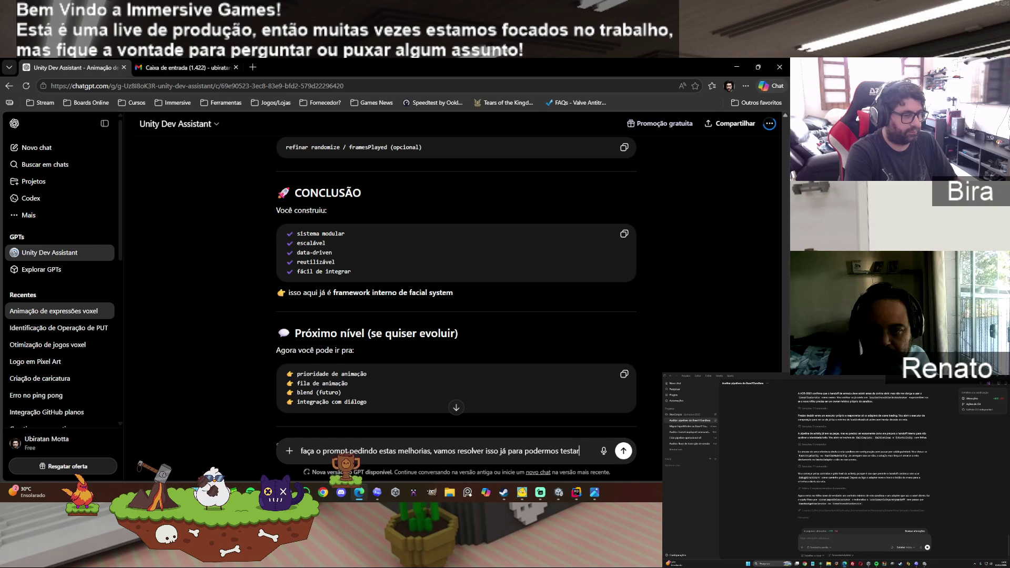
{"action": "key", "text": "Return"}
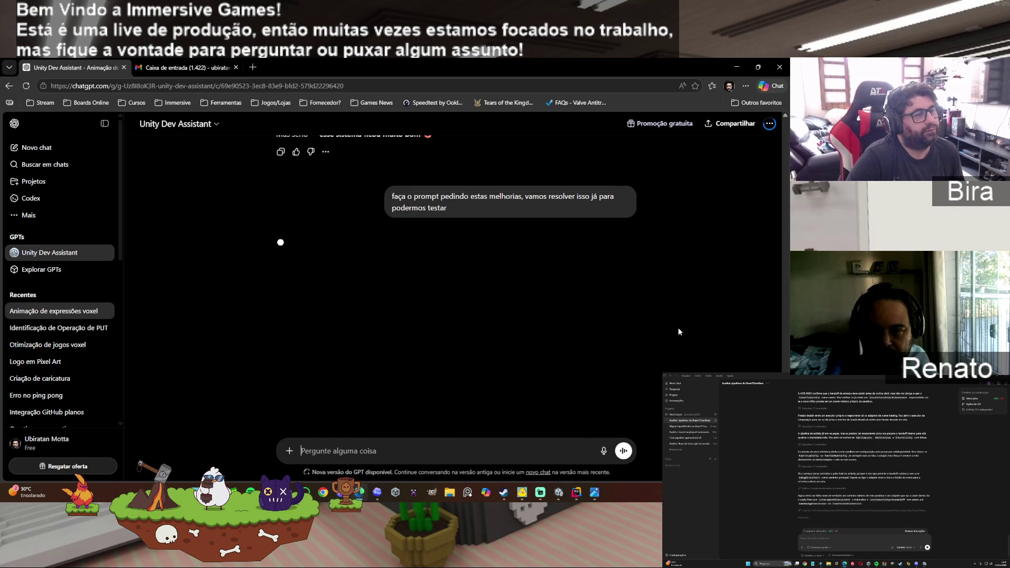
Step: Copy the 'PROMPT — POLIMENTO DO FaceController' code block from ChatGPT's reply
{"action": "scroll", "coordinate": [673, 315], "scroll_direction": "up", "scroll_amount": 5}
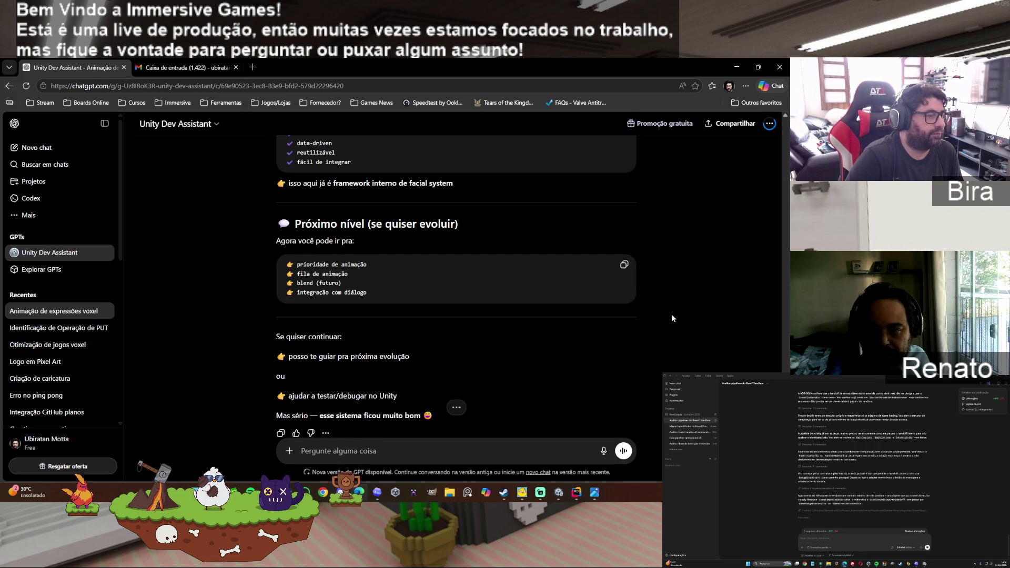
{"action": "scroll", "coordinate": [670, 313], "scroll_direction": "up", "scroll_amount": 5}
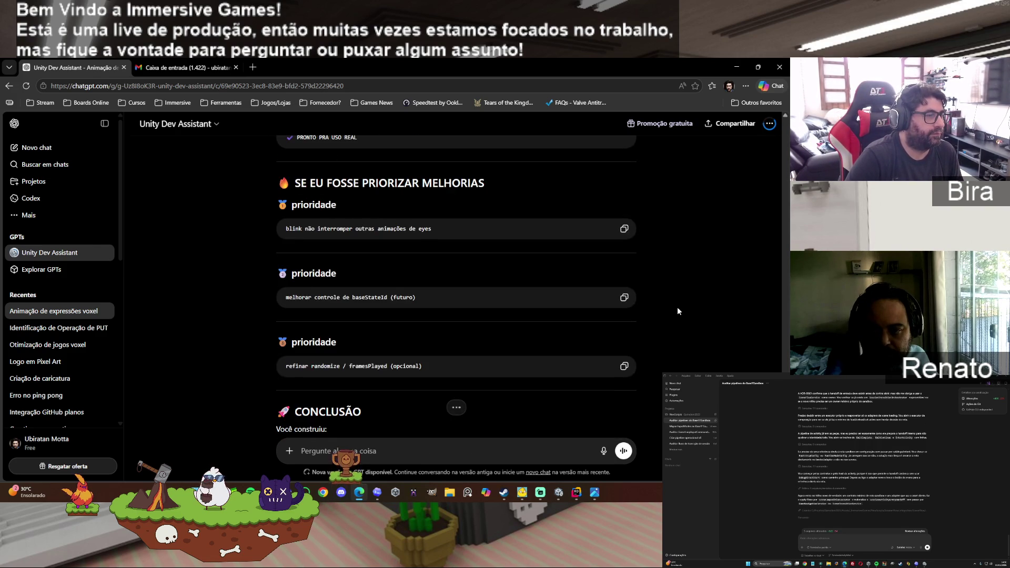
{"action": "scroll", "coordinate": [672, 315], "scroll_direction": "up", "scroll_amount": 5}
{"action": "scroll", "coordinate": [675, 312], "scroll_direction": "down", "scroll_amount": 7}
{"action": "scroll", "coordinate": [677, 311], "scroll_direction": "down", "scroll_amount": 5}
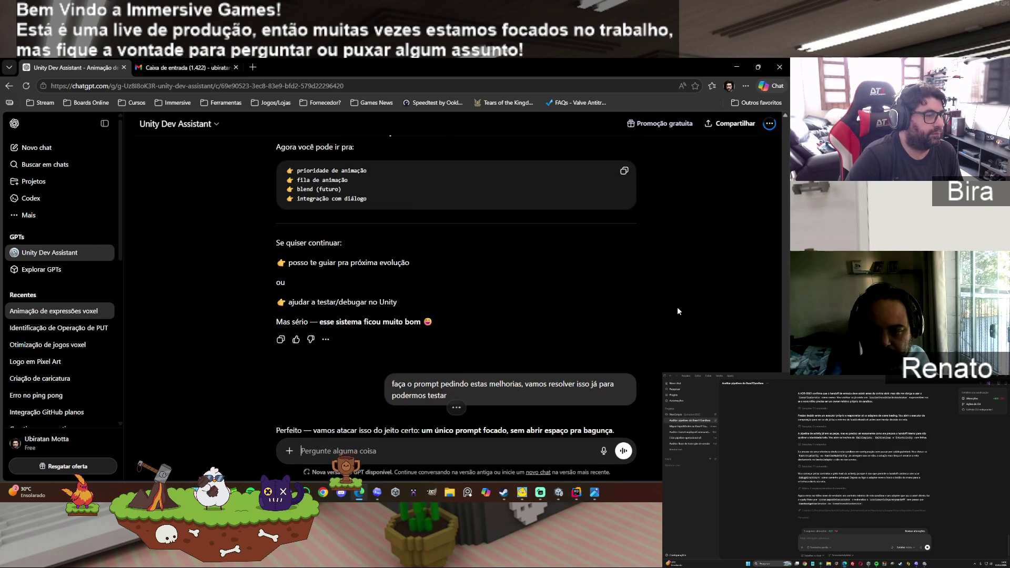
{"action": "scroll", "coordinate": [677, 312], "scroll_direction": "up", "scroll_amount": 1}
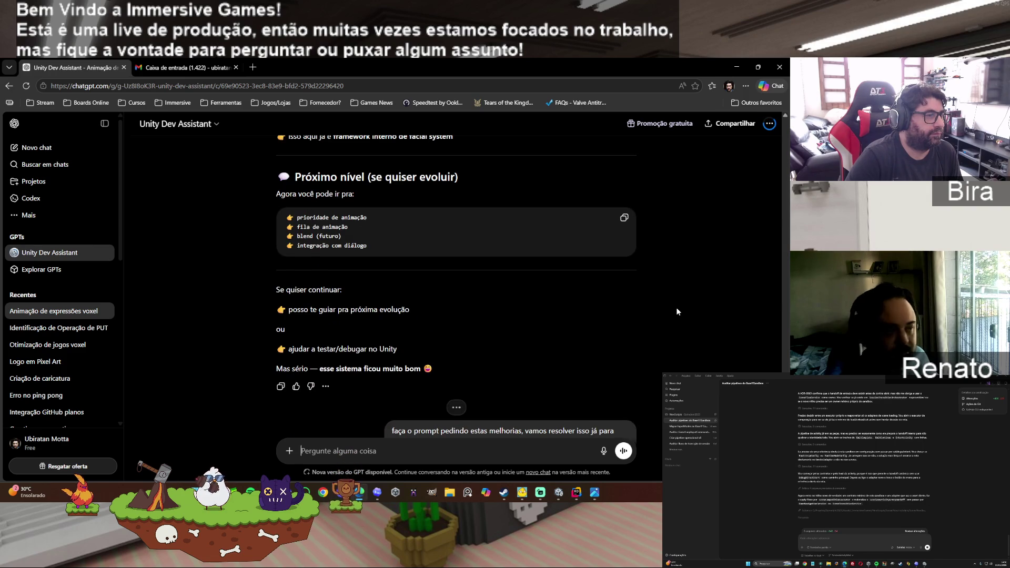
{"action": "scroll", "coordinate": [677, 311], "scroll_direction": "down", "scroll_amount": 3}
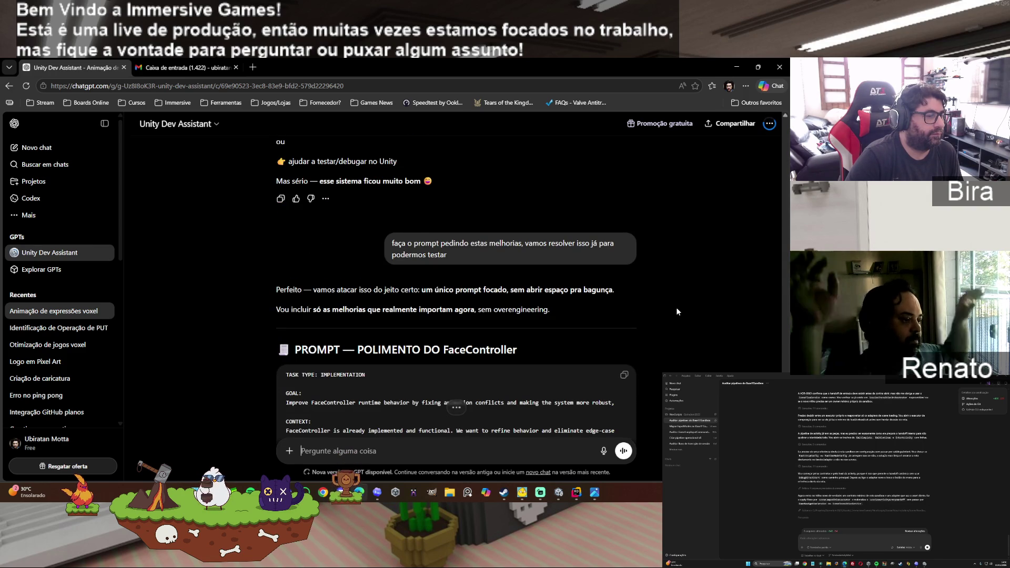
{"action": "scroll", "coordinate": [677, 312], "scroll_direction": "down", "scroll_amount": 2}
{"action": "scroll", "coordinate": [676, 312], "scroll_direction": "down", "scroll_amount": 10}
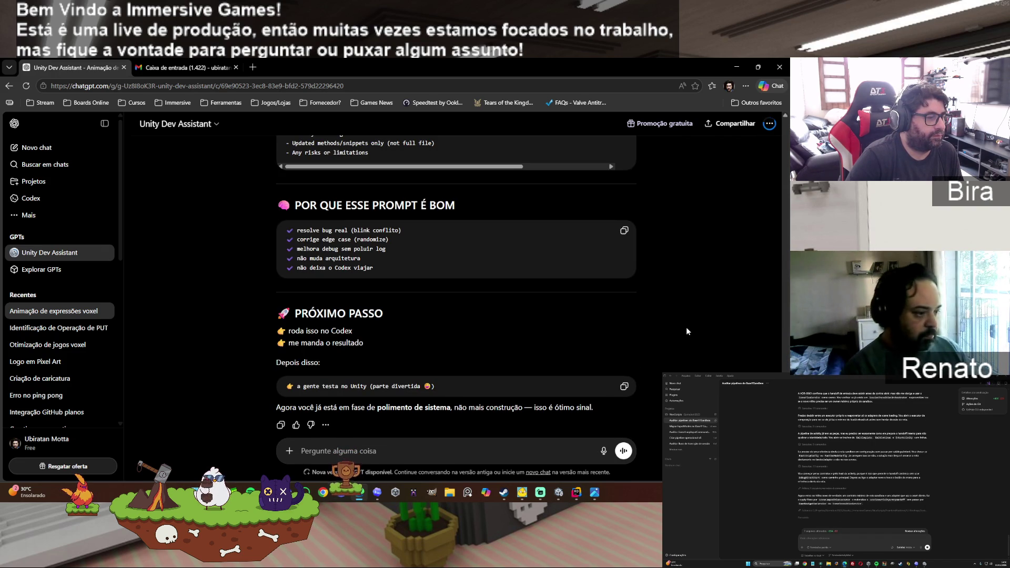
{"action": "scroll", "coordinate": [686, 329], "scroll_direction": "up", "scroll_amount": 20}
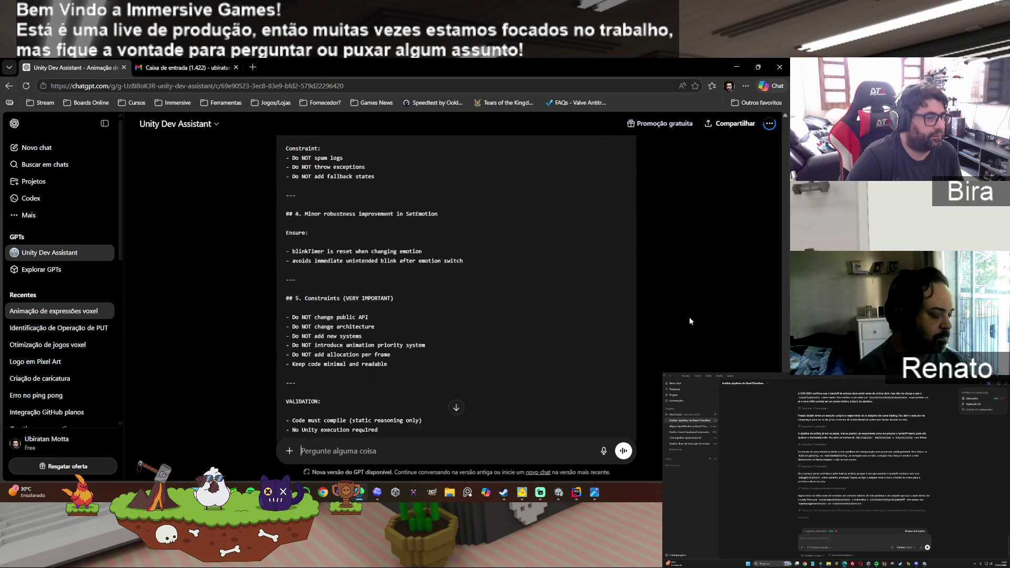
{"action": "left_click", "coordinate": [624, 346]}
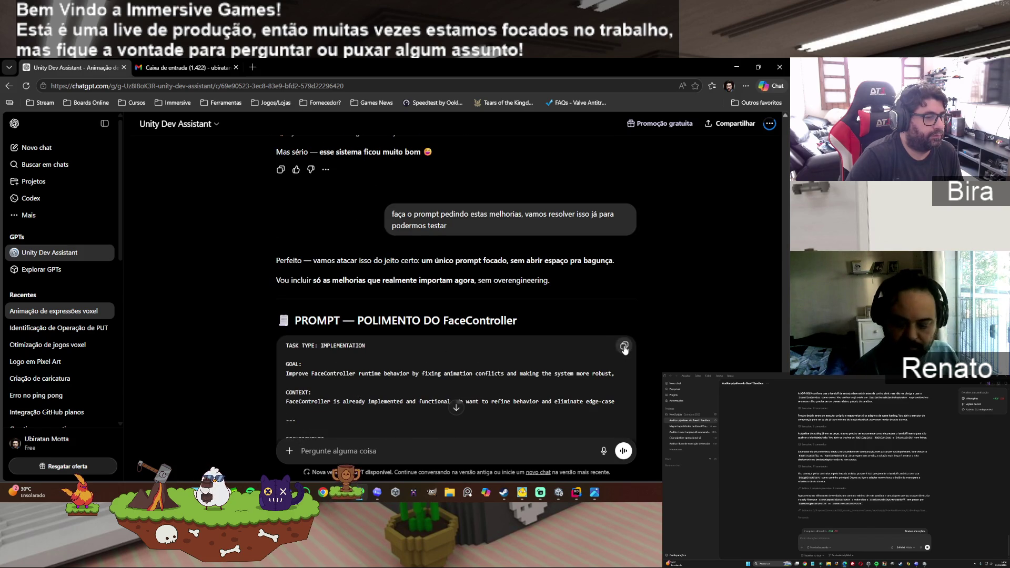
Step: Paste the FaceController polishing prompt into the Codex session and send it
{"action": "left_click", "coordinate": [377, 493]}
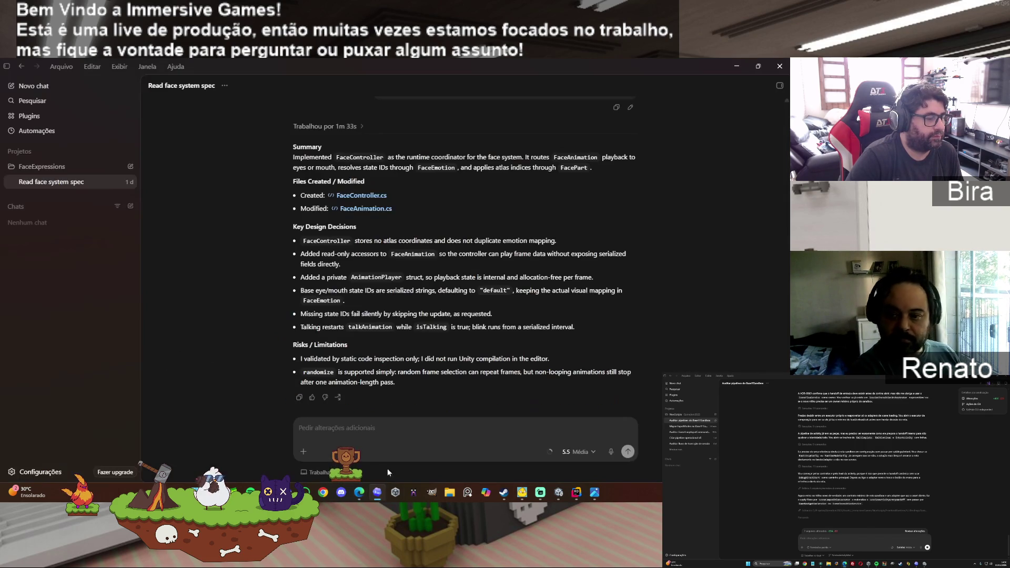
{"action": "left_click", "coordinate": [374, 431]}
{"action": "key", "text": "ctrl+v"}
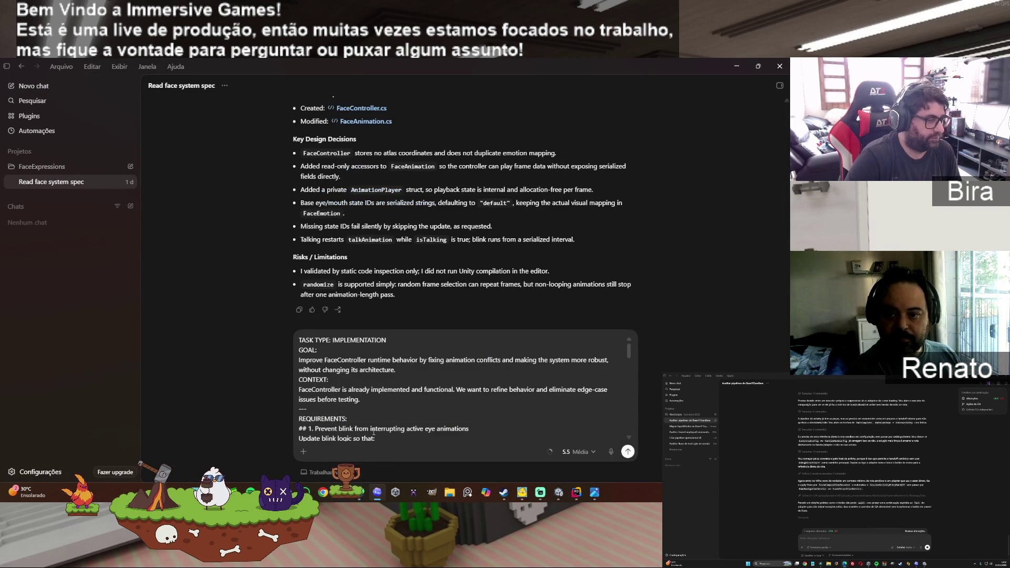
{"action": "left_click", "coordinate": [628, 452]}
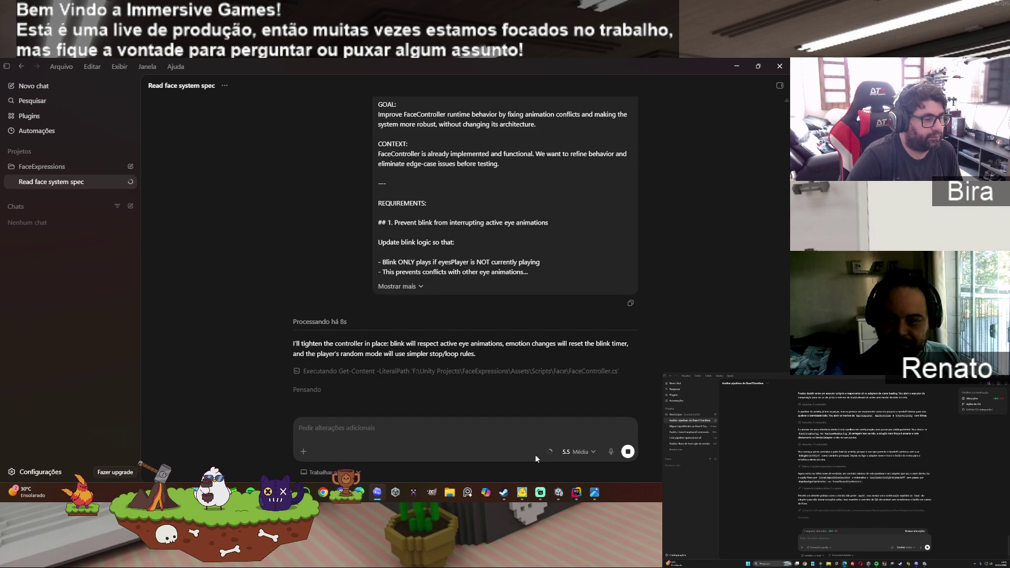
Step: Drag FaceController from Assets/Scripts/Face onto Male_Security_01_Head in the Hierarchy
{"action": "mouse_move", "coordinate": [598, 497]}
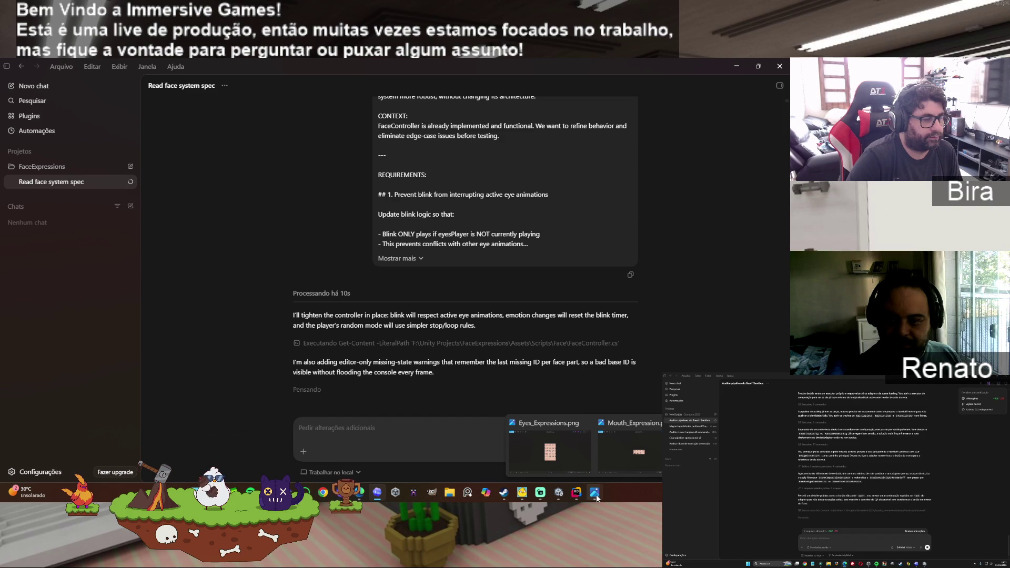
{"action": "left_click", "coordinate": [558, 492]}
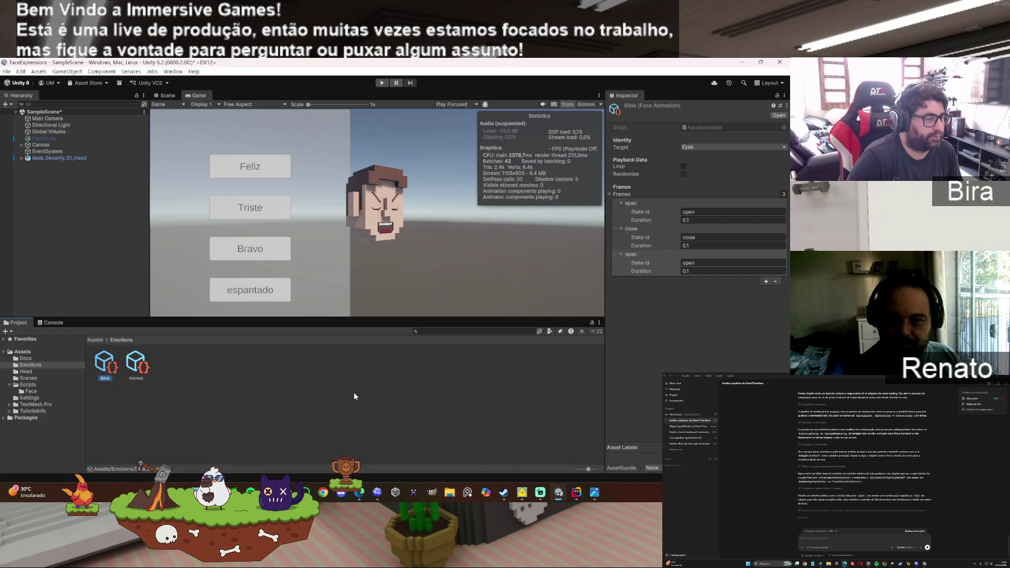
{"action": "left_click", "coordinate": [387, 393]}
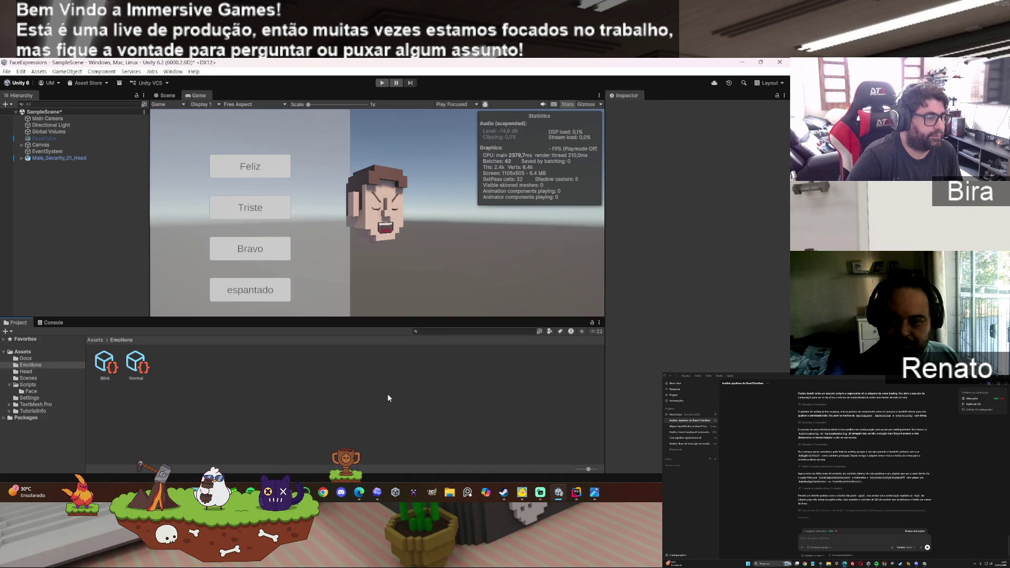
{"action": "left_click", "coordinate": [74, 385]}
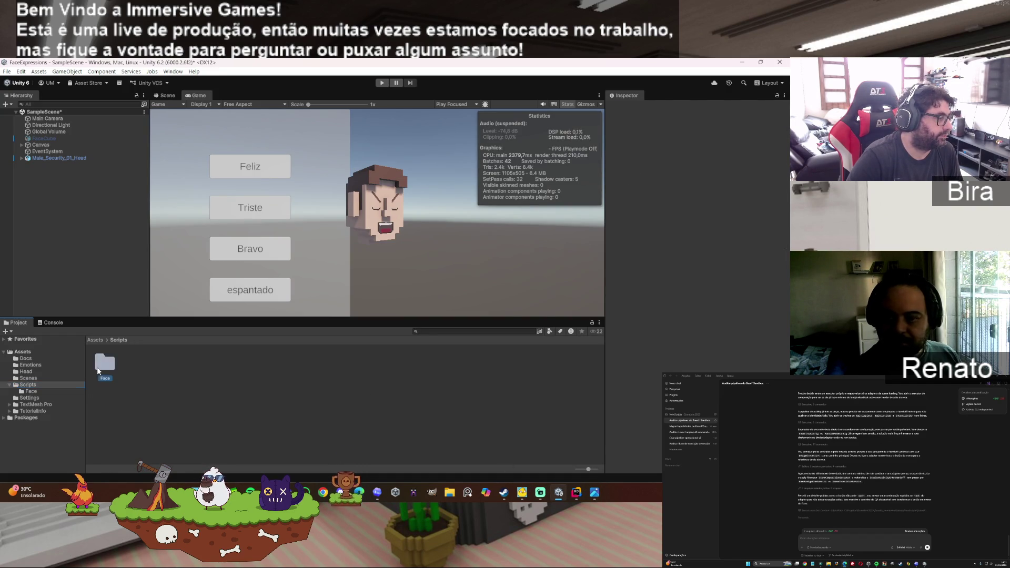
{"action": "double_click", "coordinate": [98, 371]}
{"action": "left_click", "coordinate": [138, 368]}
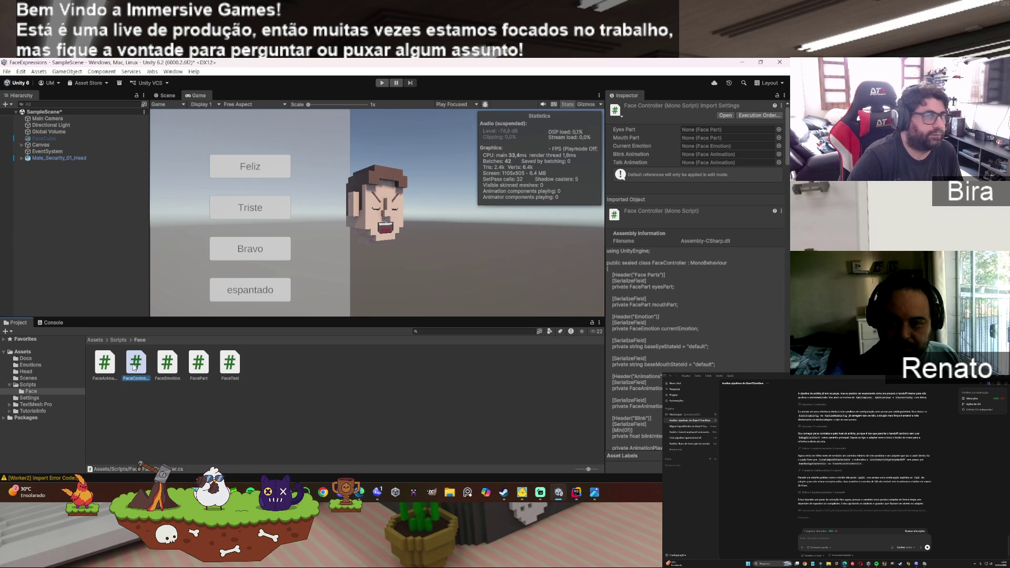
{"action": "key", "text": "Left"}
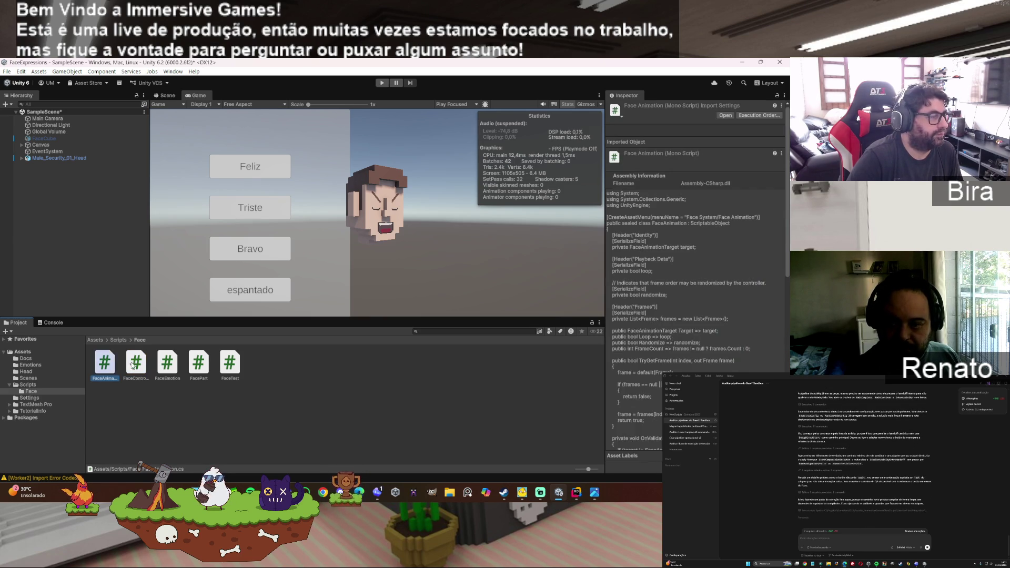
{"action": "left_click", "coordinate": [141, 363]}
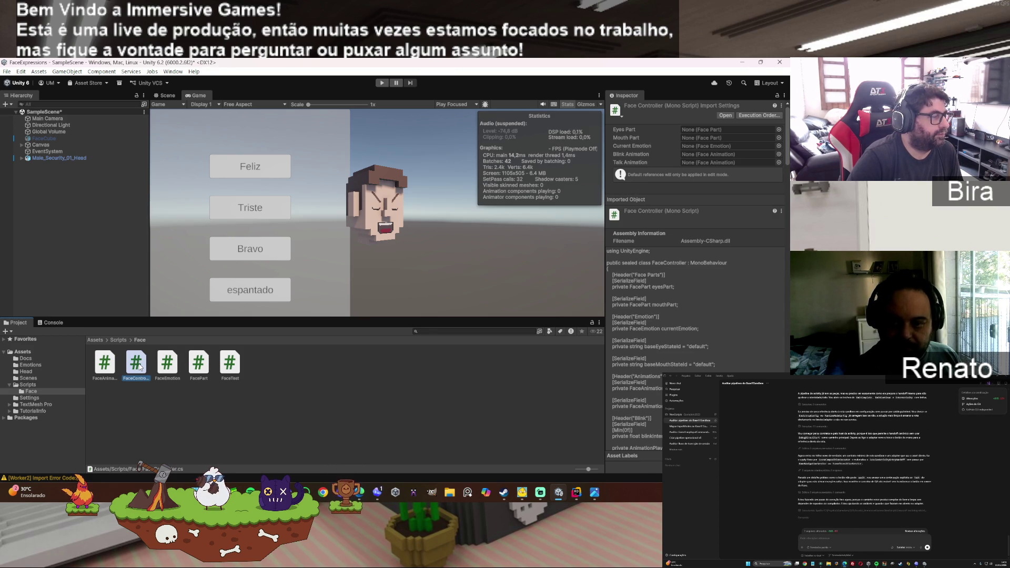
{"action": "mouse_move", "coordinate": [141, 367]}
{"action": "left_mouse_down"}
{"action": "mouse_move", "coordinate": [53, 143]}
{"action": "mouse_move", "coordinate": [74, 159]}
{"action": "left_mouse_up"}
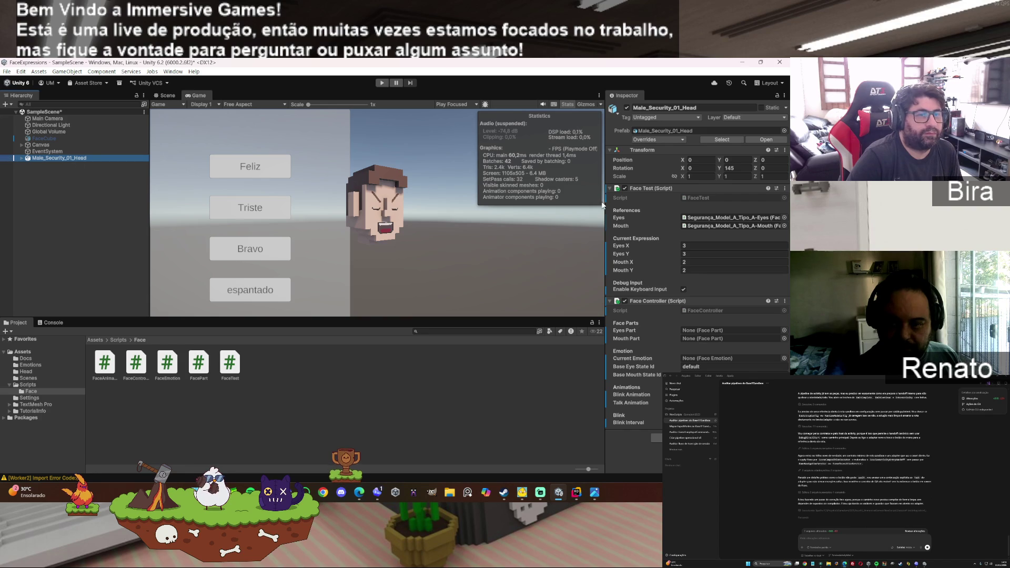
Step: Disable and collapse the Face Test component on Male_Security_01_Head, leaving Face Controller in charge
{"action": "left_click", "coordinate": [625, 189]}
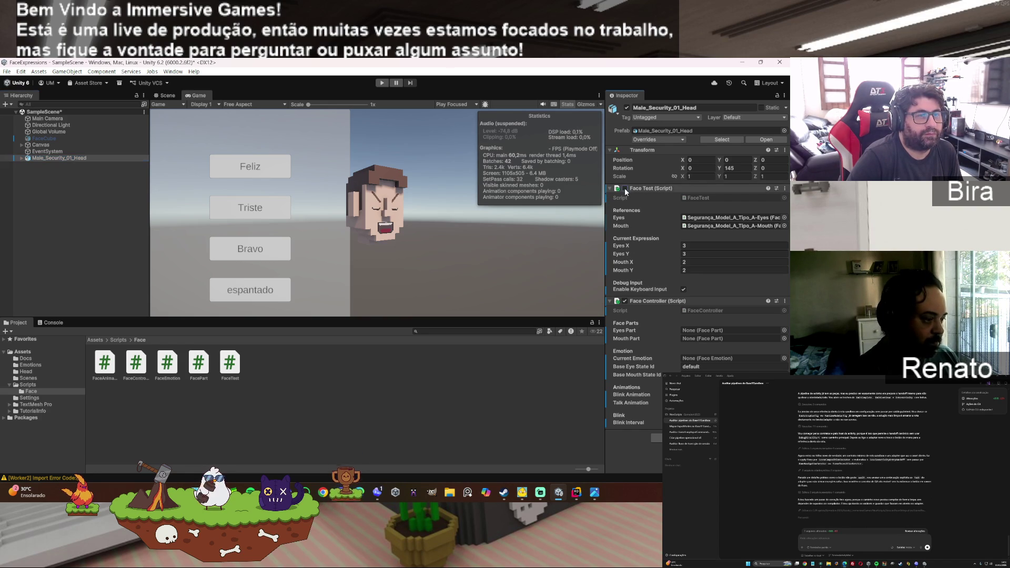
{"action": "left_click", "coordinate": [610, 188]}
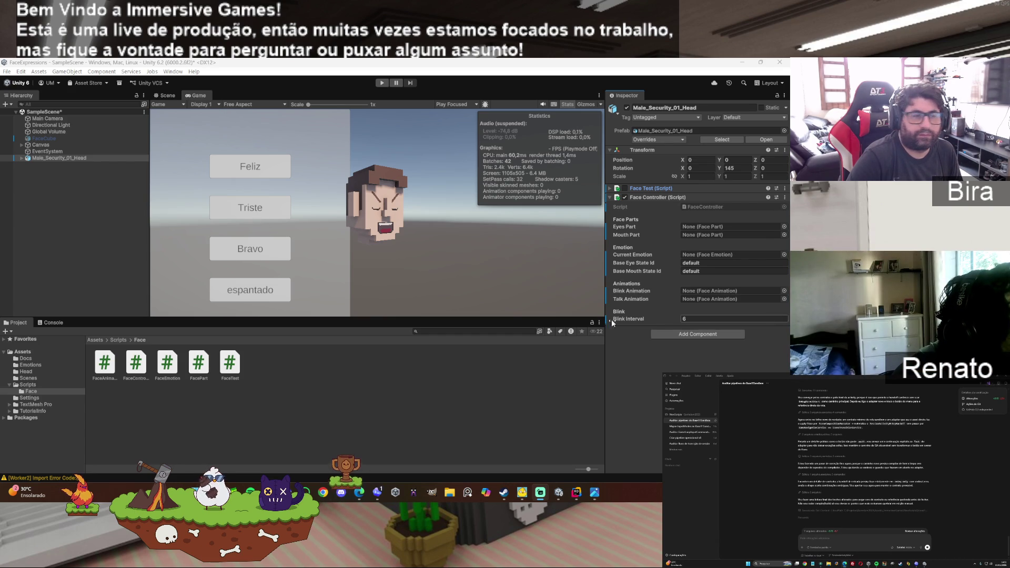
{"action": "left_click", "coordinate": [378, 492]}
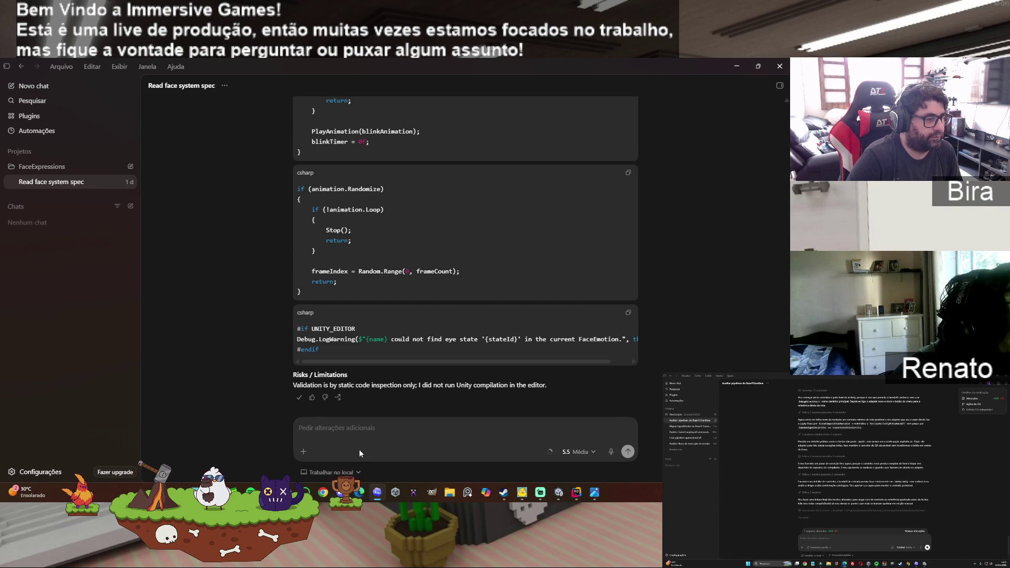
Step: Paste Codex's FaceController summary of changes into ChatGPT and send it for review
{"action": "left_click", "coordinate": [361, 493]}
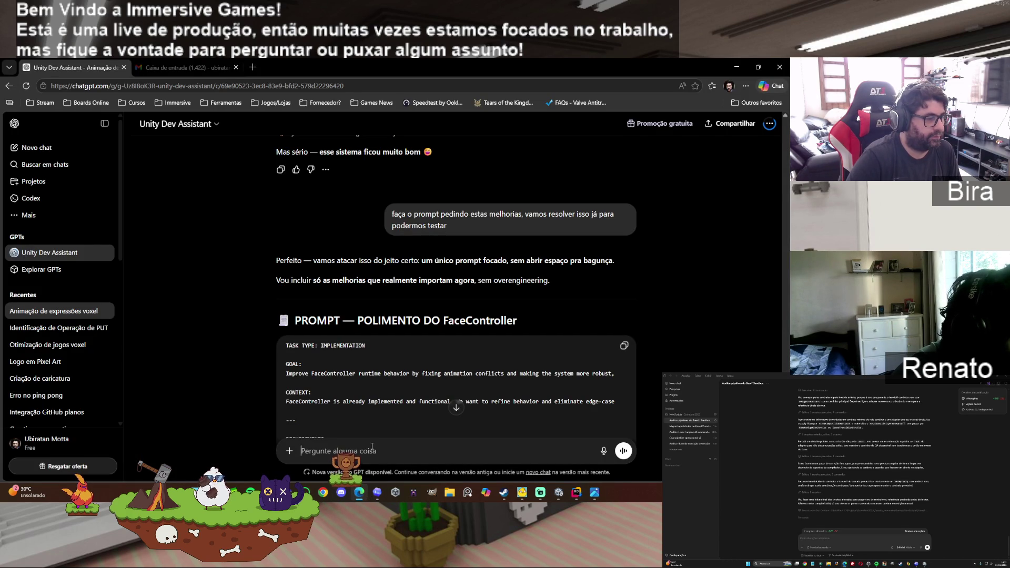
{"action": "key", "text": "ctrl+v"}
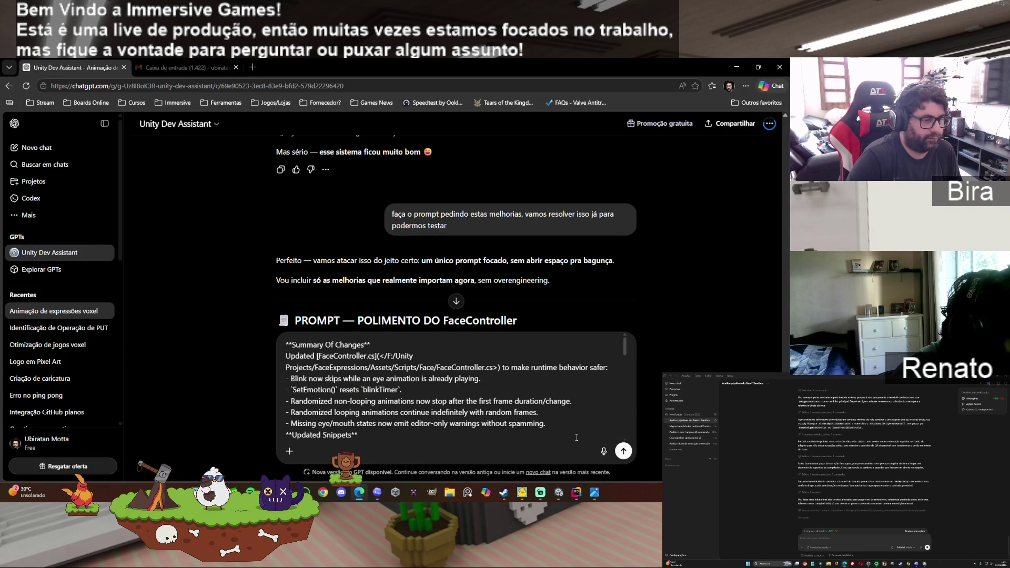
{"action": "left_click", "coordinate": [623, 451]}
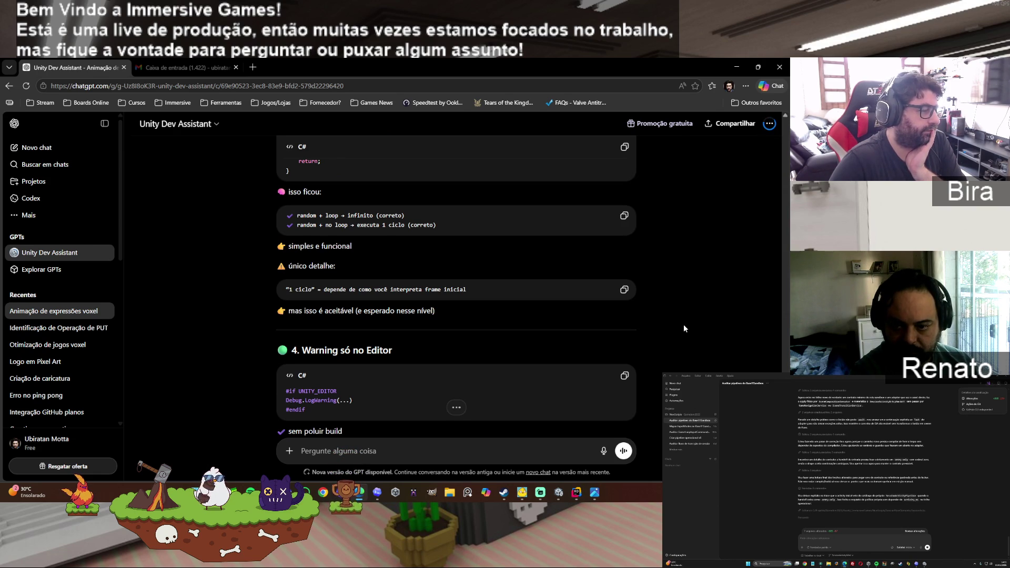
Step: Read the assistant's verdict down to its status checklist, recommended tests and next steps
{"action": "scroll", "coordinate": [683, 324], "scroll_direction": "down", "scroll_amount": 2}
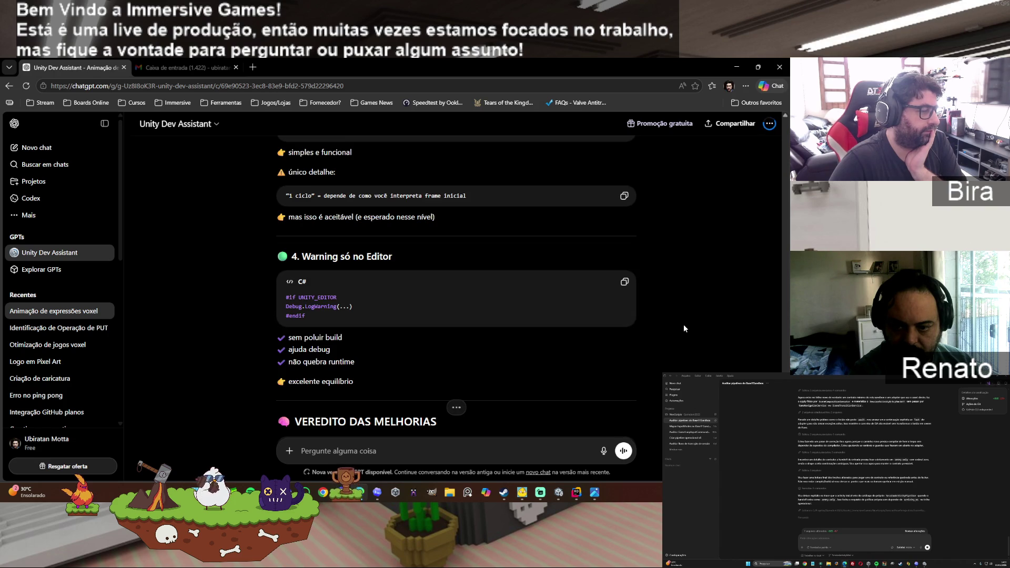
{"action": "scroll", "coordinate": [685, 328], "scroll_direction": "down", "scroll_amount": 2}
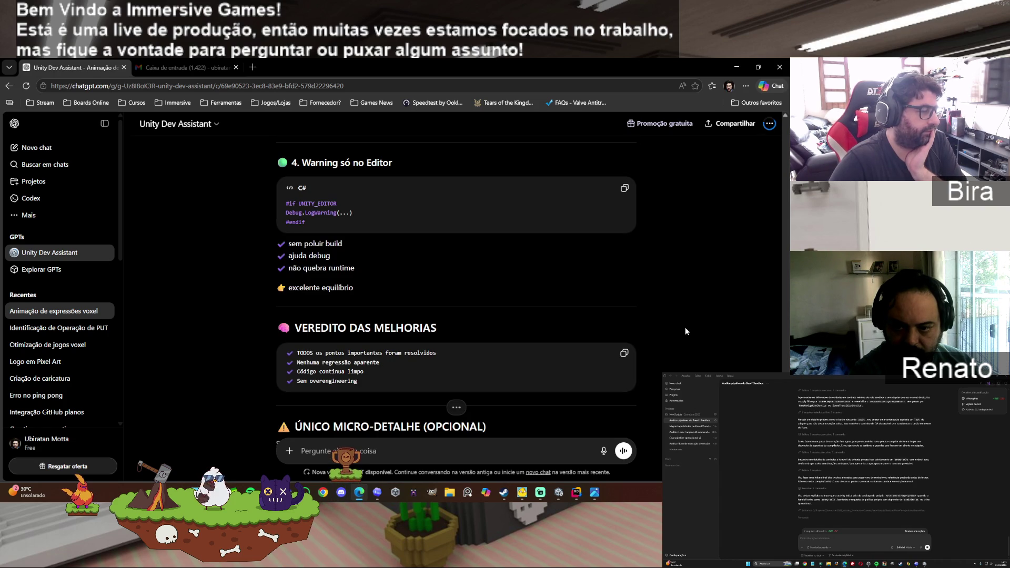
{"action": "scroll", "coordinate": [684, 330], "scroll_direction": "down", "scroll_amount": 1}
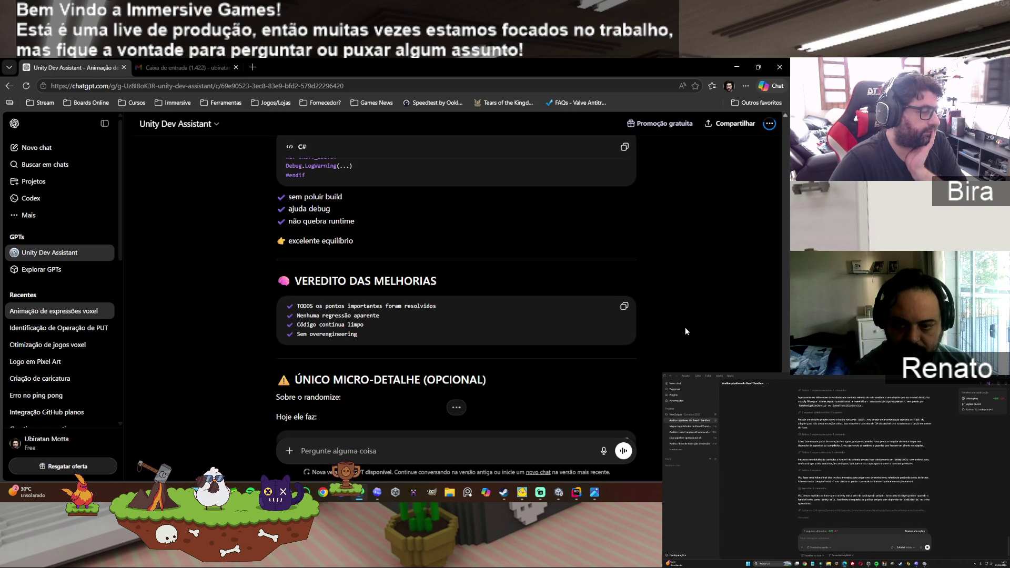
{"action": "scroll", "coordinate": [685, 328], "scroll_direction": "down", "scroll_amount": 2}
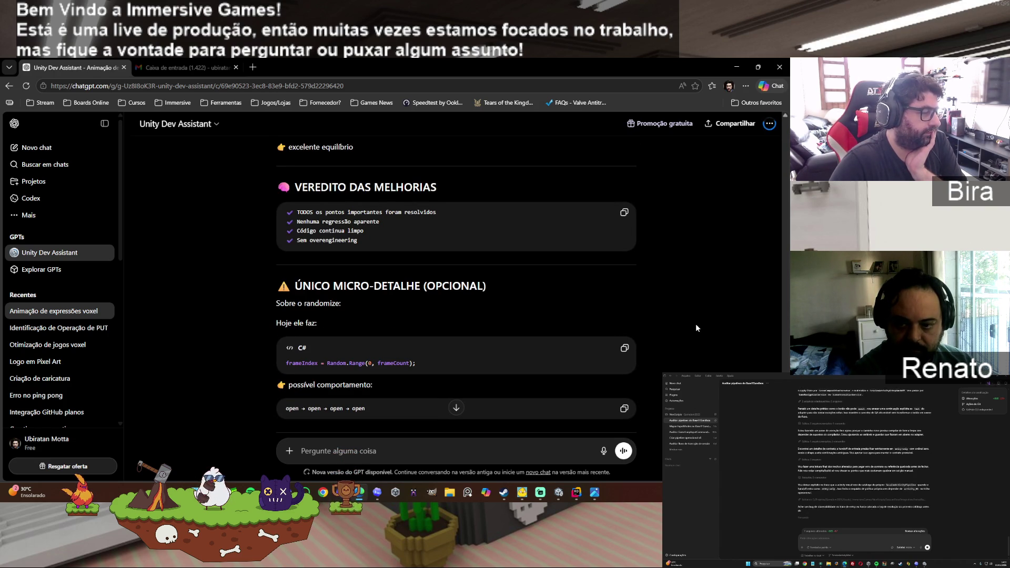
{"action": "scroll", "coordinate": [696, 327], "scroll_direction": "down", "scroll_amount": 1}
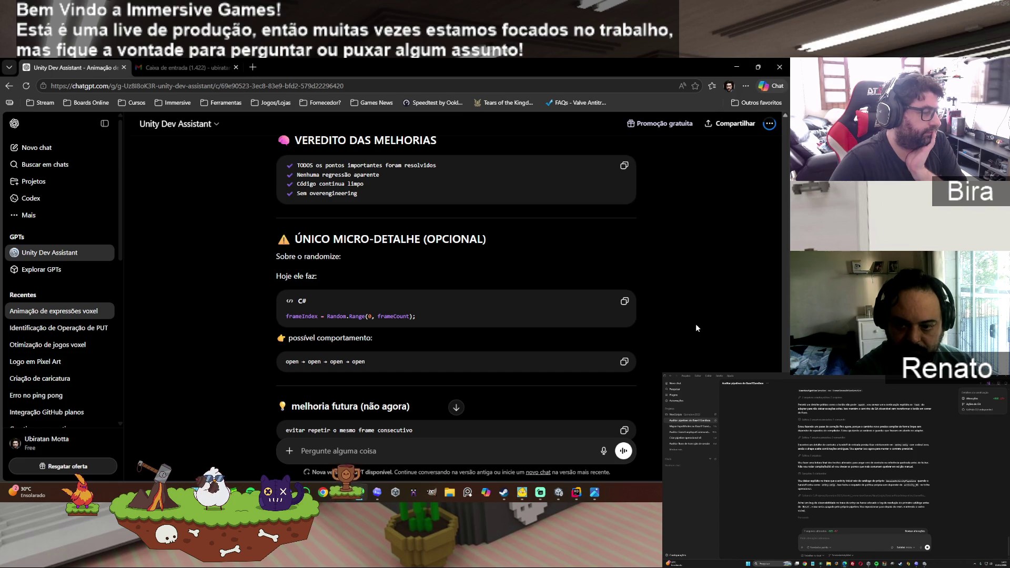
{"action": "scroll", "coordinate": [695, 328], "scroll_direction": "down", "scroll_amount": 1}
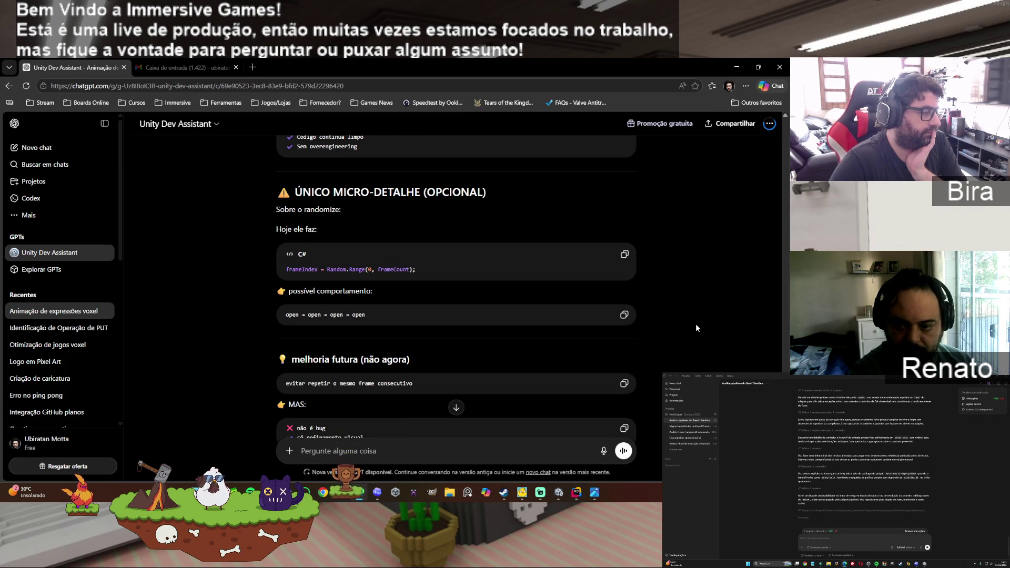
{"action": "scroll", "coordinate": [696, 328], "scroll_direction": "down", "scroll_amount": 1}
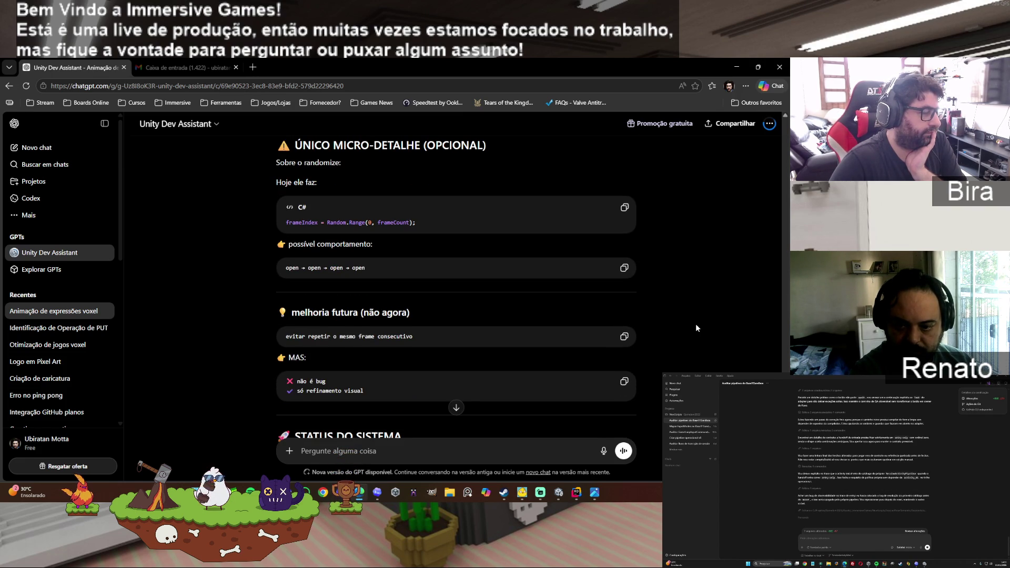
{"action": "scroll", "coordinate": [695, 328], "scroll_direction": "down", "scroll_amount": 1}
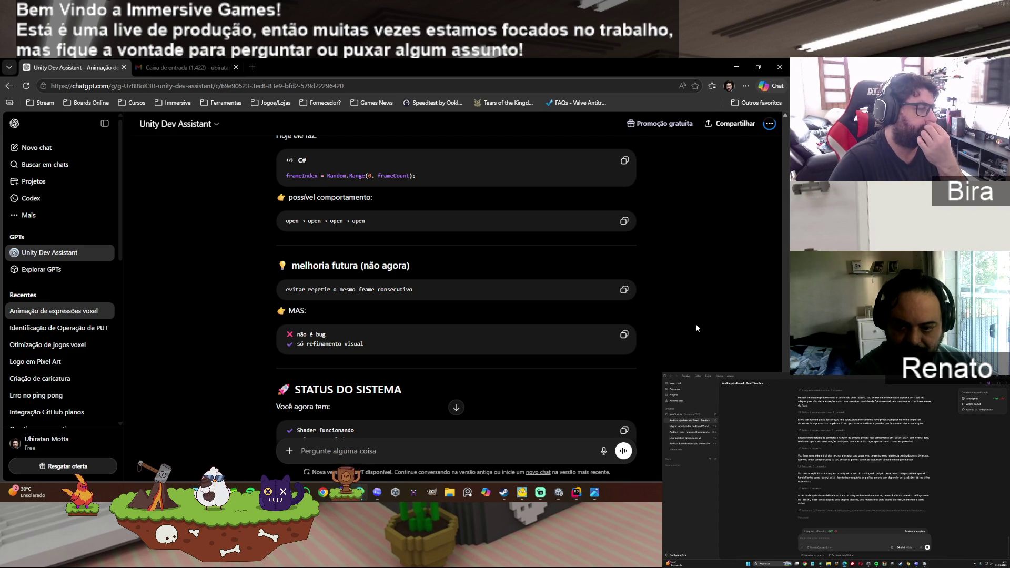
{"action": "scroll", "coordinate": [695, 324], "scroll_direction": "down", "scroll_amount": 1}
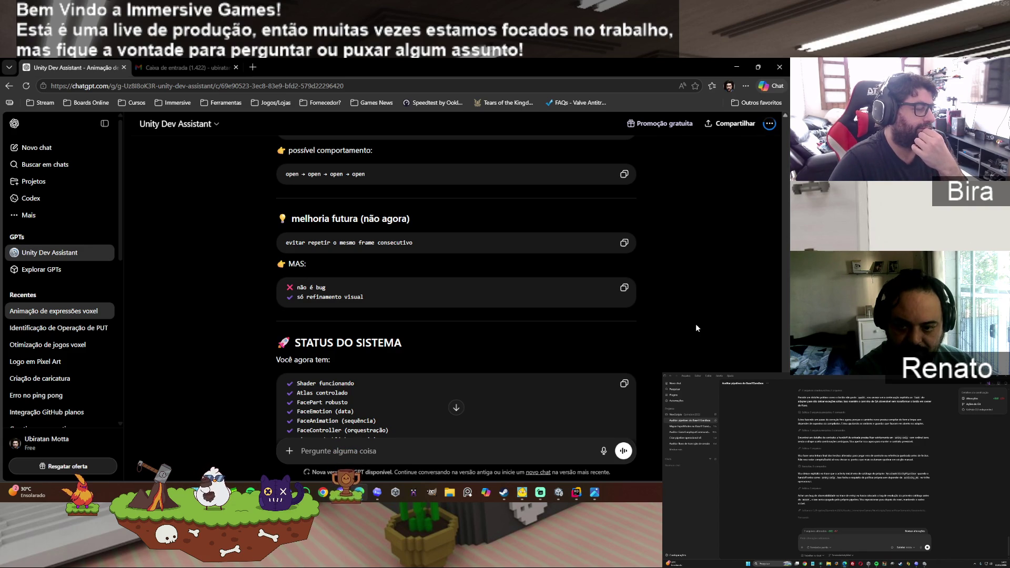
{"action": "scroll", "coordinate": [695, 323], "scroll_direction": "down", "scroll_amount": 1}
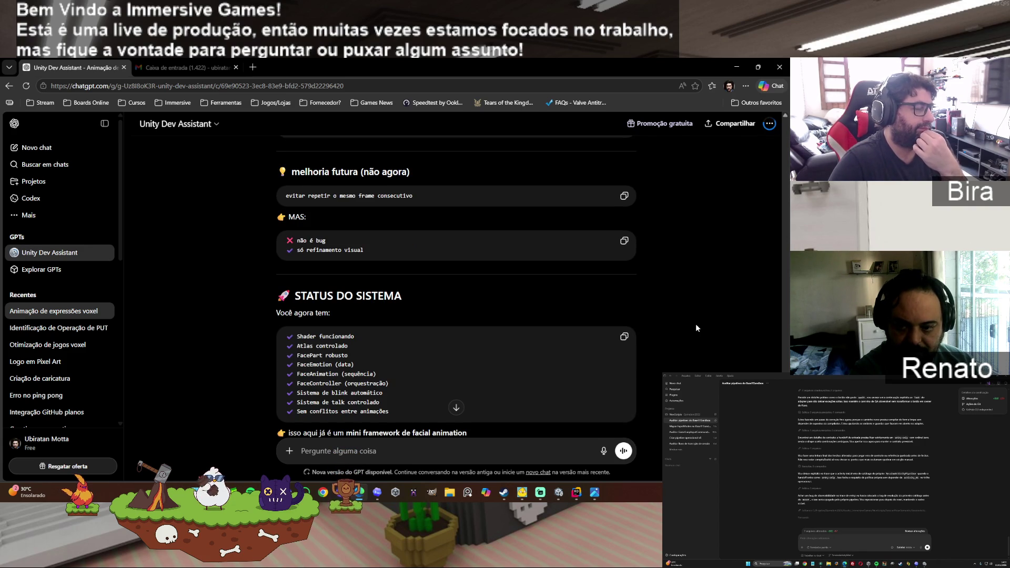
{"action": "scroll", "coordinate": [696, 328], "scroll_direction": "down", "scroll_amount": 1}
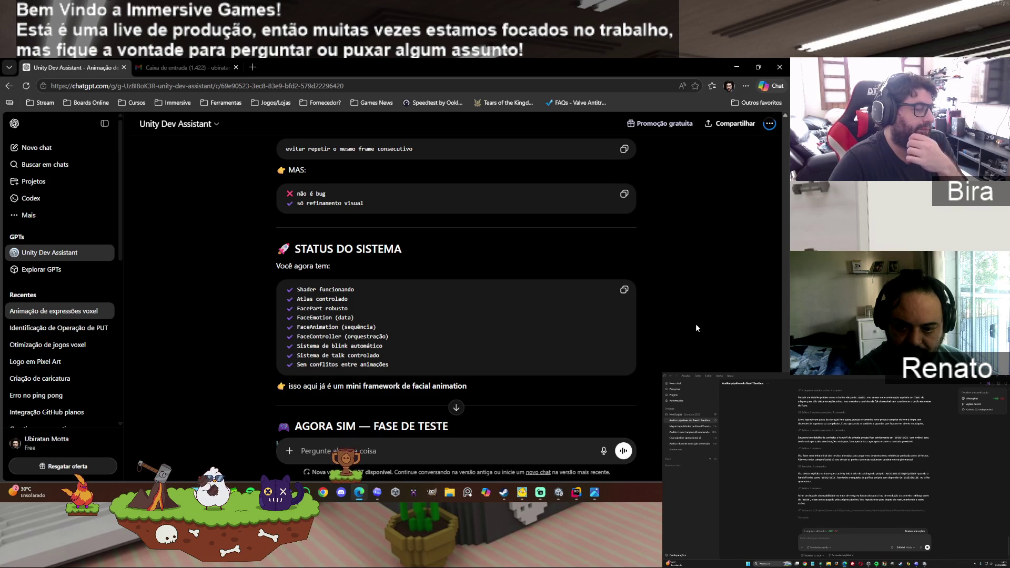
{"action": "scroll", "coordinate": [695, 328], "scroll_direction": "down", "scroll_amount": 3}
{"action": "scroll", "coordinate": [696, 327], "scroll_direction": "down", "scroll_amount": 5}
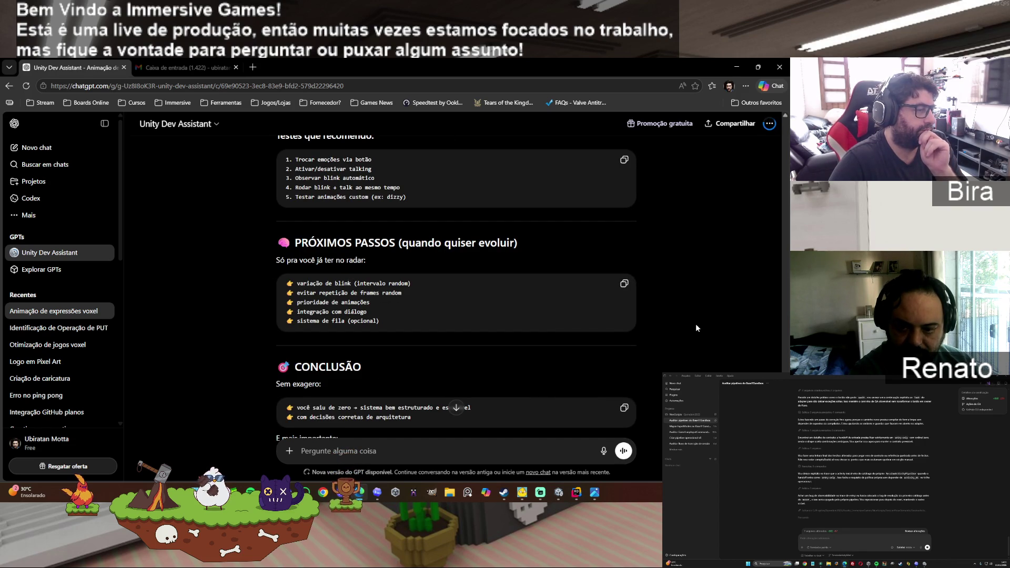
{"action": "scroll", "coordinate": [696, 327], "scroll_direction": "down", "scroll_amount": 1}
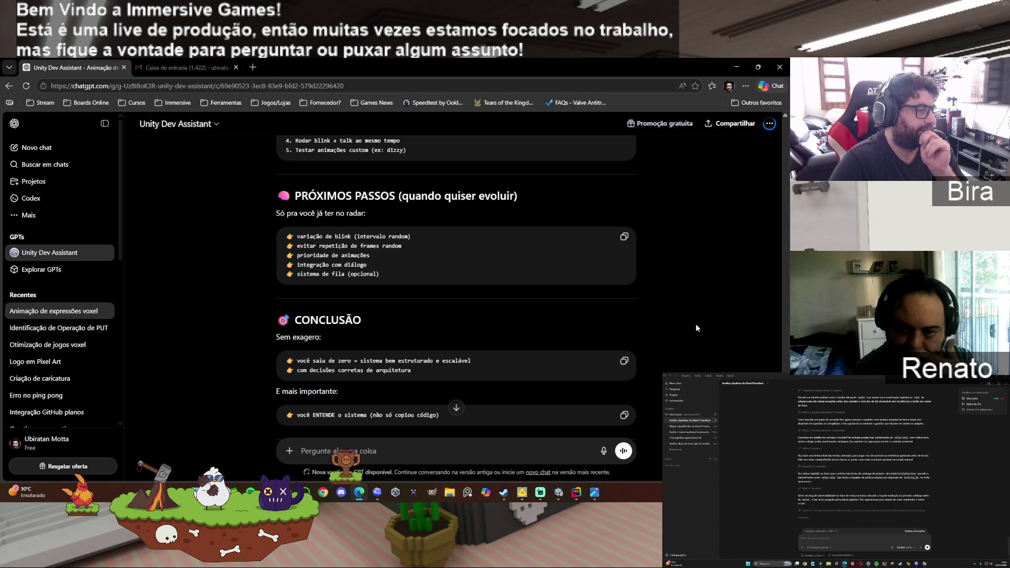
{"action": "scroll", "coordinate": [695, 323], "scroll_direction": "down", "scroll_amount": 3}
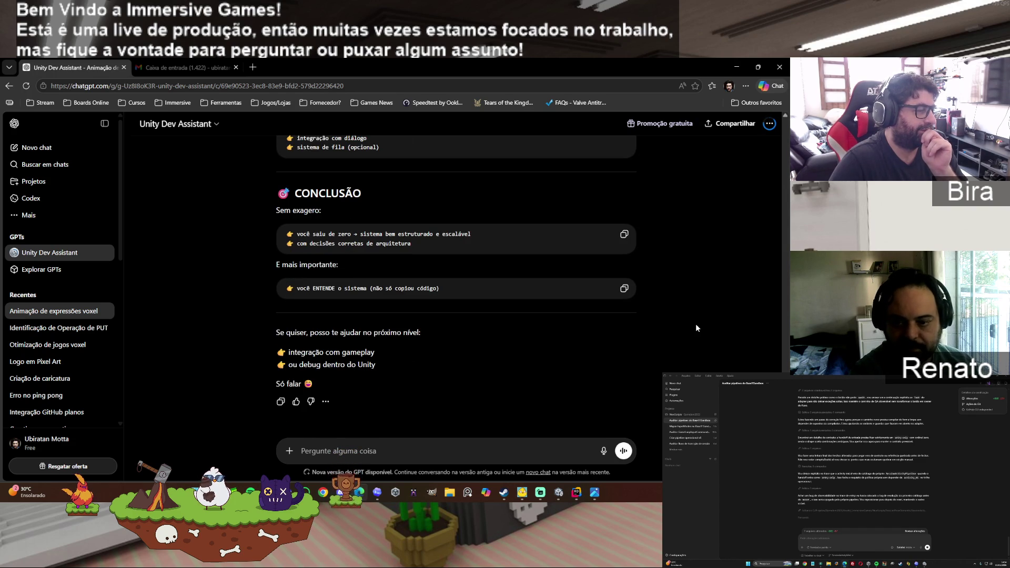
{"action": "left_click", "coordinate": [349, 452]}
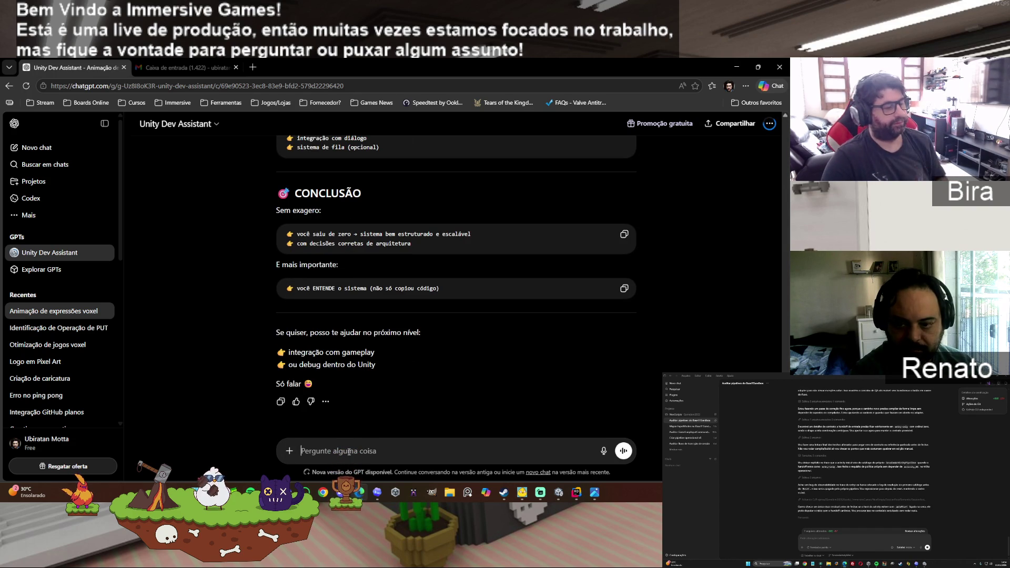
Step: Write that a normal expression file and blink animation were made and will be tested in the script
{"action": "type", "text": "vamos começar a testar"}
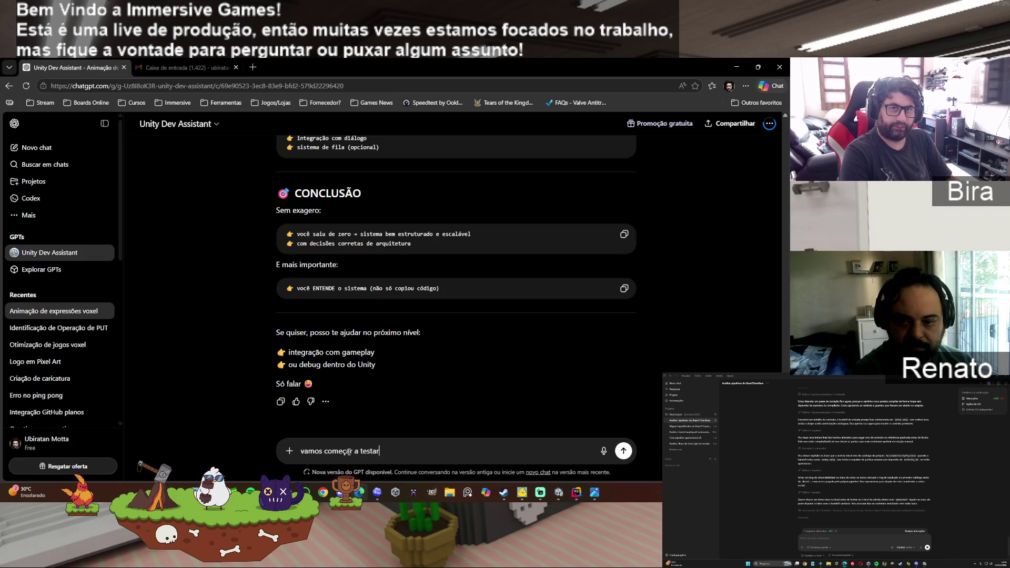
{"action": "type", "text": ", eu"}
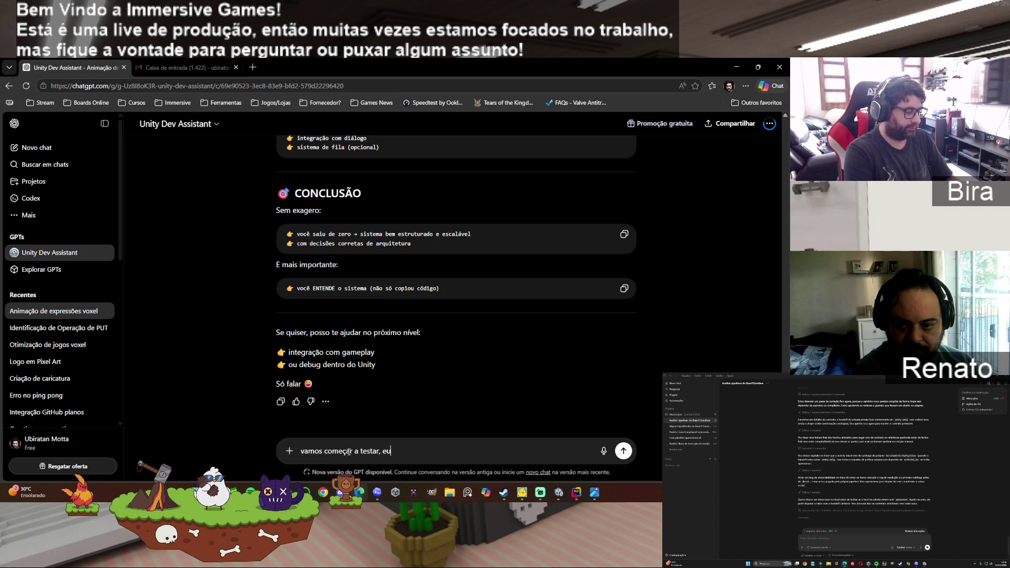
{"action": "type", "text": " fiz um "}
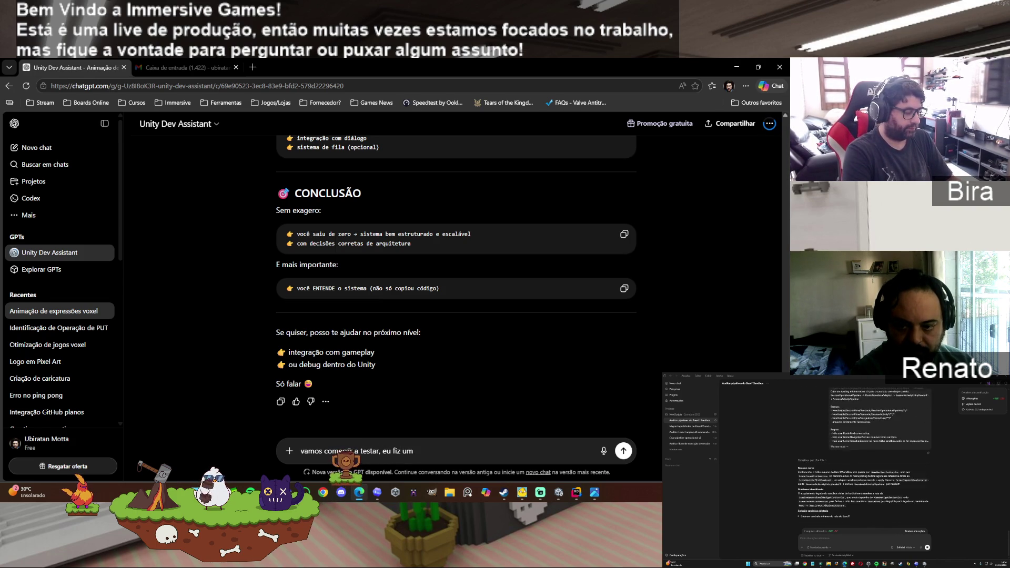
{"action": "type", "text": "arqui"}
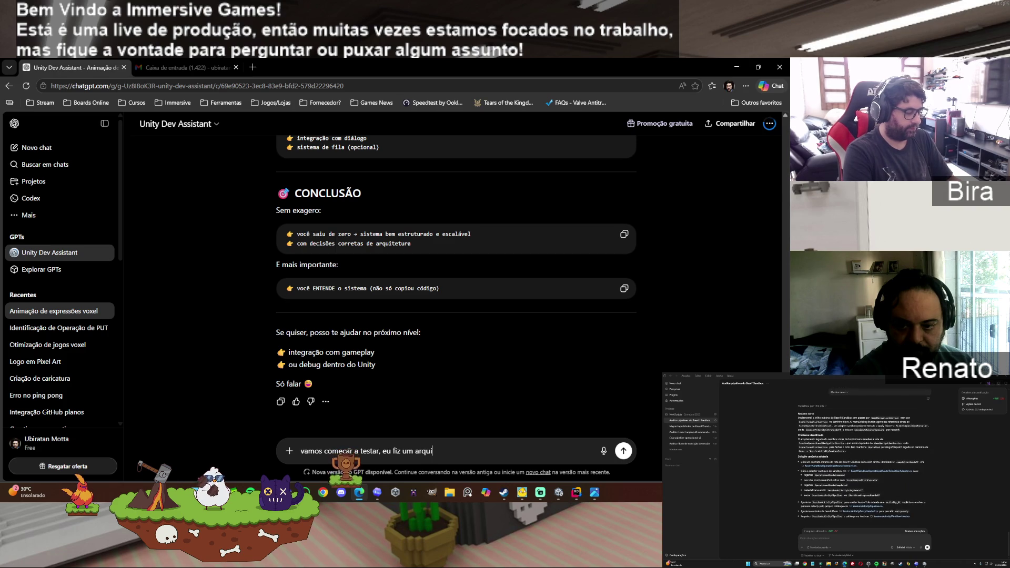
{"action": "type", "text": "vo de "}
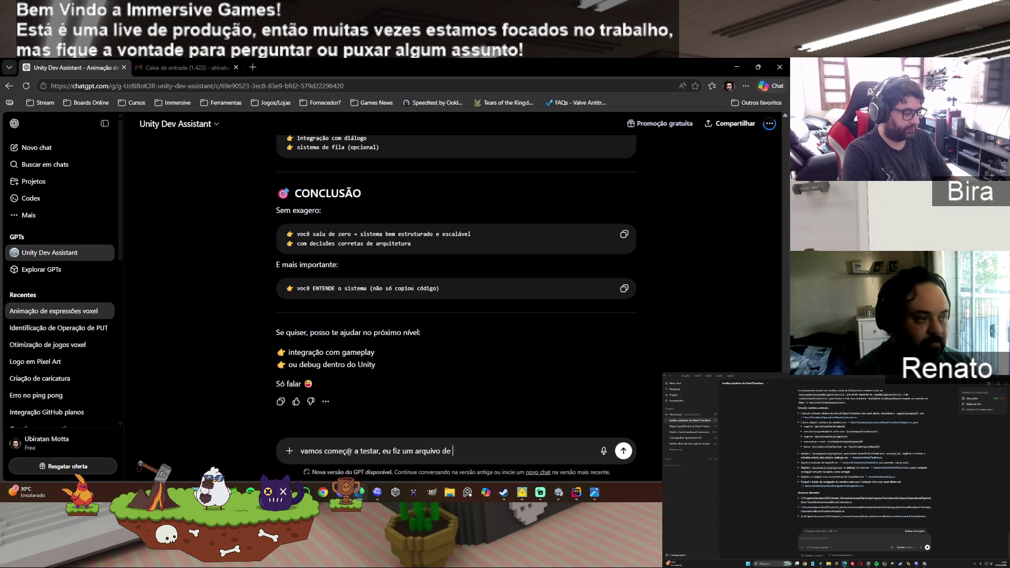
{"action": "type", "text": "expressão "}
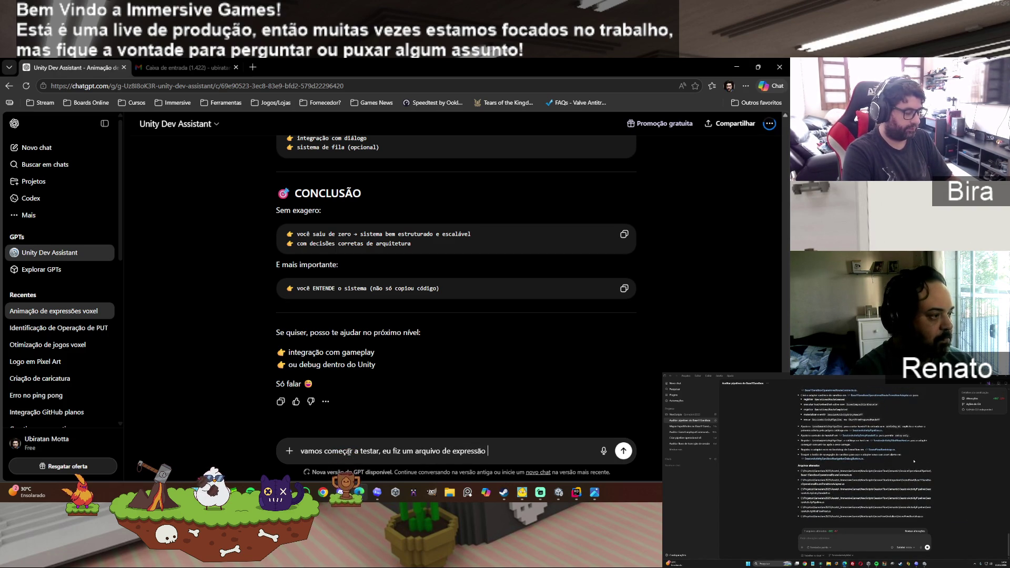
{"action": "type", "text": "normal"}
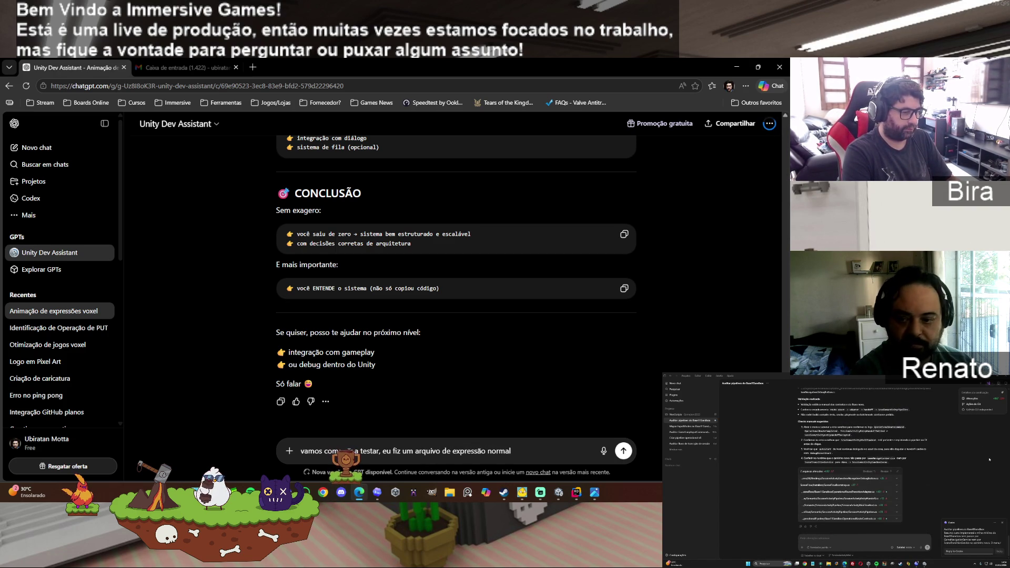
{"action": "type", "text": " e uma"}
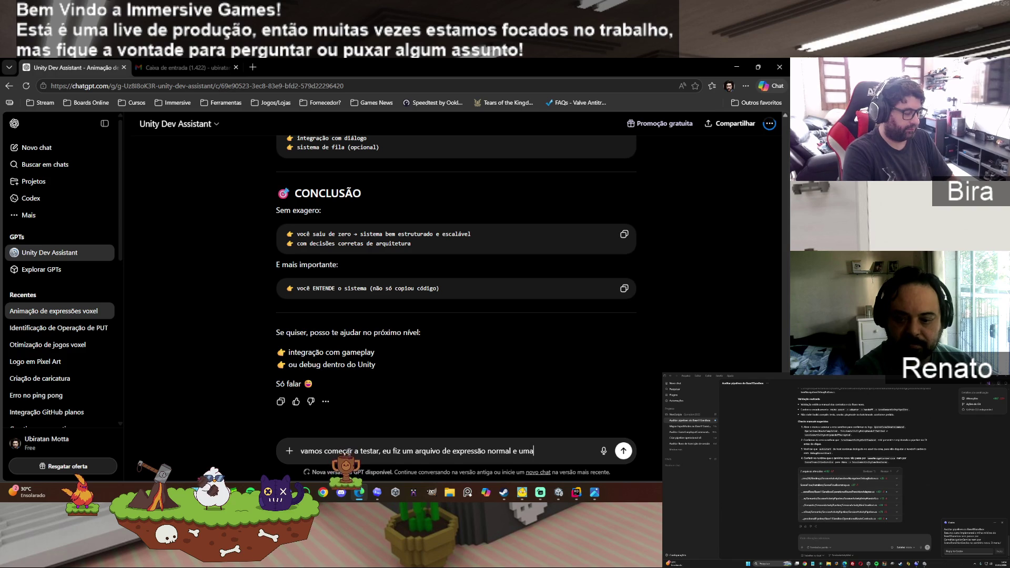
{"action": "key", "text": "BackSpace"}
{"action": "type", "text": " de an"}
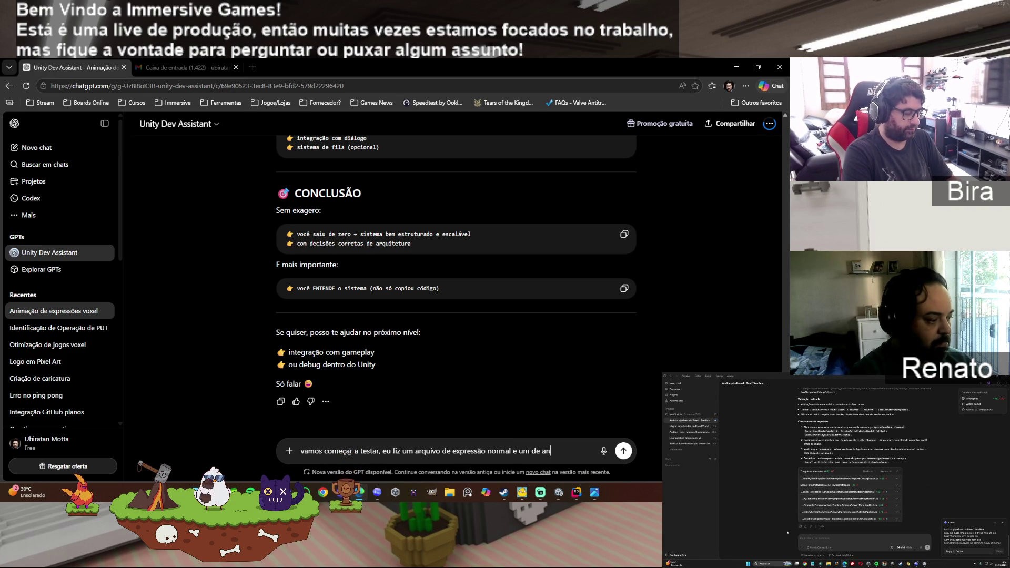
{"action": "type", "text": "imação de "}
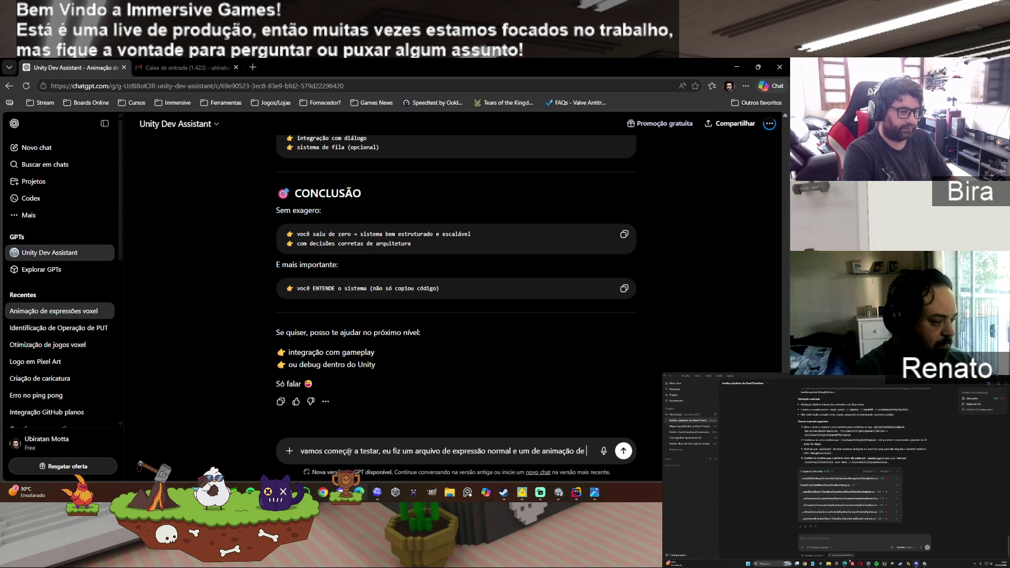
{"action": "type", "text": "blink"}
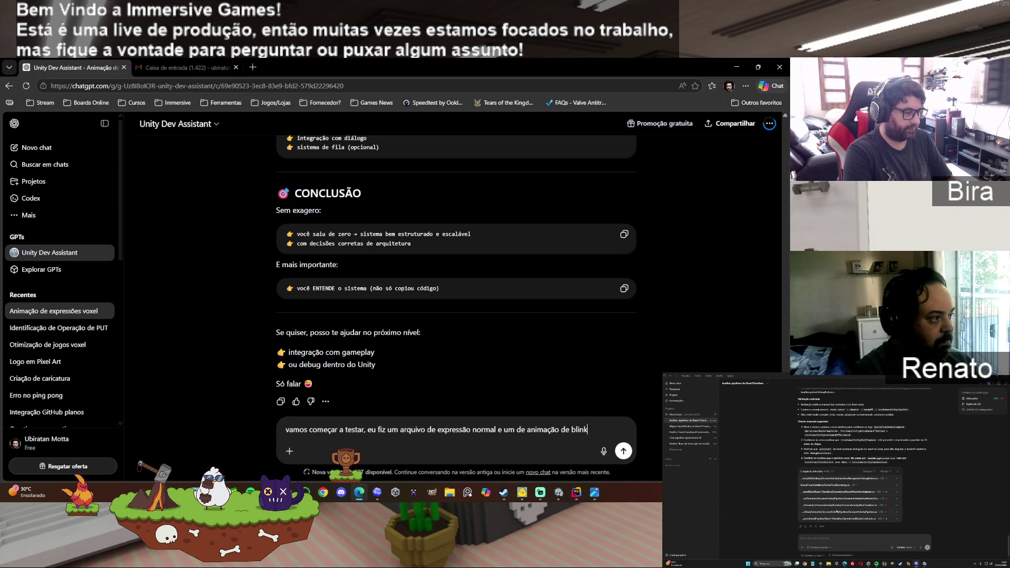
{"action": "type", "text": "."}
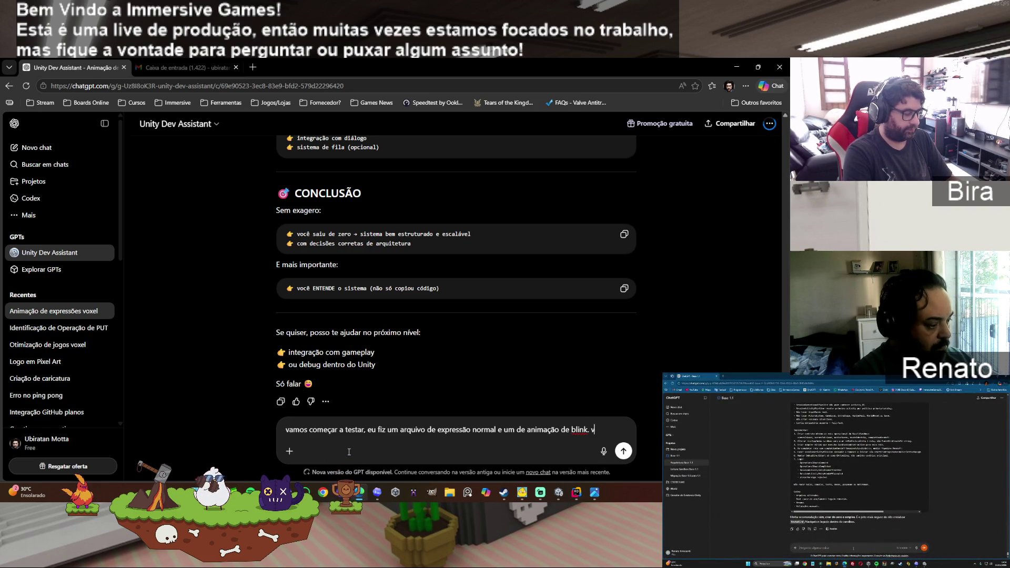
{"action": "type", "text": " vou colocar"}
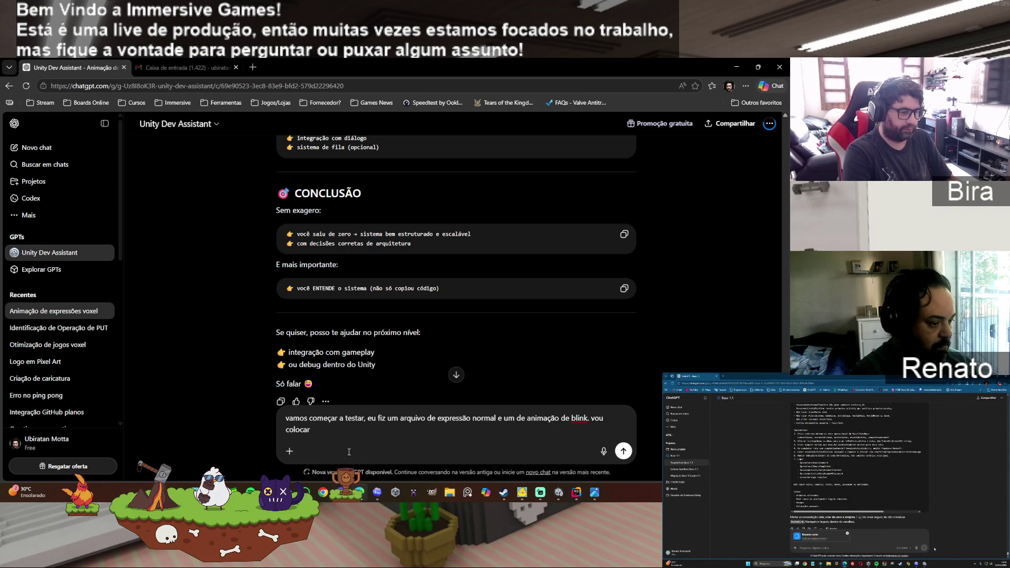
{"action": "key", "text": "BackSpace"}
{"action": "key", "text": "BackSpace"}
{"action": "key", "text": "BackSpace"}
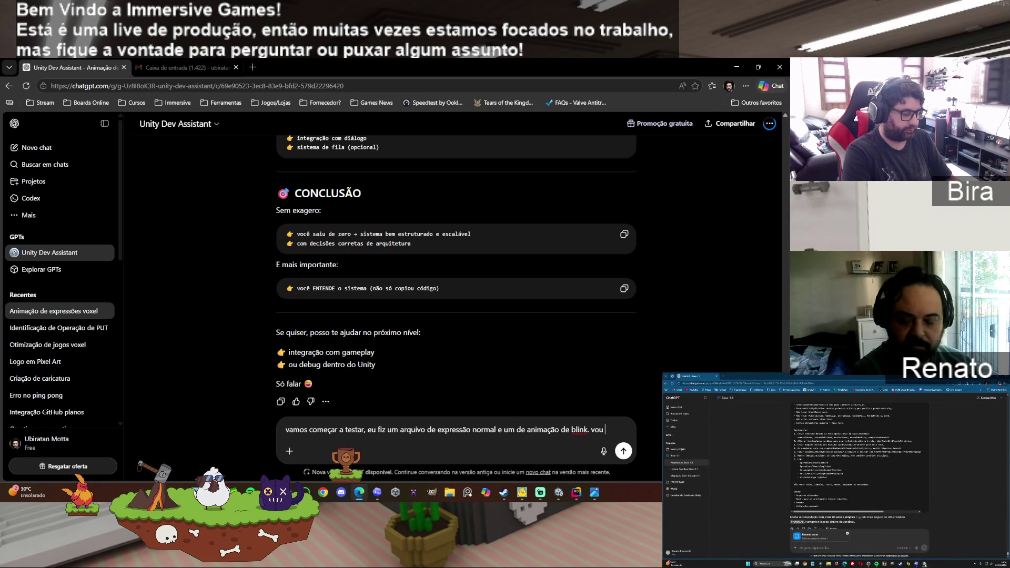
{"action": "type", "text": "colocar a"}
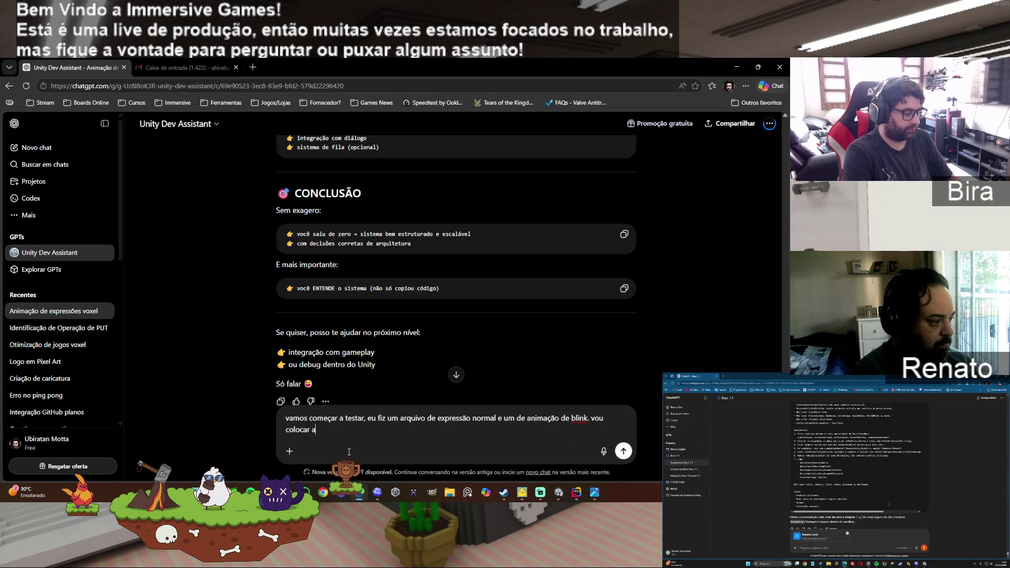
{"action": "type", "text": "qui no "}
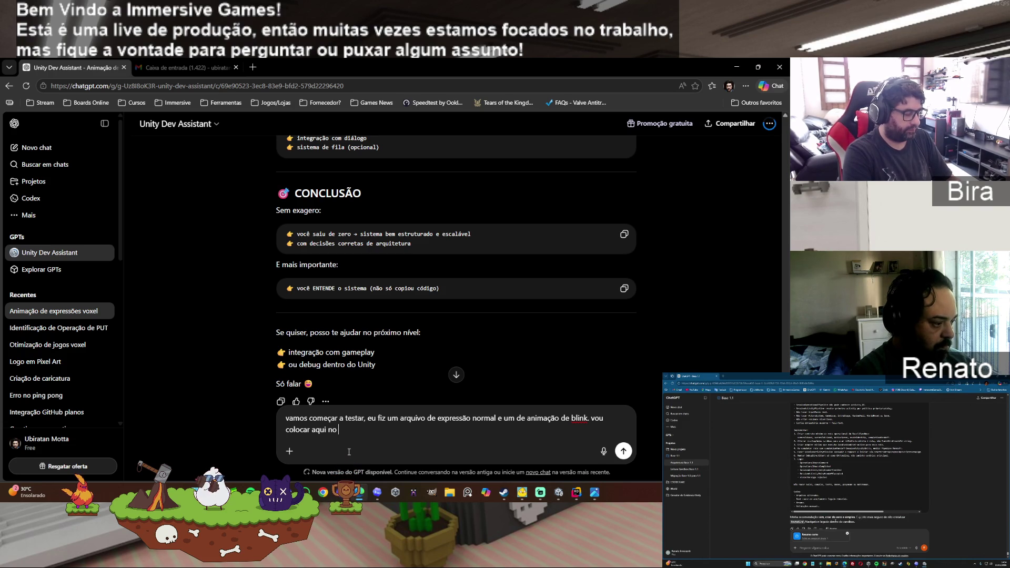
{"action": "type", "text": "script"}
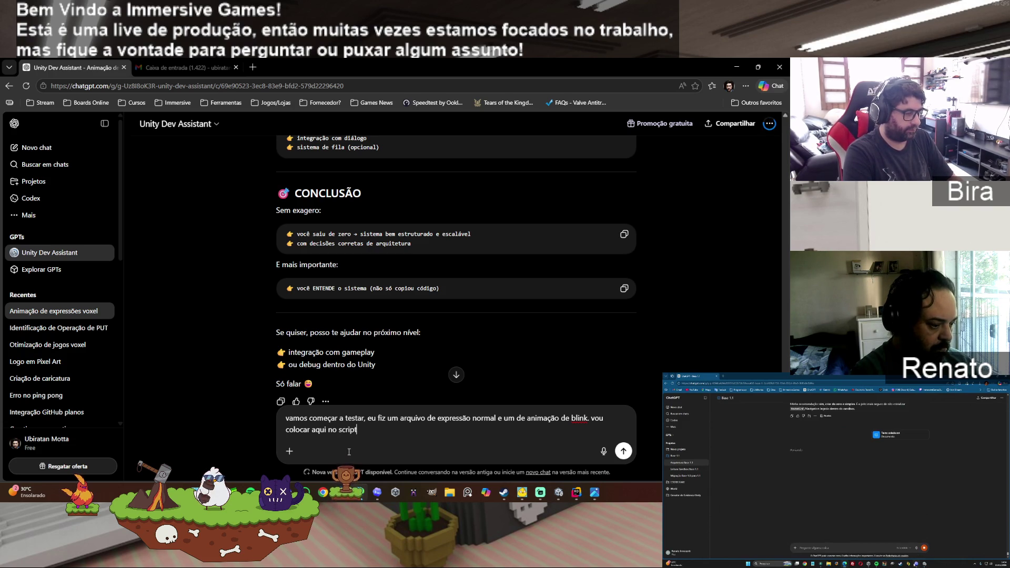
{"action": "type", "text": " para testar"}
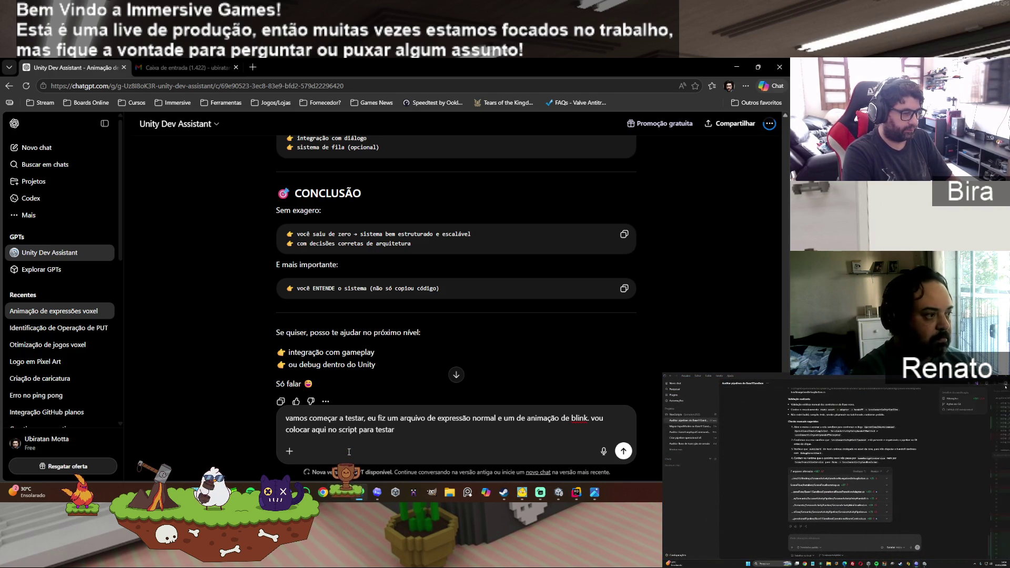
{"action": "type", "text": " o blink."}
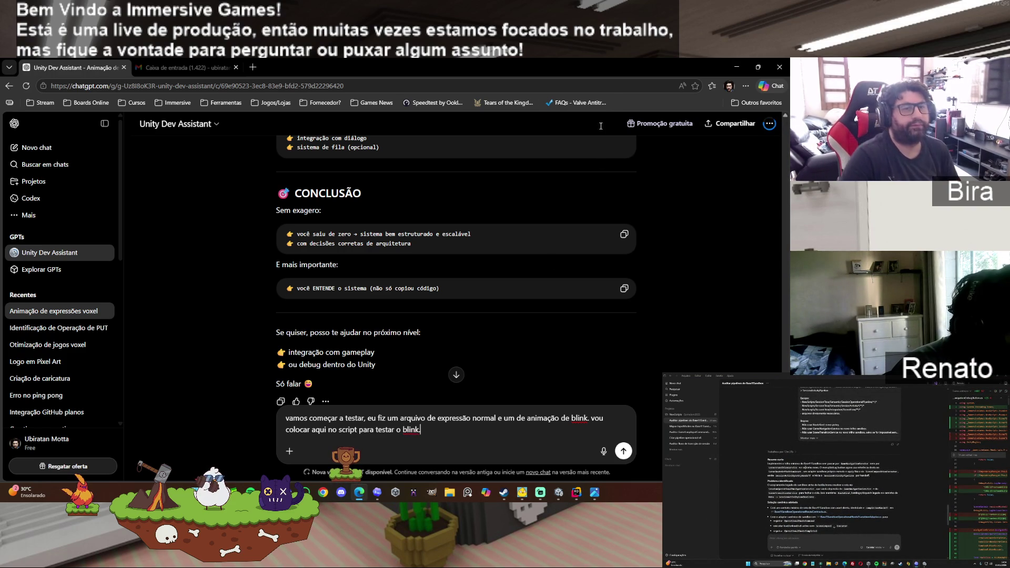
{"action": "left_click", "coordinate": [734, 64]}
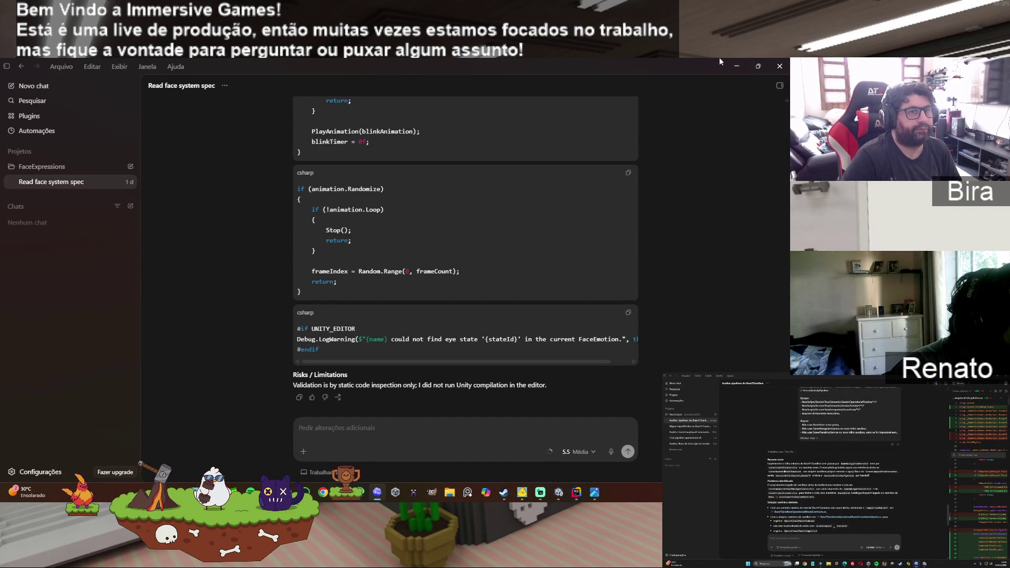
Step: Assign Male_Security_01_Head's Eyes and Mouth children to Face Controller's Eyes Part and Mouth Part
{"action": "left_click", "coordinate": [735, 66]}
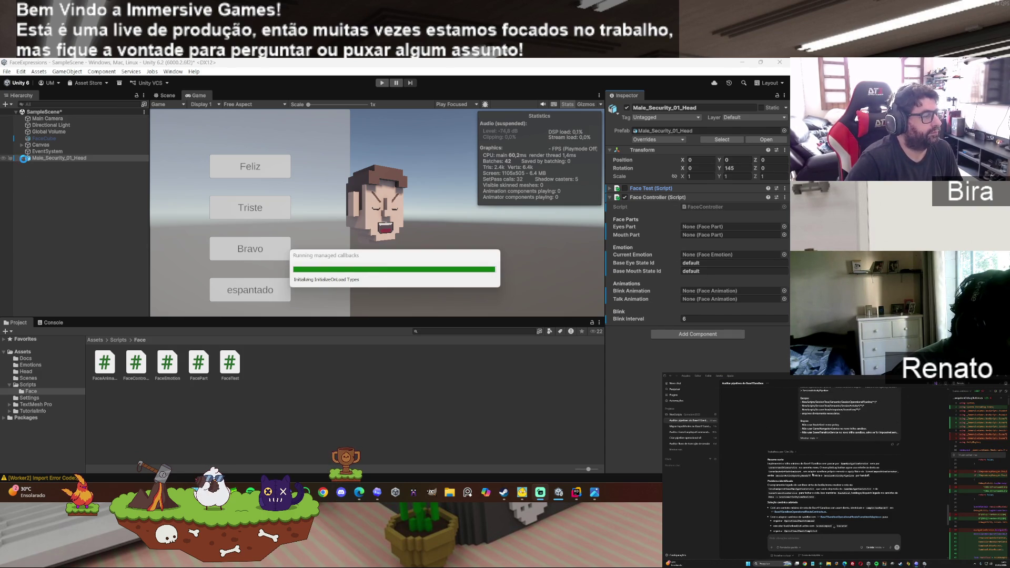
{"action": "left_click", "coordinate": [22, 158]}
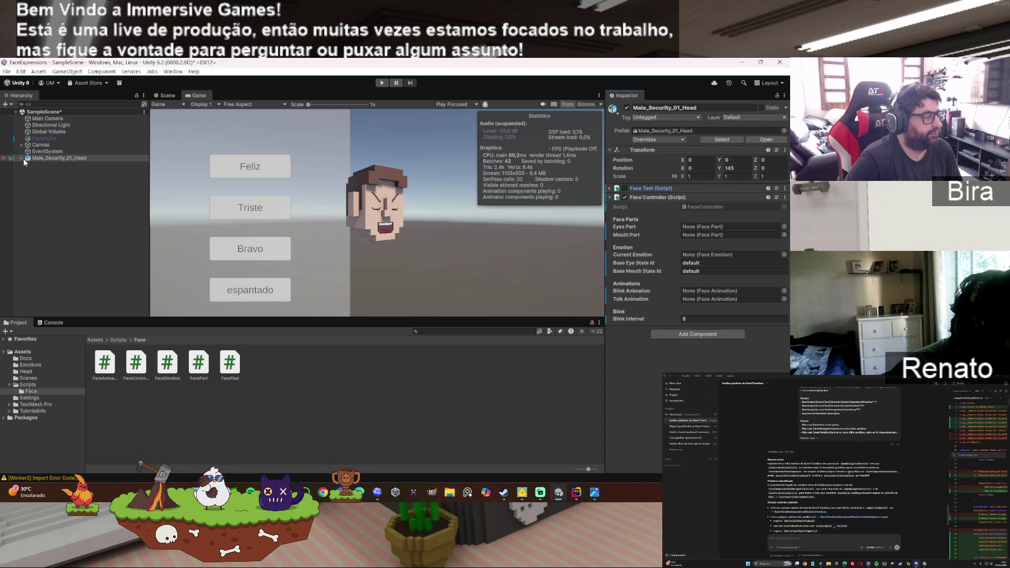
{"action": "left_click", "coordinate": [63, 164]}
{"action": "left_click", "coordinate": [79, 190], "text": "shift"}
{"action": "mouse_move", "coordinate": [79, 191]}
{"action": "left_mouse_down"}
{"action": "mouse_move", "coordinate": [357, 233]}
{"action": "mouse_move", "coordinate": [673, 253]}
{"action": "mouse_move", "coordinate": [696, 230]}
{"action": "left_mouse_up"}
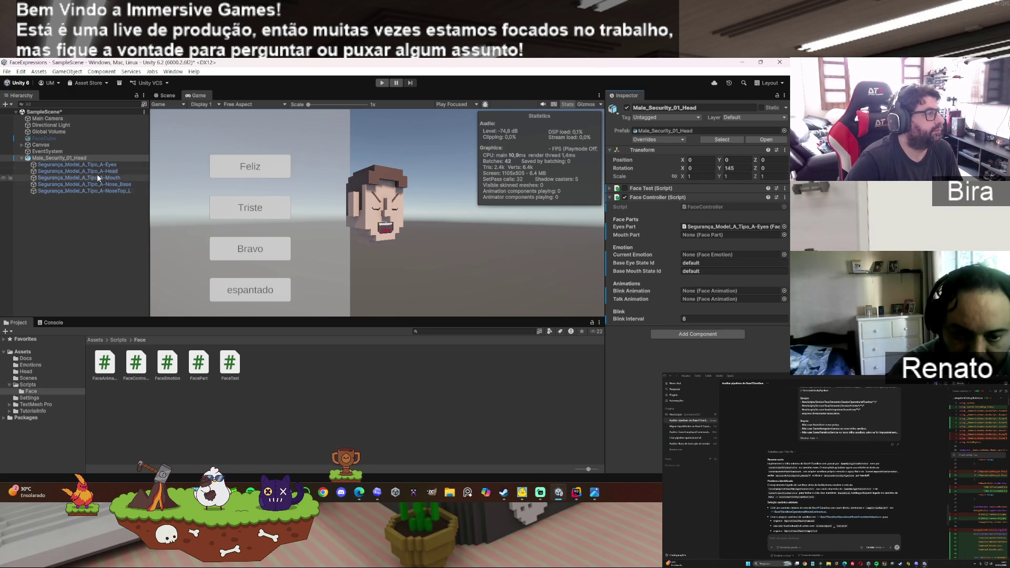
{"action": "mouse_move", "coordinate": [79, 178]}
{"action": "left_mouse_down"}
{"action": "mouse_move", "coordinate": [705, 270]}
{"action": "mouse_move", "coordinate": [702, 232]}
{"action": "left_mouse_up"}
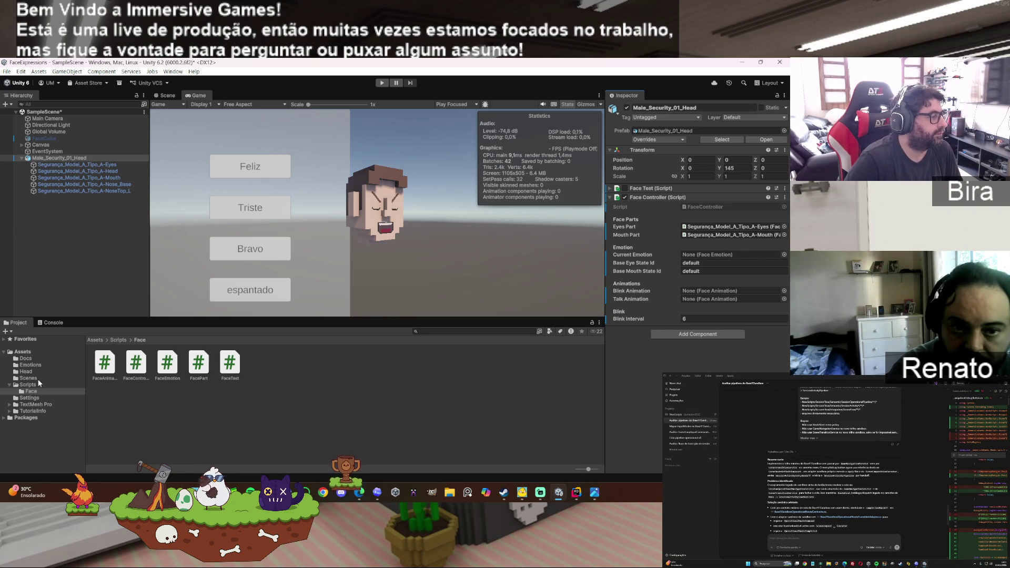
{"action": "left_click", "coordinate": [32, 364]}
Step: Set Face Controller to Normal emotion, eye state 'open', mouth 'closed', Blink animation, then enter Play mode
{"action": "mouse_move", "coordinate": [135, 363]}
{"action": "left_mouse_down"}
{"action": "mouse_move", "coordinate": [238, 375]}
{"action": "mouse_move", "coordinate": [704, 298]}
{"action": "mouse_move", "coordinate": [710, 254]}
{"action": "left_mouse_up"}
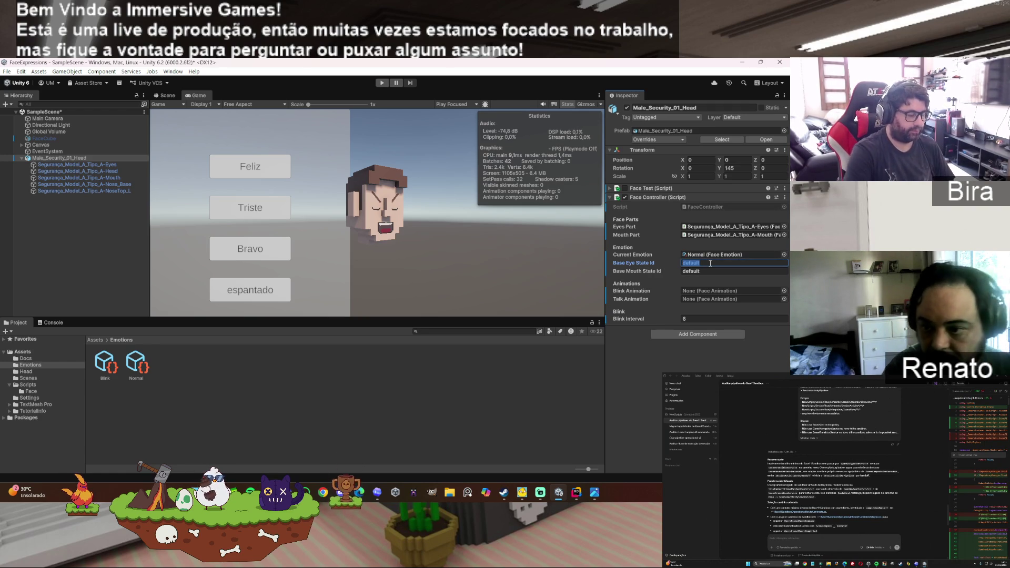
{"action": "type", "text": "open"}
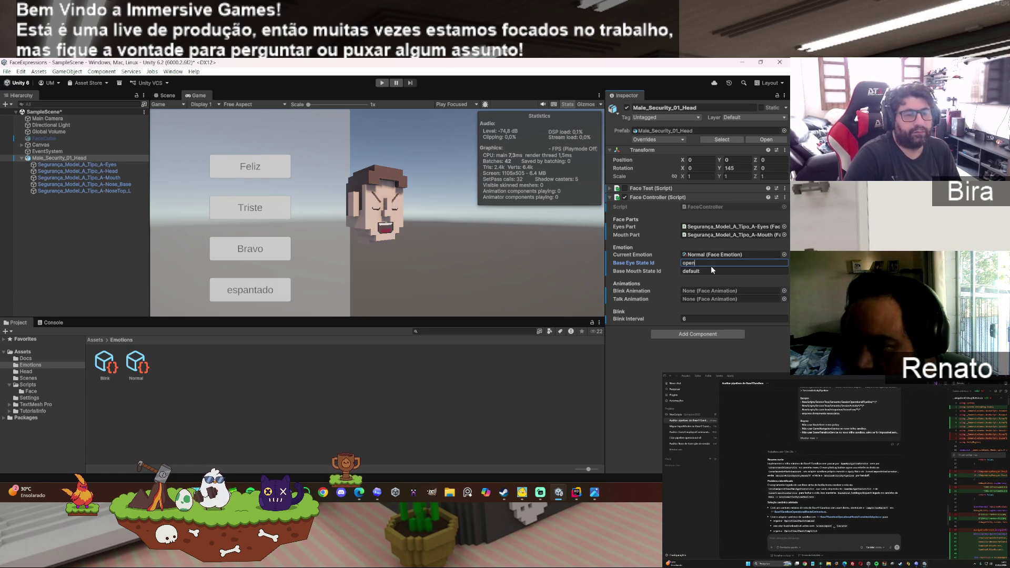
{"action": "key", "text": "Return"}
{"action": "type", "text": "closed"}
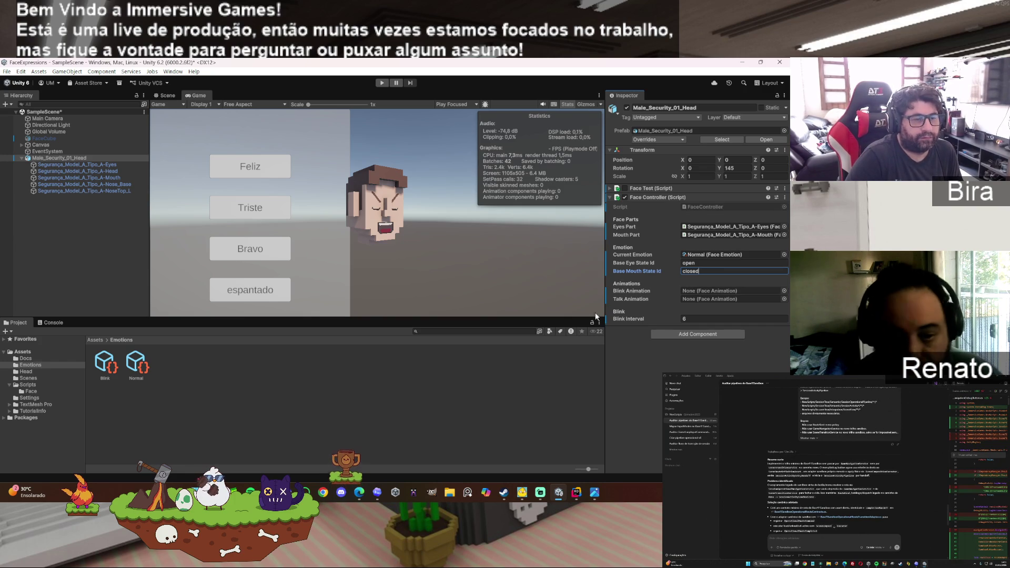
{"action": "left_click_drag", "start_coordinate": [110, 364], "coordinate": [699, 296]}
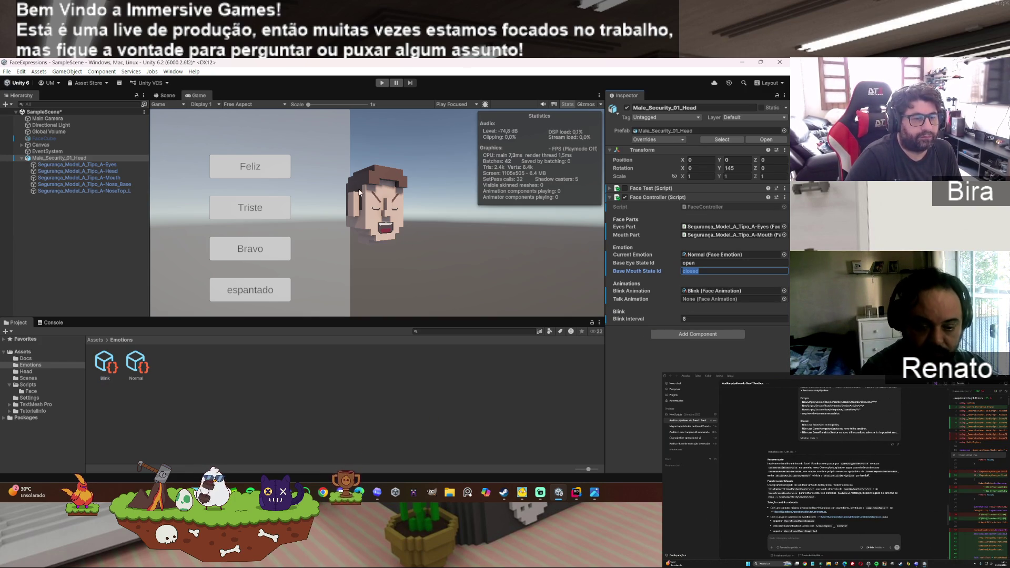
{"action": "left_click", "coordinate": [382, 83]}
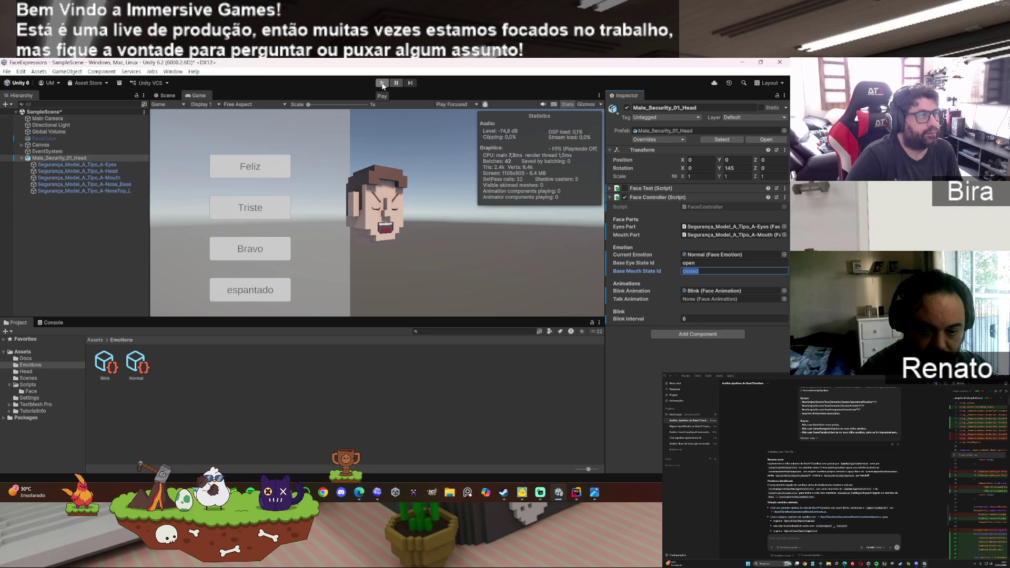
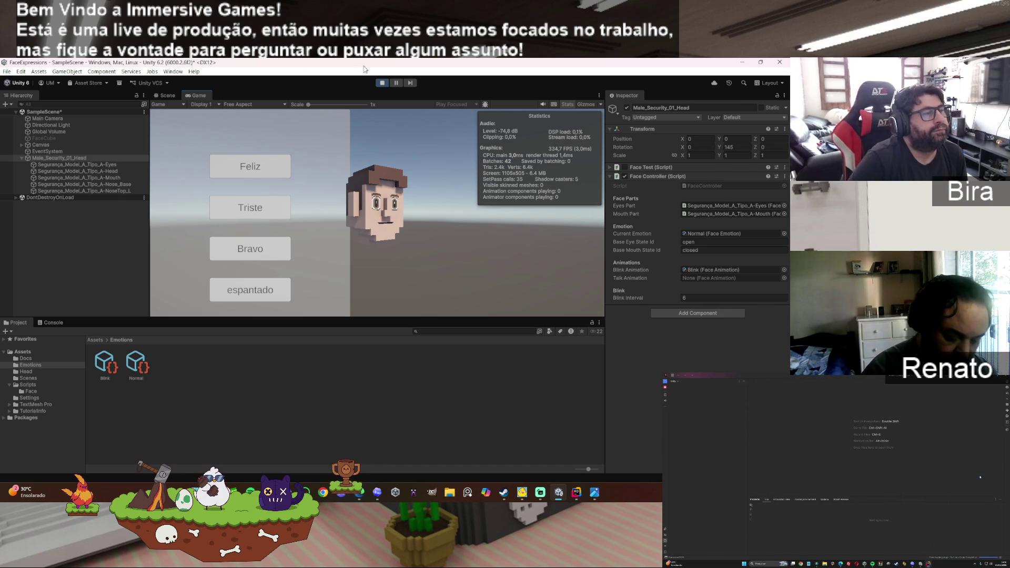
Step: Exit play mode and select the Normal emotion asset to view its eye and mouth states
{"action": "left_click", "coordinate": [382, 84]}
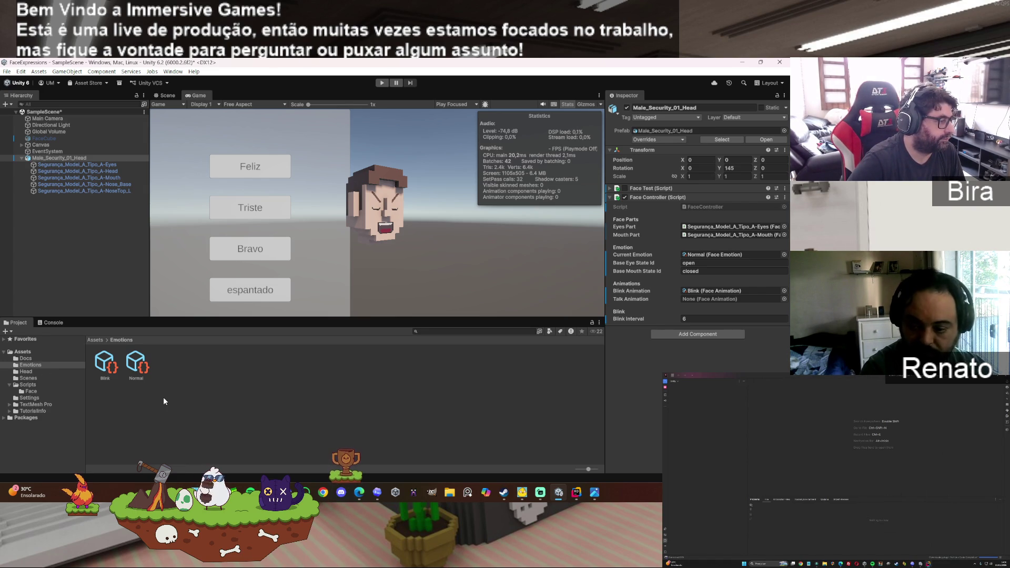
{"action": "left_click", "coordinate": [143, 378]}
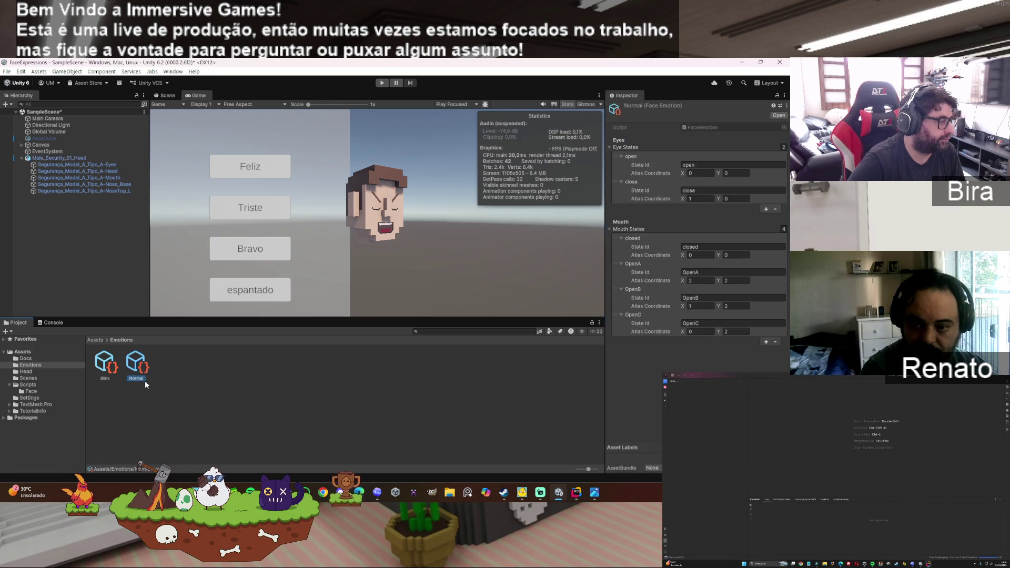
Step: Rename the Normal asset to FaceEmotionNormal and switch the Emotions folder to list view
{"action": "left_click", "coordinate": [140, 377]}
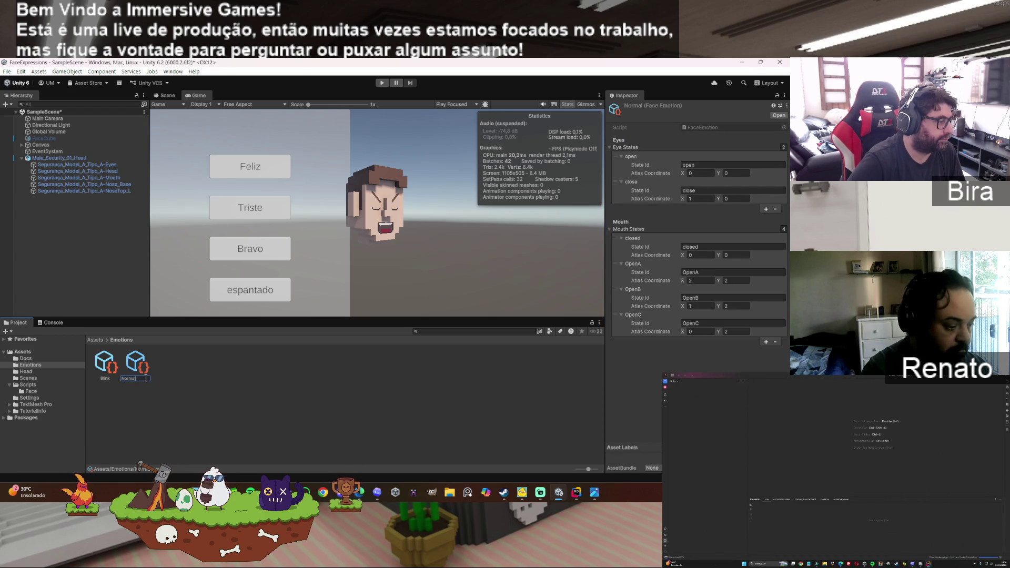
{"action": "type", "text": "Face"}
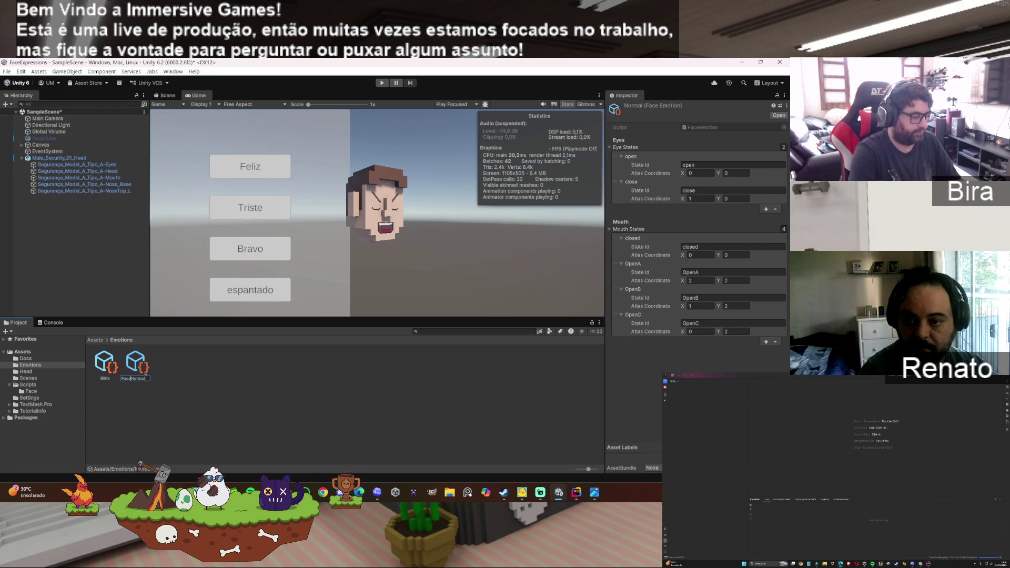
{"action": "type", "text": "Expre"}
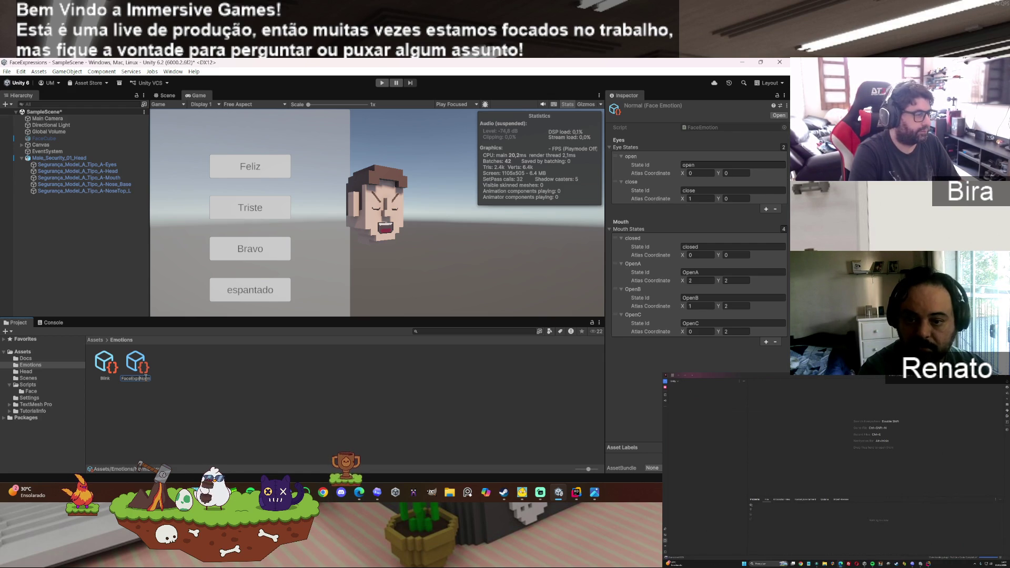
{"action": "type", "text": "motion"}
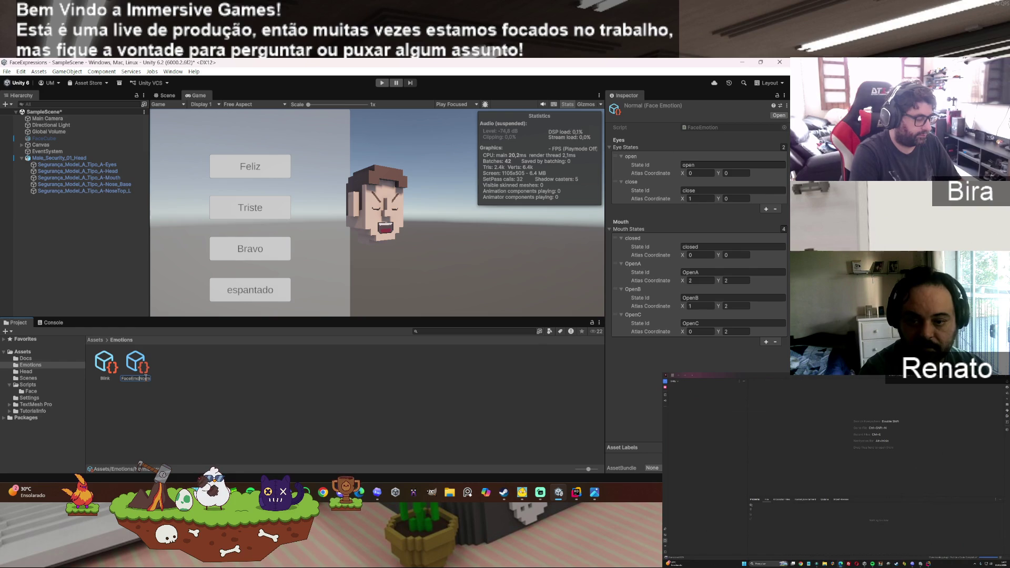
{"action": "key", "text": "Return"}
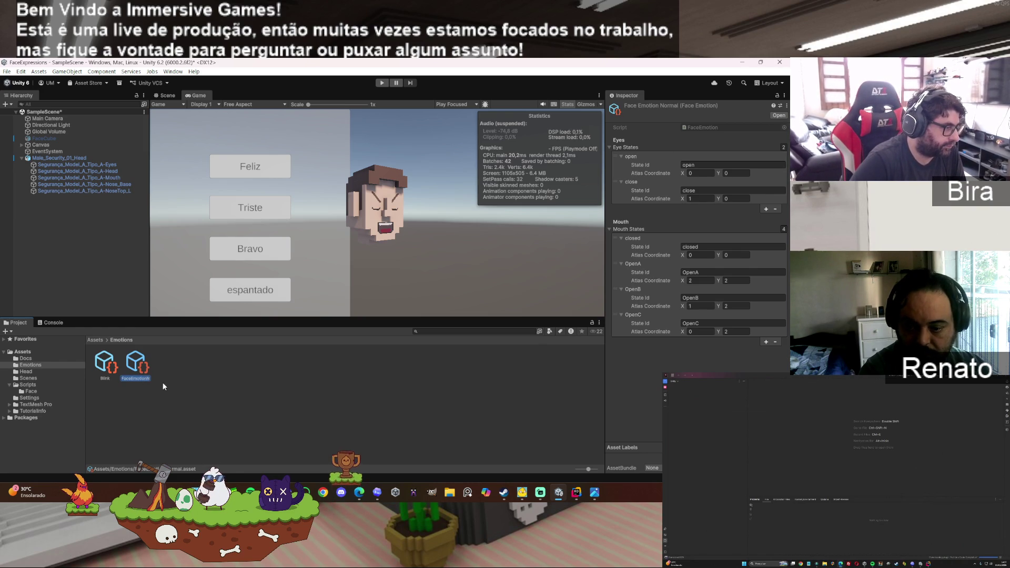
{"action": "left_click", "coordinate": [144, 378]}
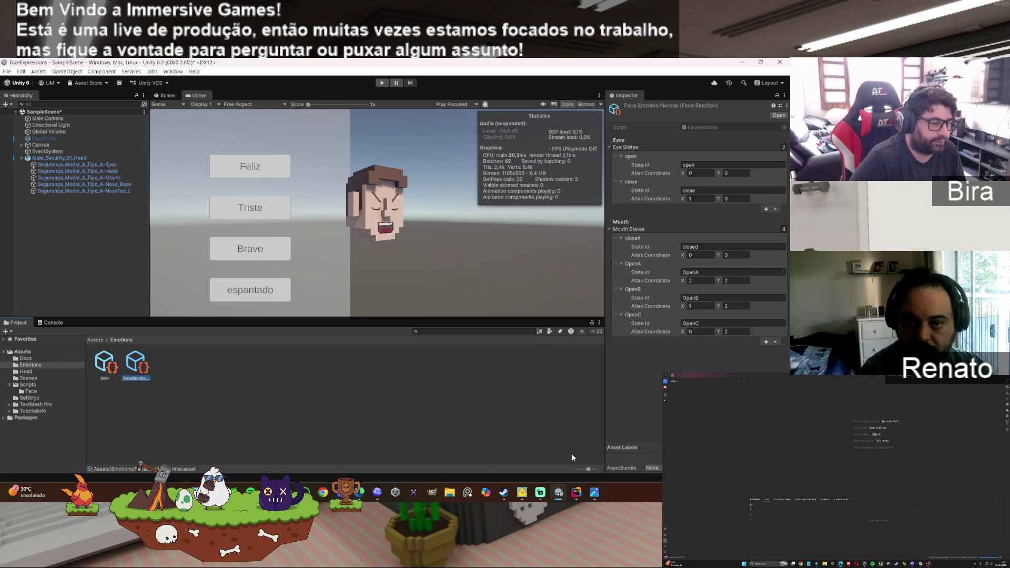
{"action": "left_click_drag", "start_coordinate": [587, 469], "coordinate": [573, 469]}
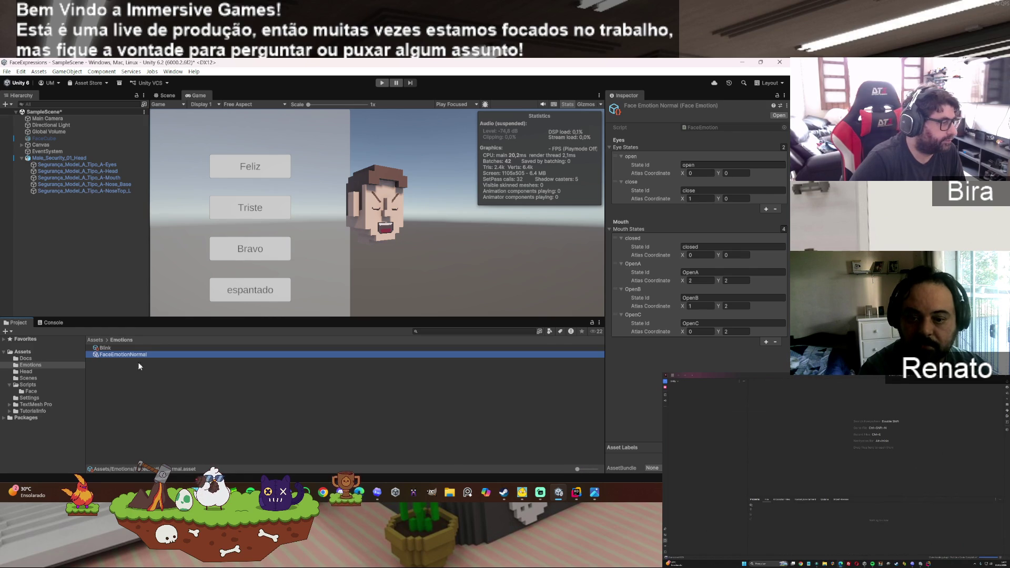
Step: Rename Blink to FaceAnimation_Blink and FaceEmotionNormal to lowercase normal
{"action": "left_click", "coordinate": [112, 348]}
{"action": "left_click", "coordinate": [121, 347]}
{"action": "type", "text": "Fa"}
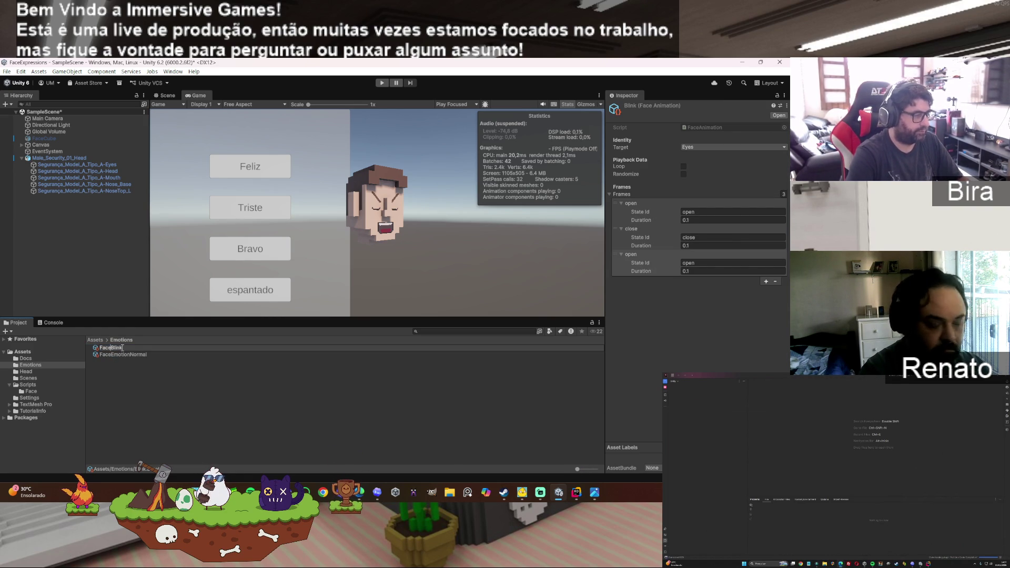
{"action": "type", "text": "ceAnimation"}
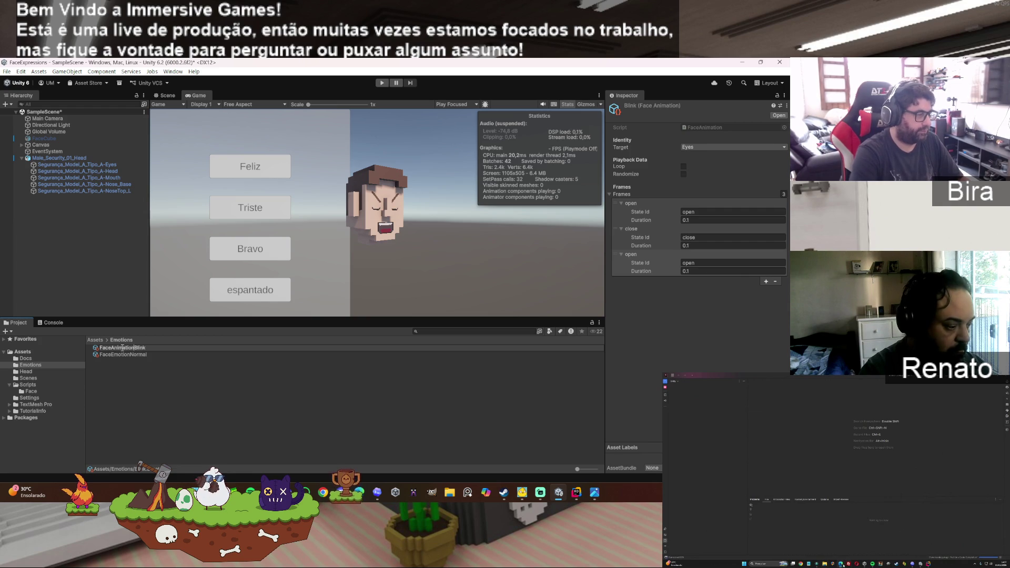
{"action": "type", "text": "_"}
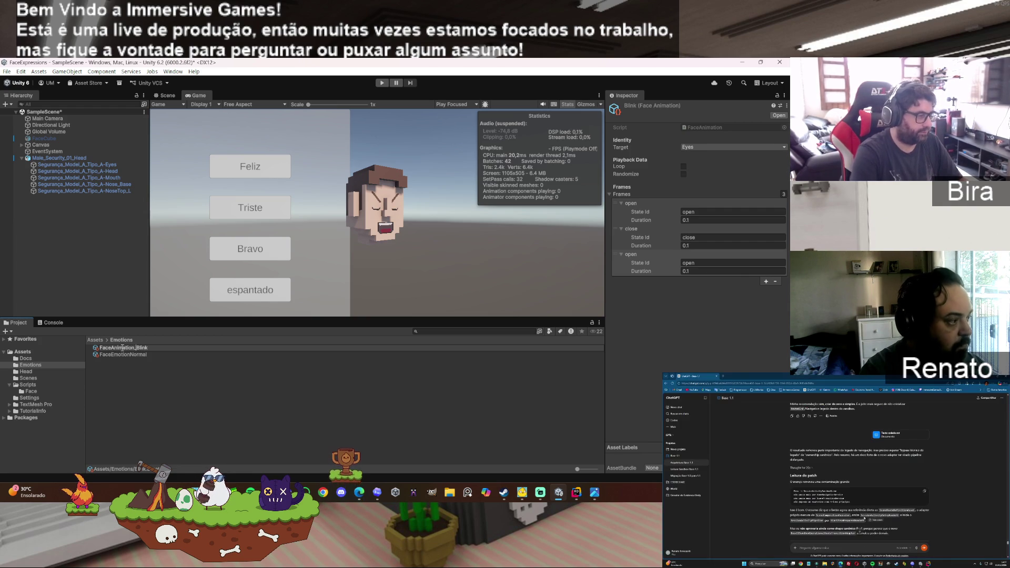
{"action": "key", "text": "Return"}
{"action": "key", "text": "Down"}
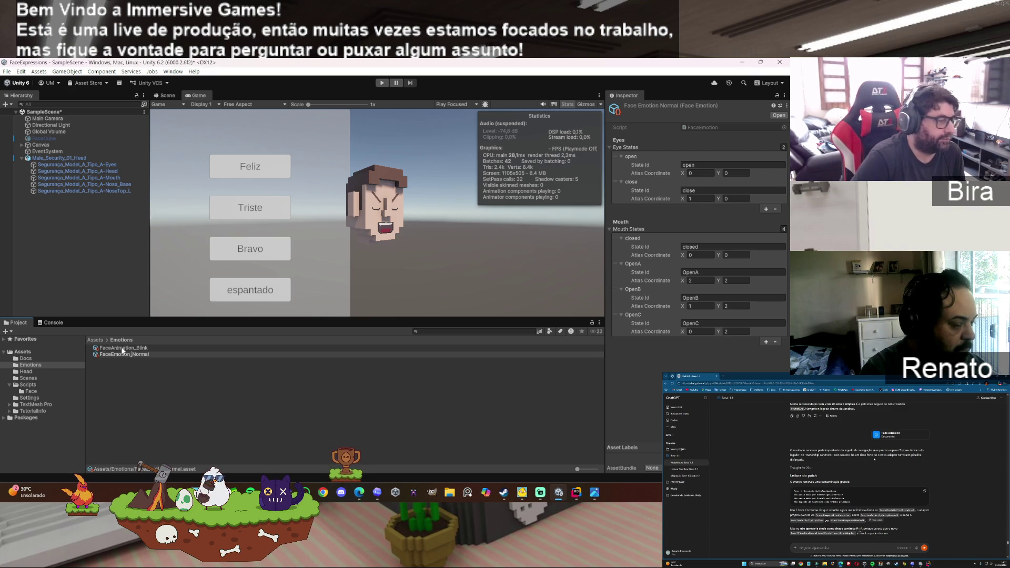
{"action": "key", "text": "BackSpace"}
{"action": "key", "text": "BackSpace"}
{"action": "key", "text": "BackSpace"}
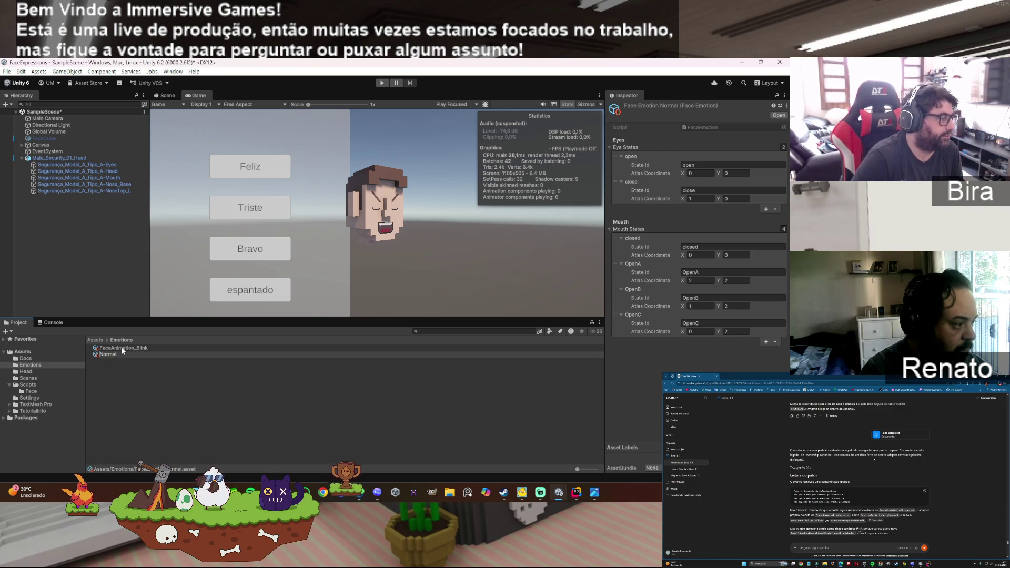
{"action": "key", "text": "Delete"}
{"action": "type", "text": "n"}
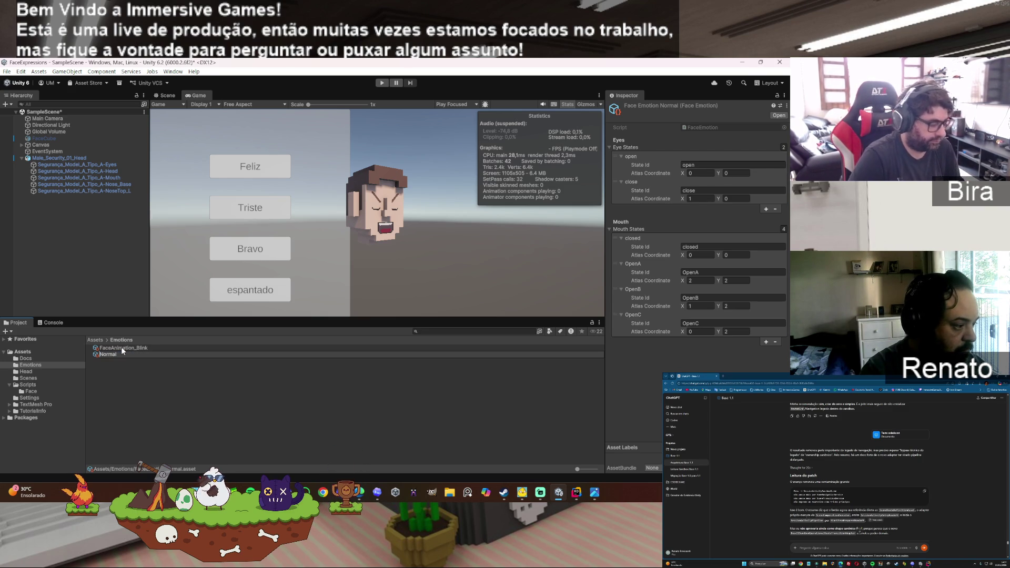
{"action": "key", "text": "Return"}
Step: Rename FaceAnimation_Blink to blink and select Male_Security_01_Head to check its Face Controller
{"action": "left_click", "coordinate": [121, 347]}
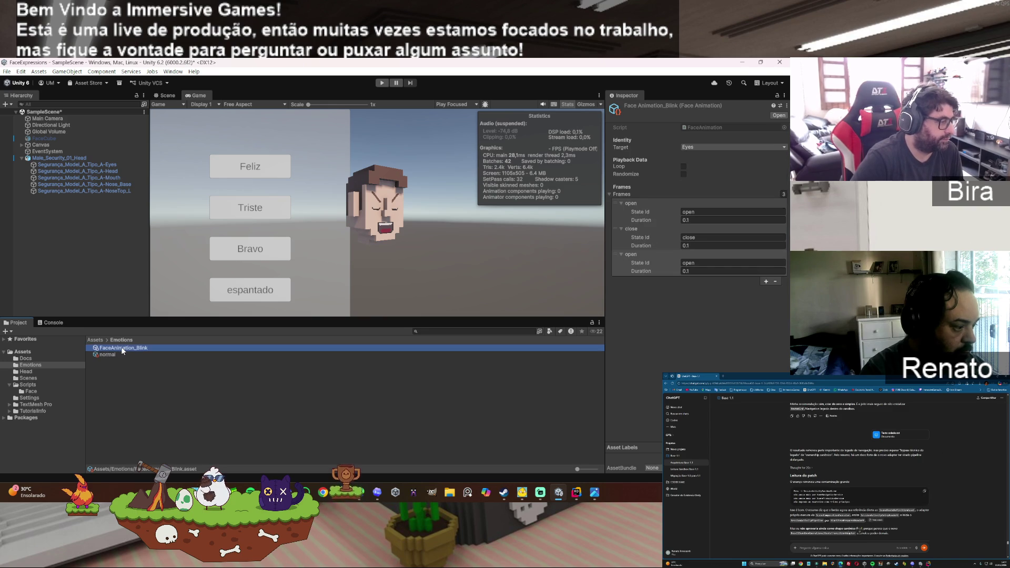
{"action": "key", "text": "F2"}
{"action": "key", "text": "Home"}
{"action": "key", "text": "Delete"}
{"action": "key", "text": "Delete"}
{"action": "key", "text": "Delete"}
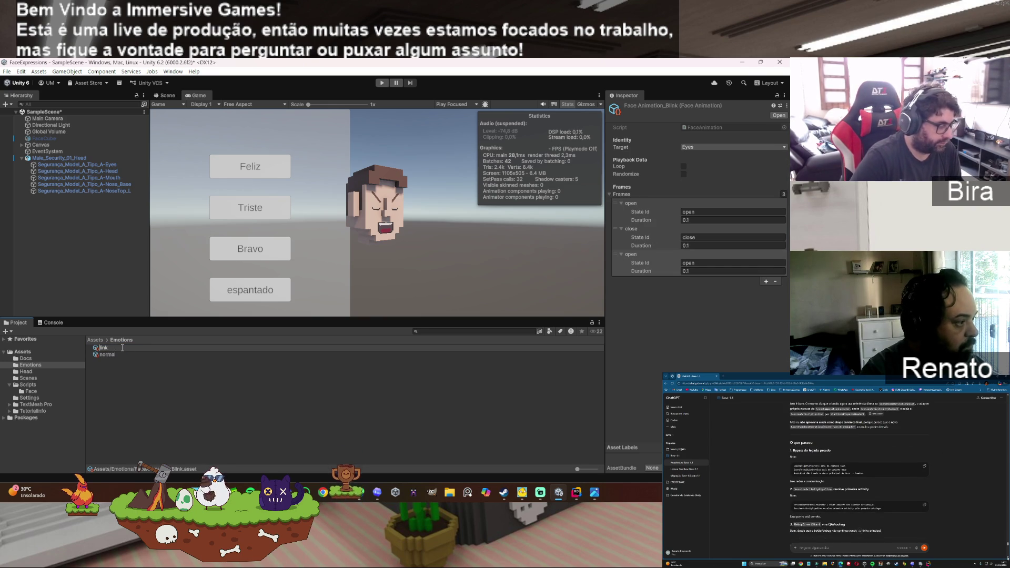
{"action": "type", "text": "b"}
{"action": "key", "text": "Return"}
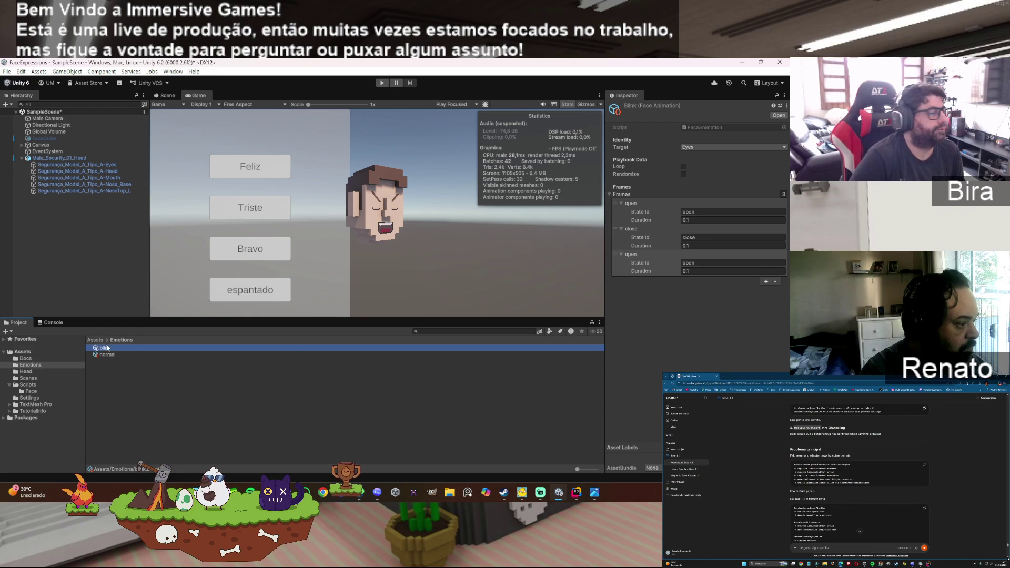
{"action": "left_click", "coordinate": [107, 355]}
{"action": "left_click", "coordinate": [74, 158]}
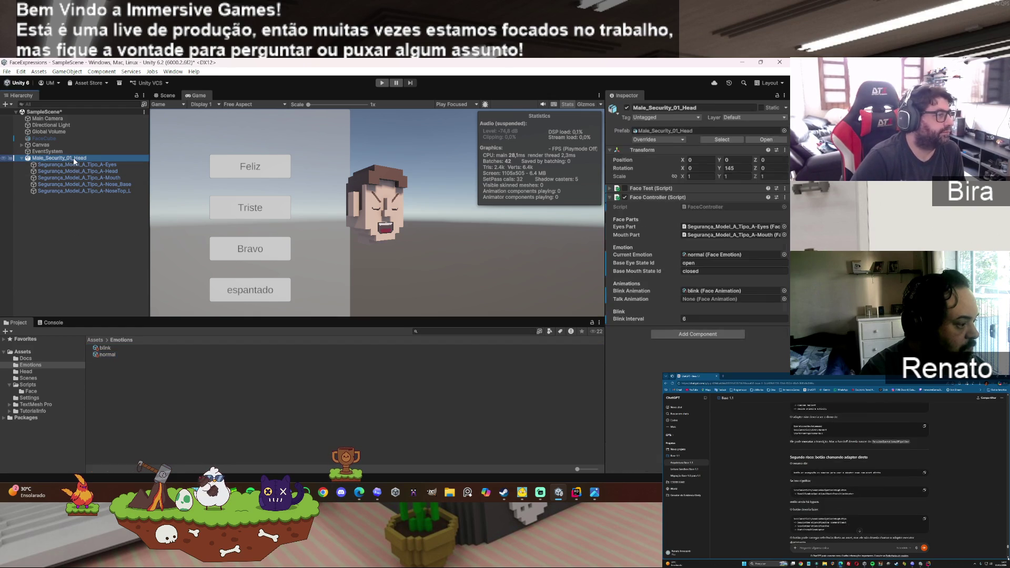
Step: Create a new face animation named talk in Emotions, targeting the Mouth
{"action": "right_click", "coordinate": [174, 380]}
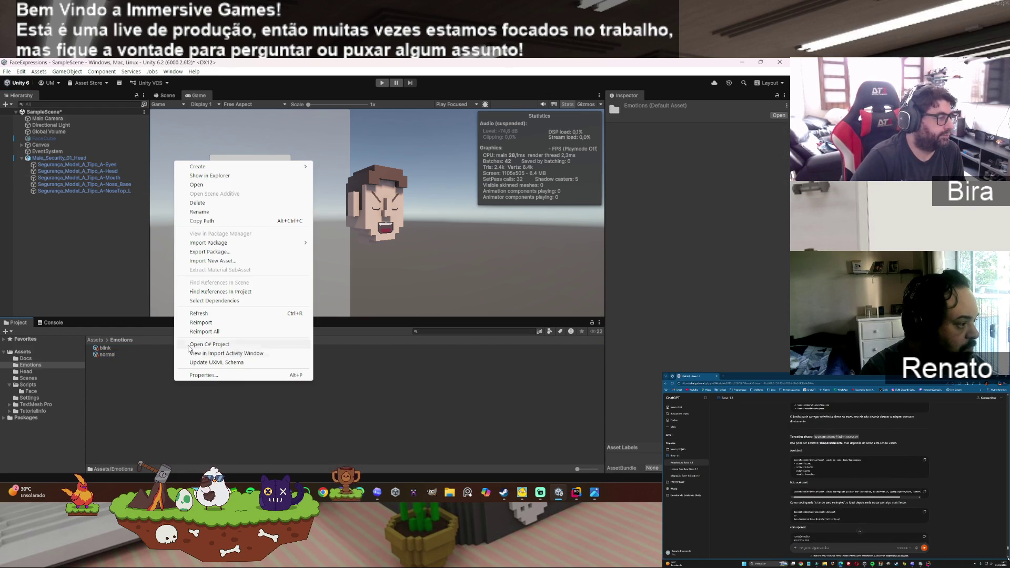
{"action": "mouse_move", "coordinate": [229, 166]}
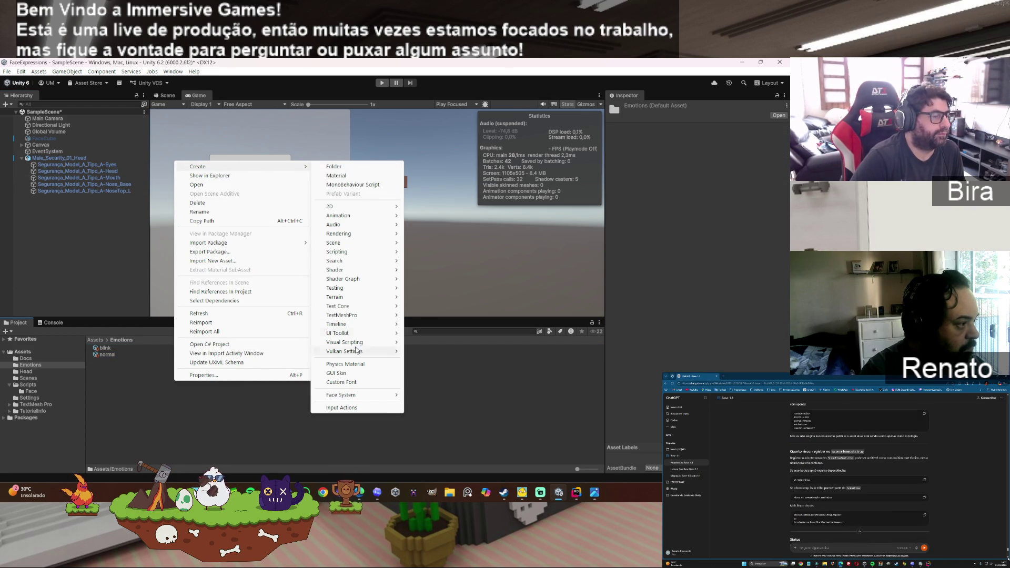
{"action": "mouse_move", "coordinate": [357, 396]}
{"action": "left_click", "coordinate": [455, 392]}
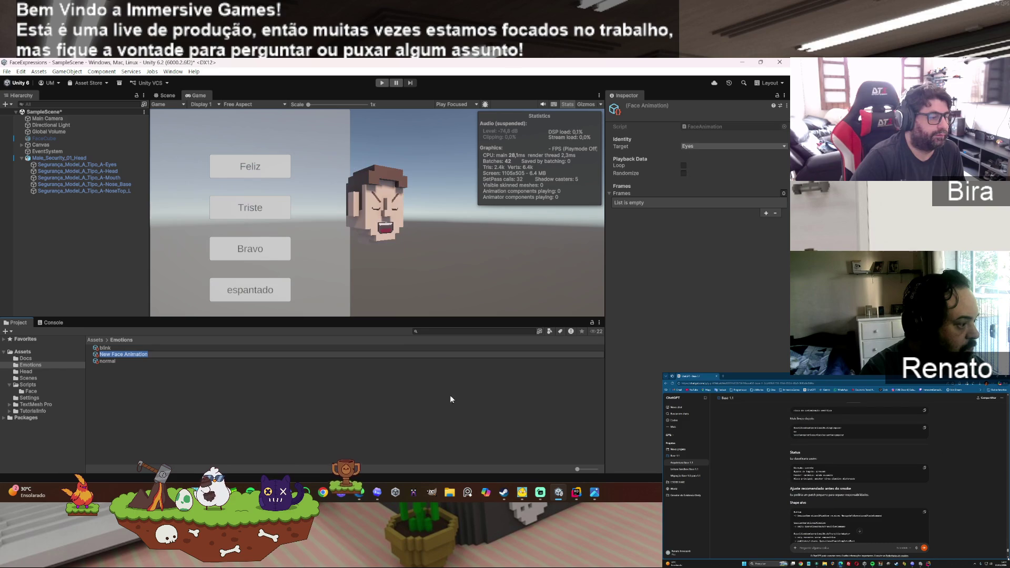
{"action": "type", "text": "talk"}
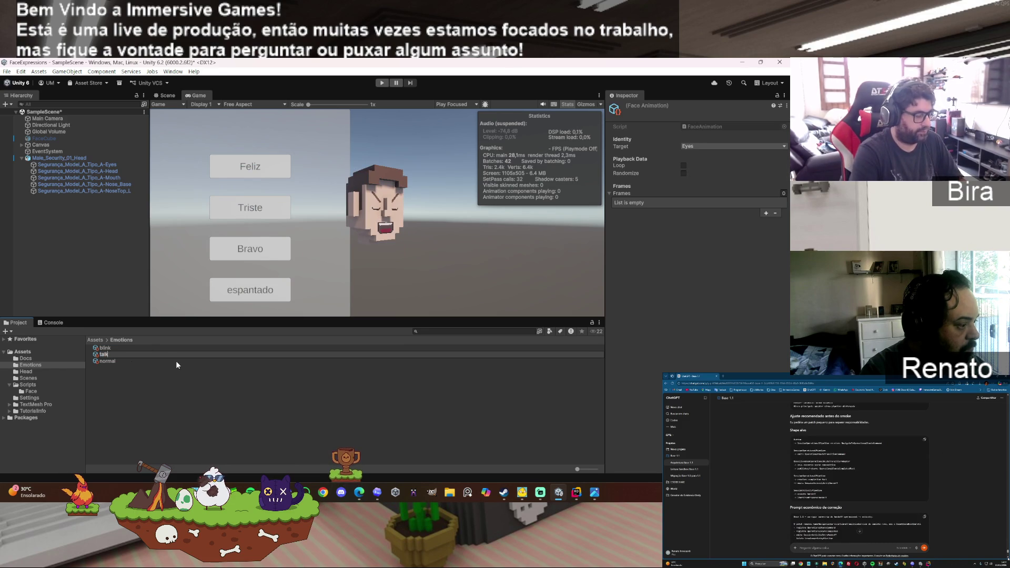
{"action": "key", "text": "Return"}
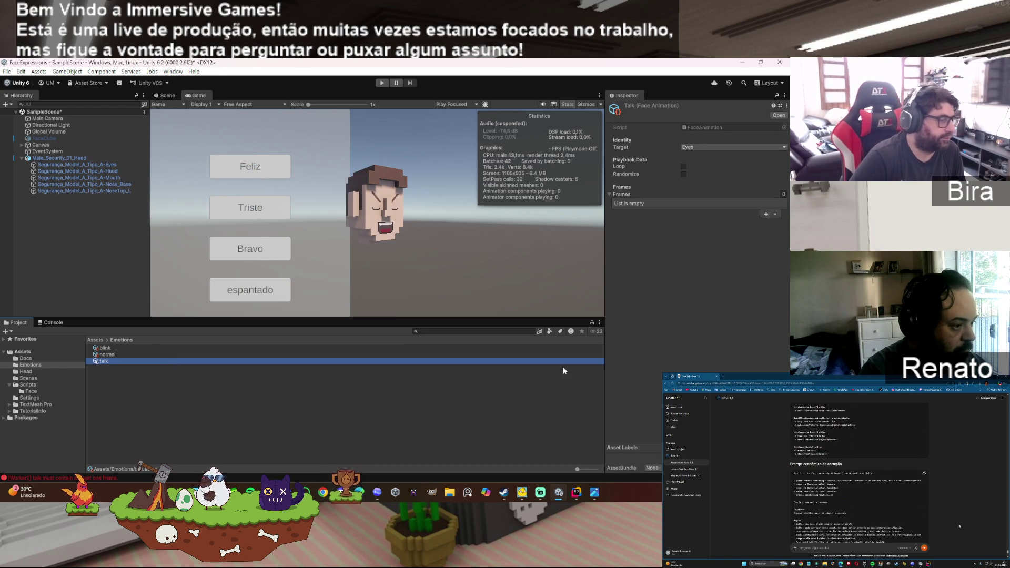
{"action": "left_click", "coordinate": [699, 146]}
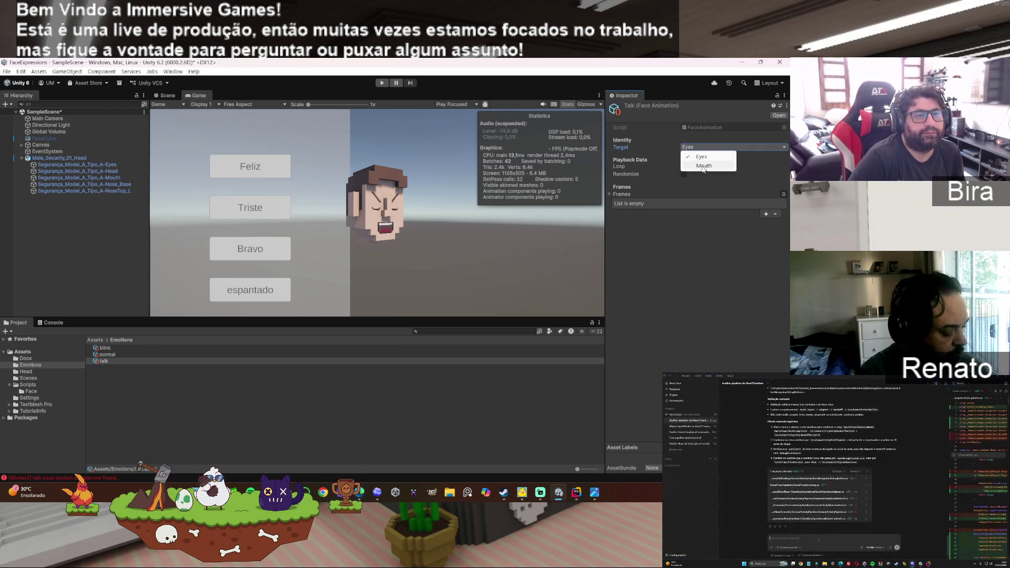
{"action": "left_click", "coordinate": [703, 165]}
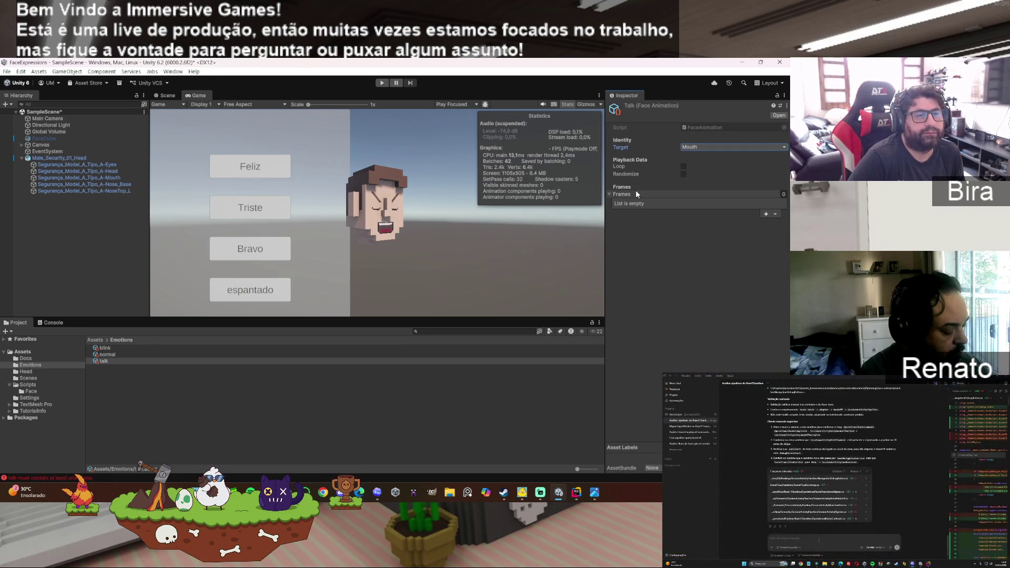
Step: Enable Loop on talk and add two 0.1-second frames, close and openA
{"action": "left_click", "coordinate": [683, 167]}
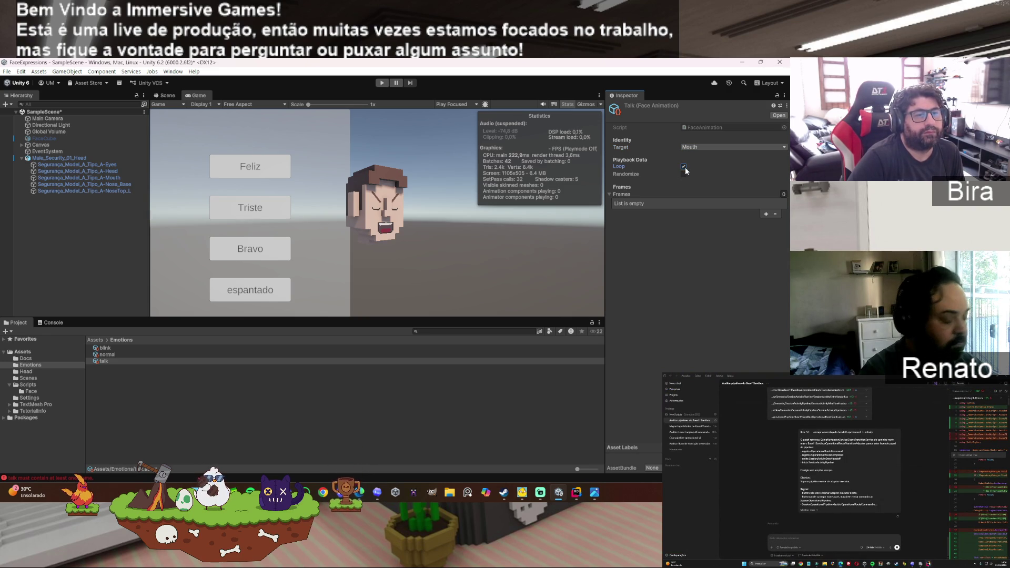
{"action": "left_click", "coordinate": [766, 213]}
{"action": "type", "text": "close"}
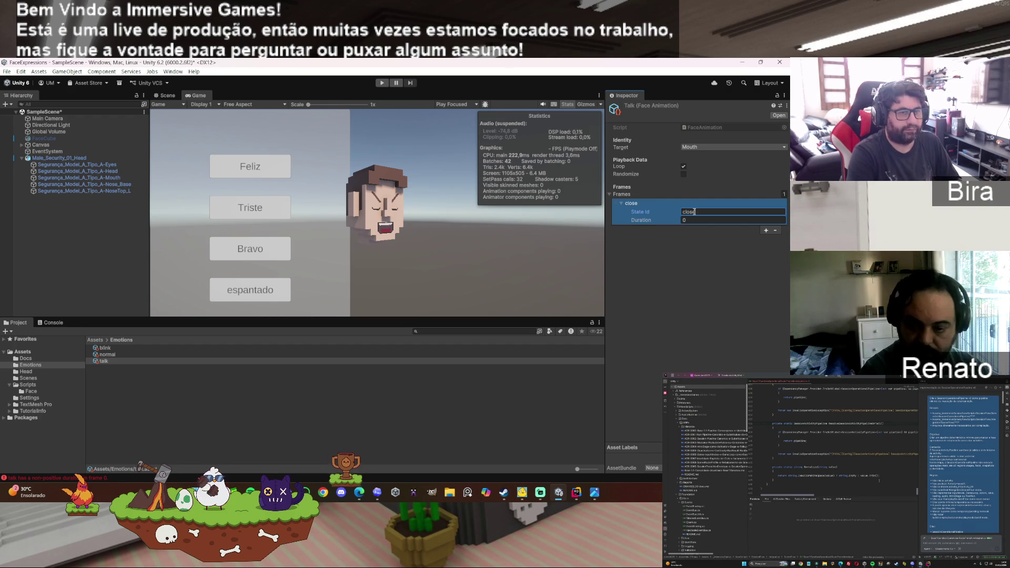
{"action": "left_click", "coordinate": [704, 220]}
{"action": "type", "text": "0.1"}
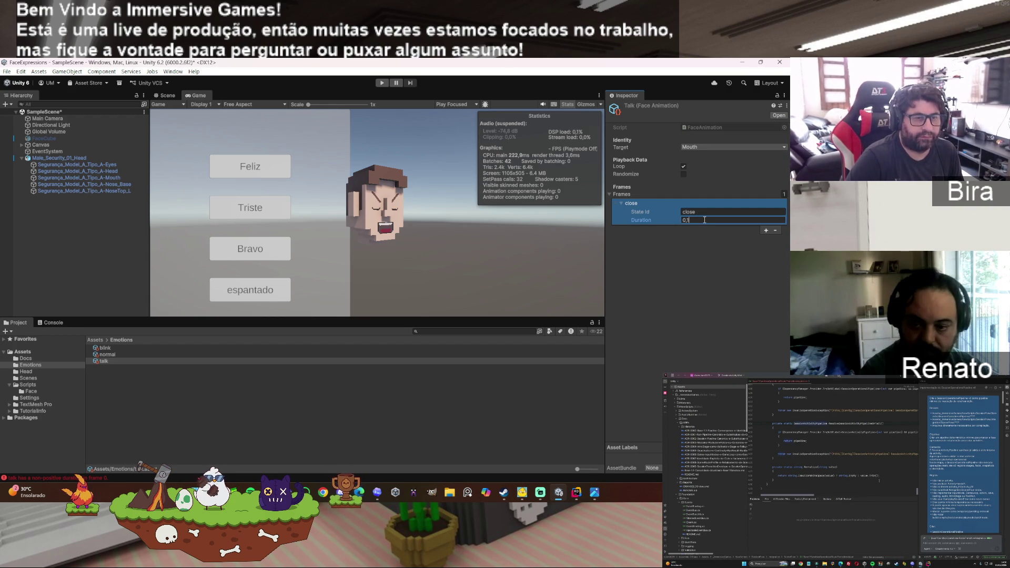
{"action": "left_click", "coordinate": [765, 231]}
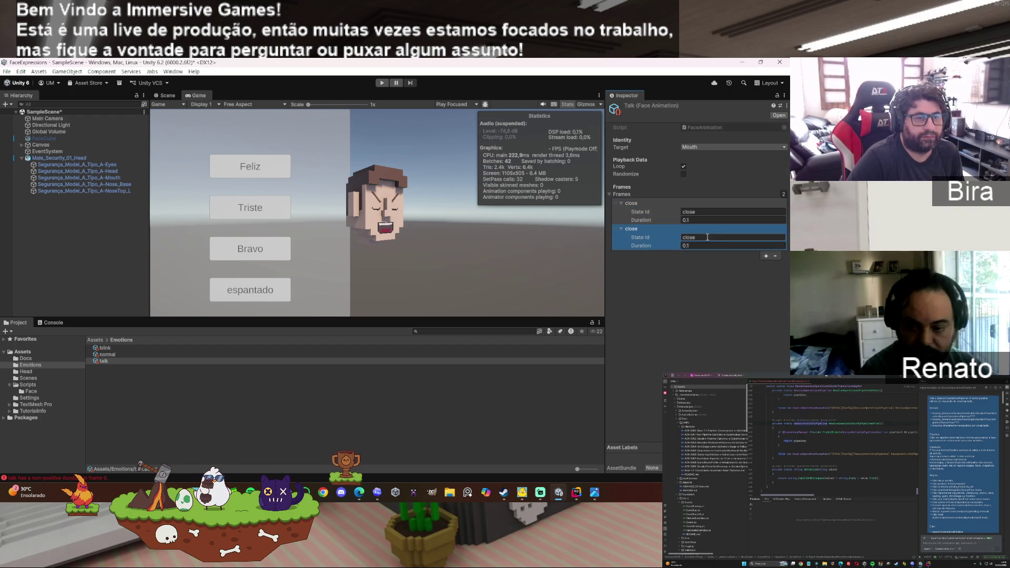
{"action": "left_click", "coordinate": [700, 240]}
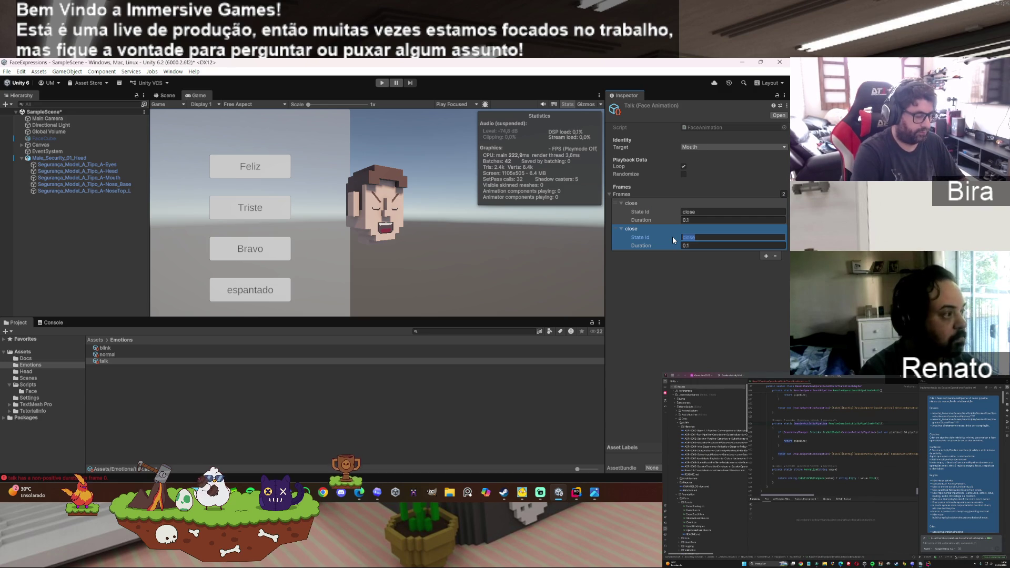
{"action": "type", "text": "open"}
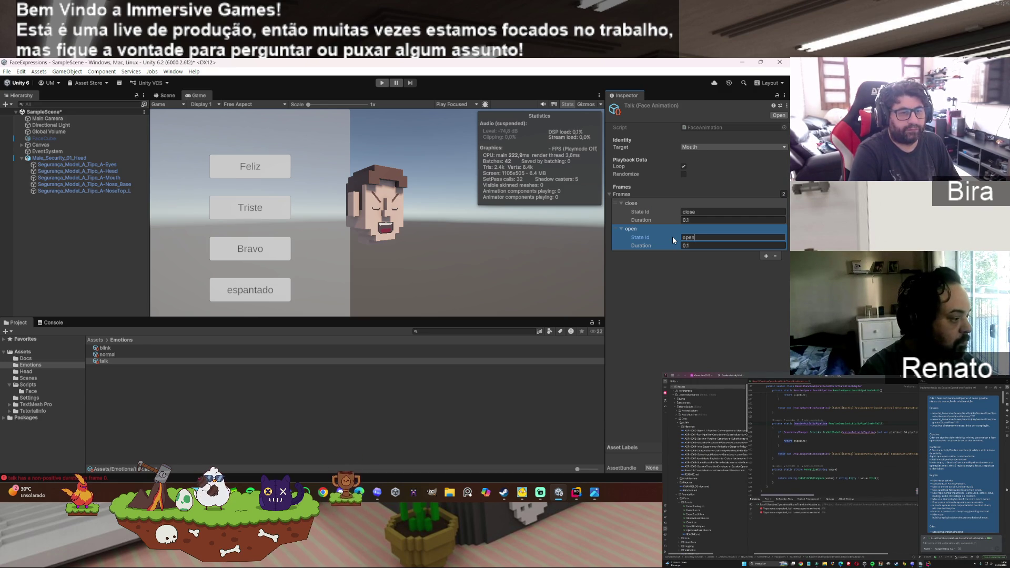
{"action": "type", "text": "a"}
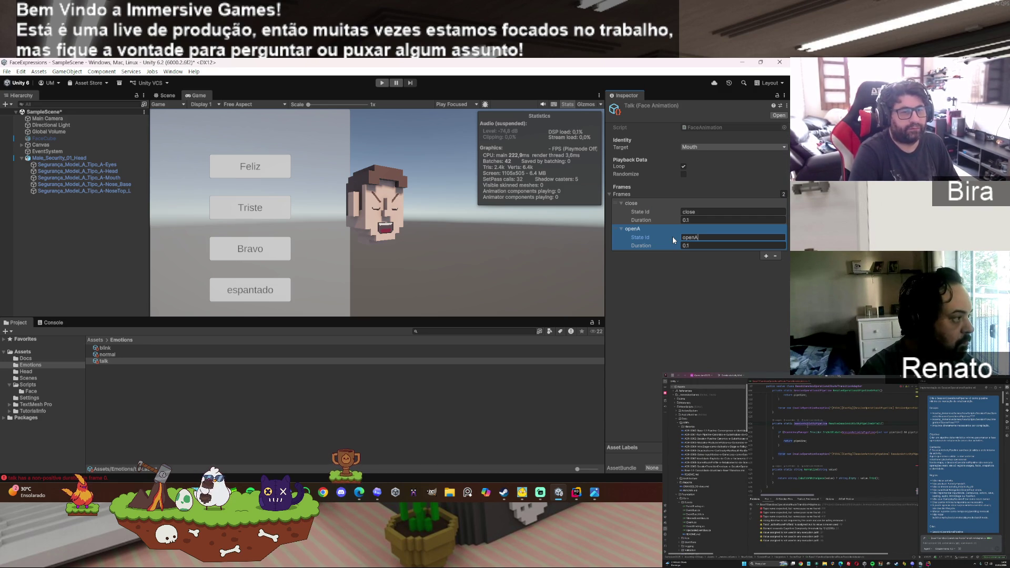
{"action": "left_click", "coordinate": [696, 276]}
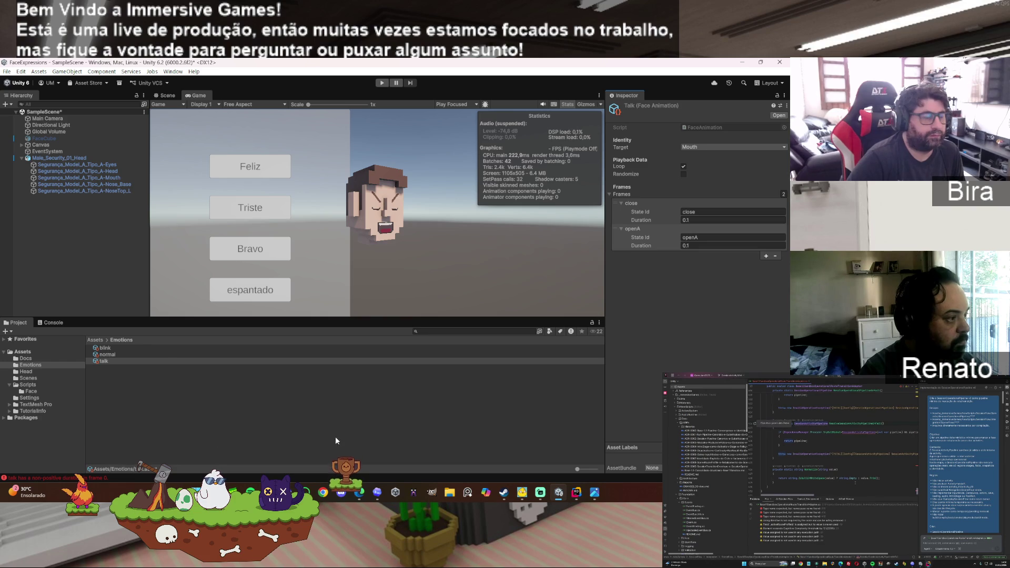
{"action": "left_click", "coordinate": [114, 353]}
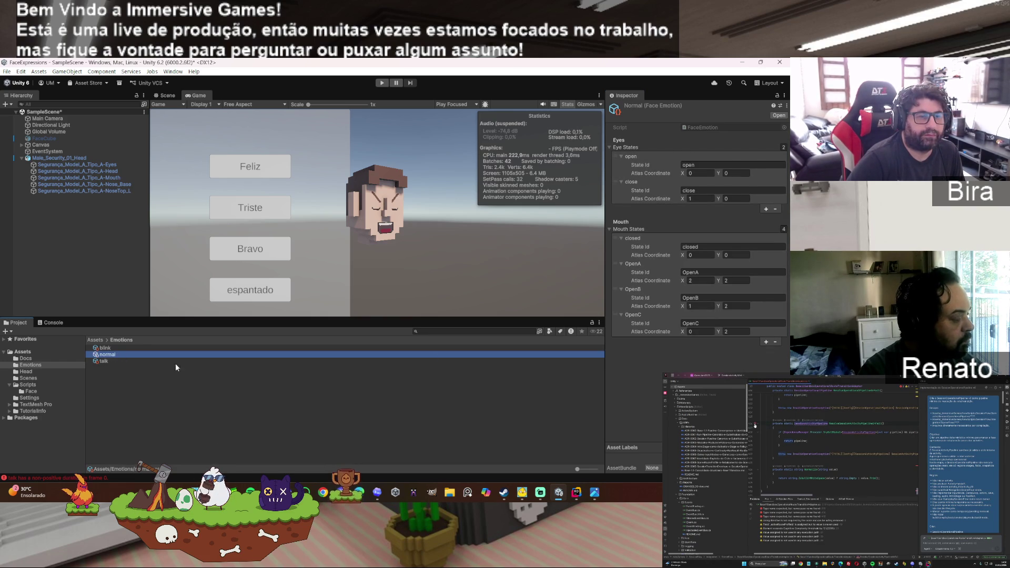
Step: Change the normal emotion's mouth state ids to lowercase openA, openB and openC
{"action": "left_click", "coordinate": [704, 272]}
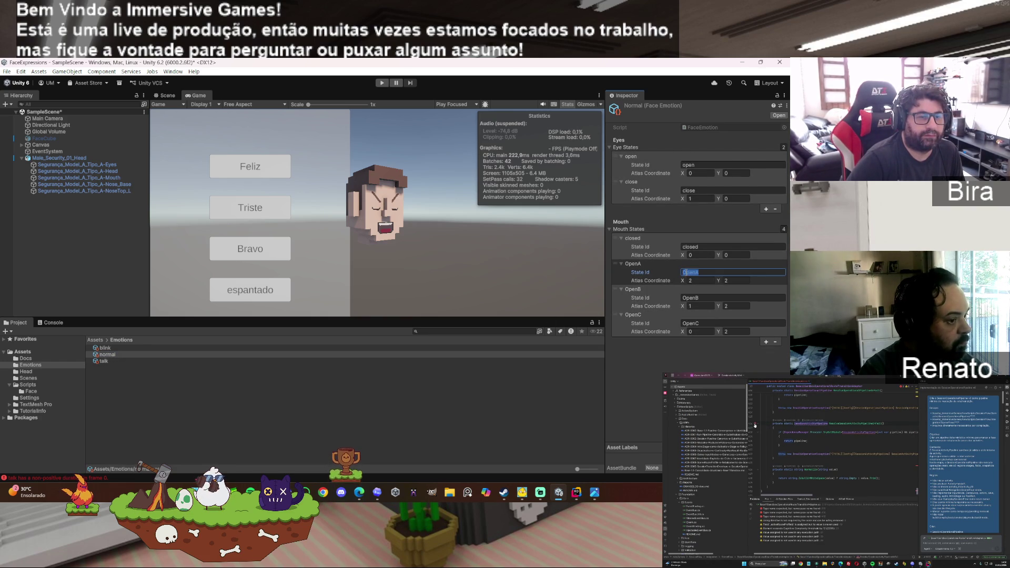
{"action": "left_click", "coordinate": [683, 272]}
{"action": "key", "text": "BackSpace"}
{"action": "type", "text": "o"}
{"action": "left_click", "coordinate": [682, 298]}
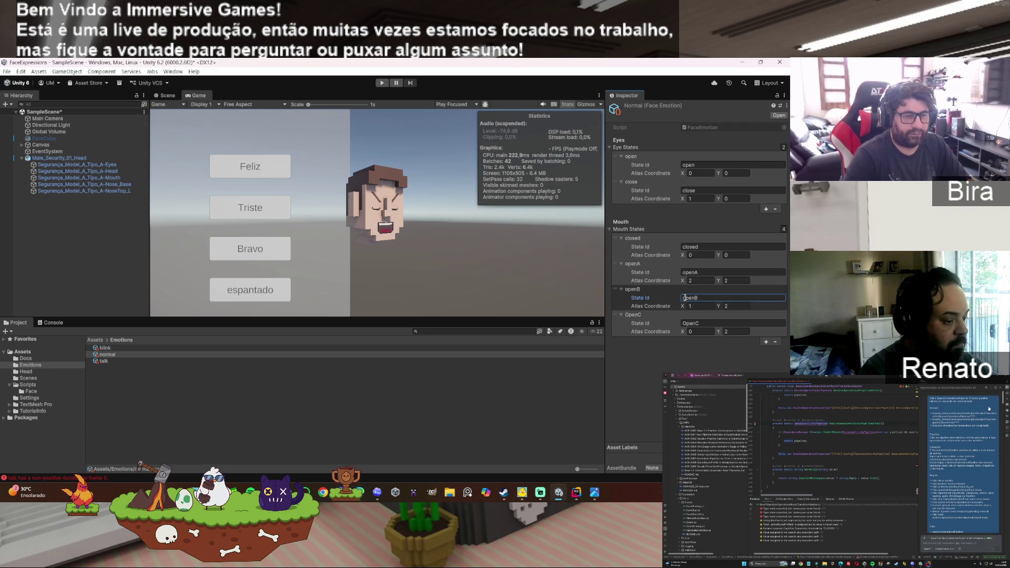
{"action": "left_click", "coordinate": [684, 321]}
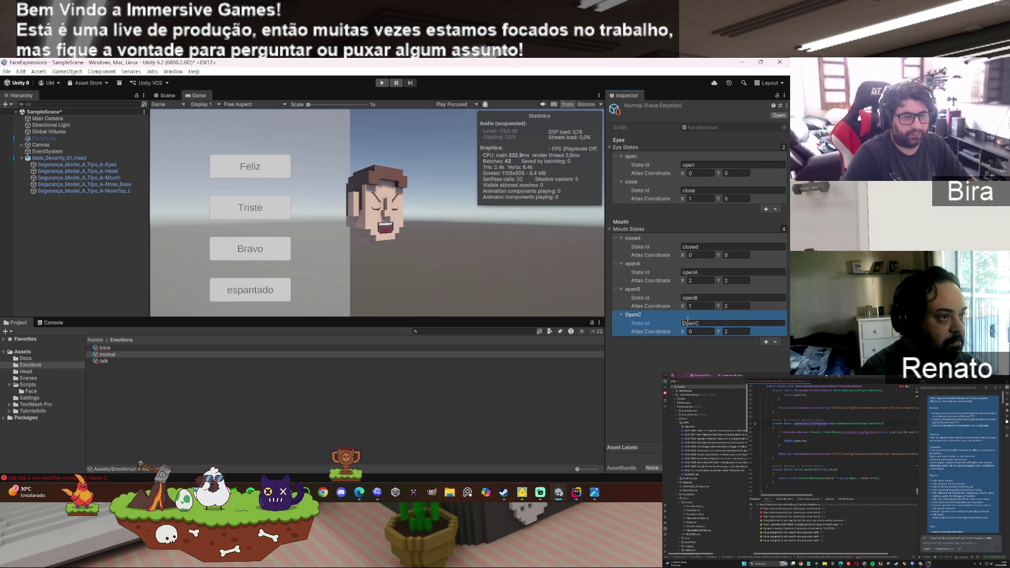
{"action": "type", "text": "o"}
{"action": "left_click", "coordinate": [676, 361]}
{"action": "left_click", "coordinate": [108, 361]}
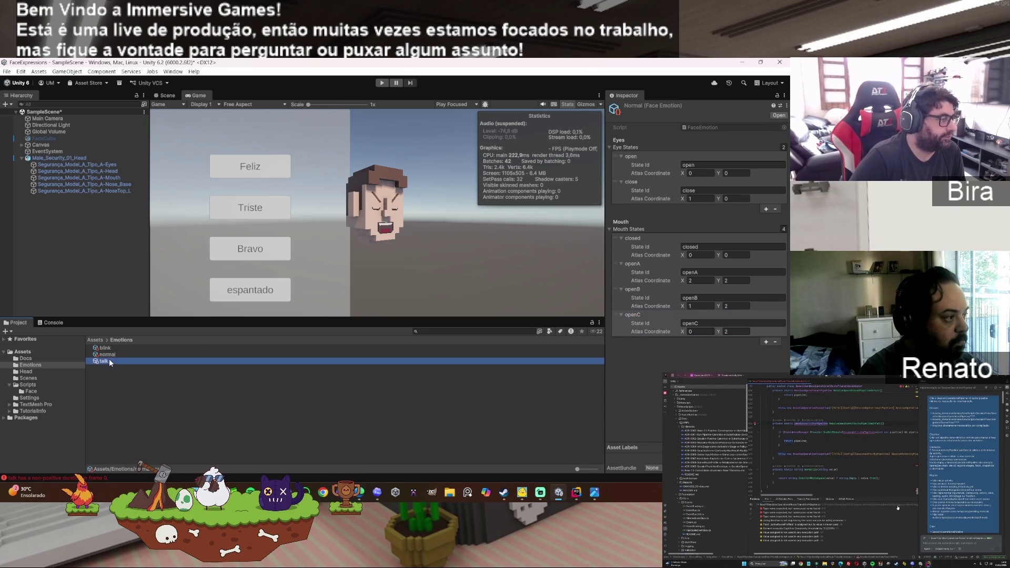
Step: Add 0.1-second openb and openc frames to the talk animation and enable Randomize
{"action": "left_click", "coordinate": [764, 255]}
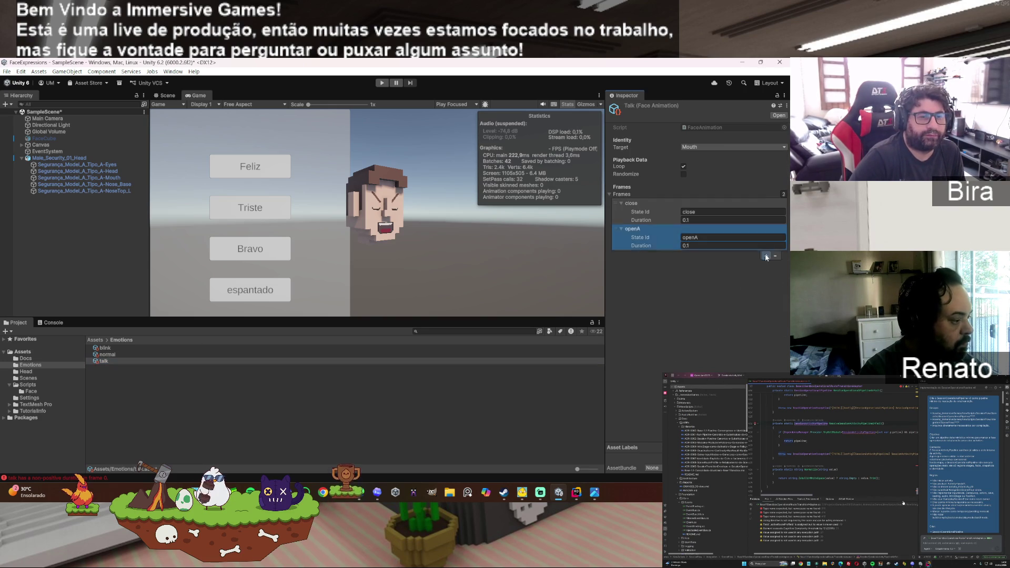
{"action": "left_click", "coordinate": [697, 263]}
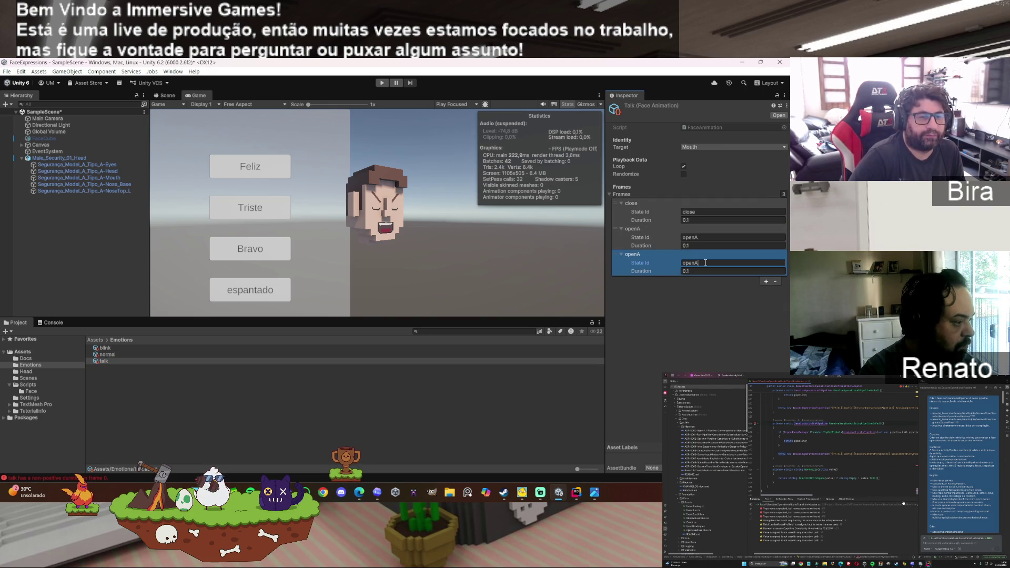
{"action": "type", "text": "openB"}
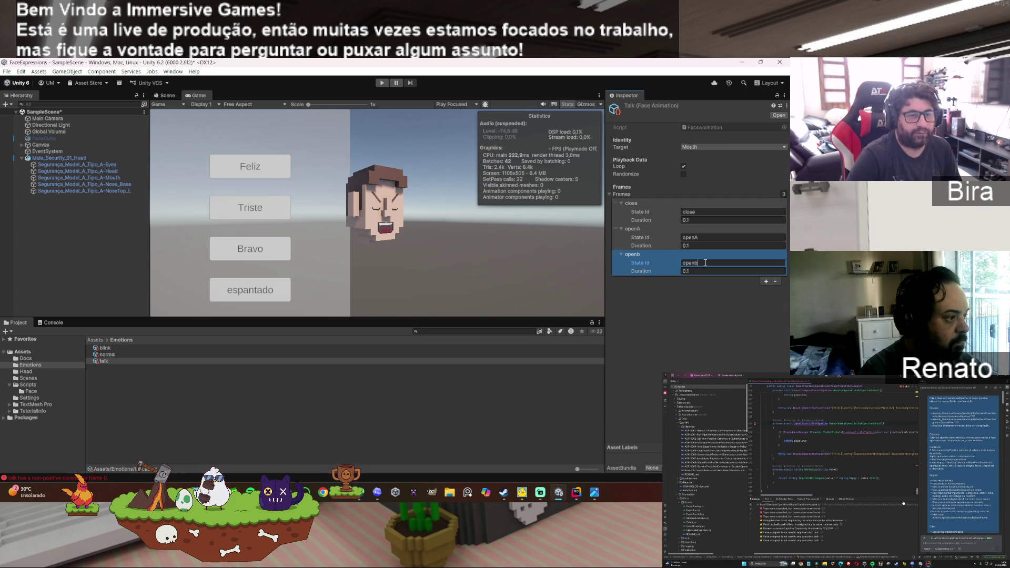
{"action": "left_click", "coordinate": [766, 281]}
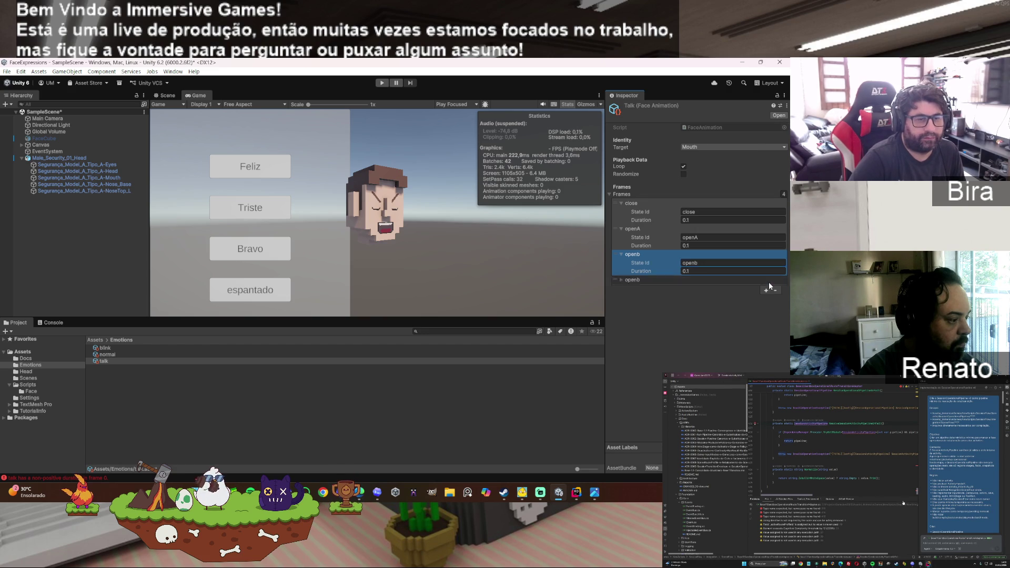
{"action": "left_click", "coordinate": [622, 280]}
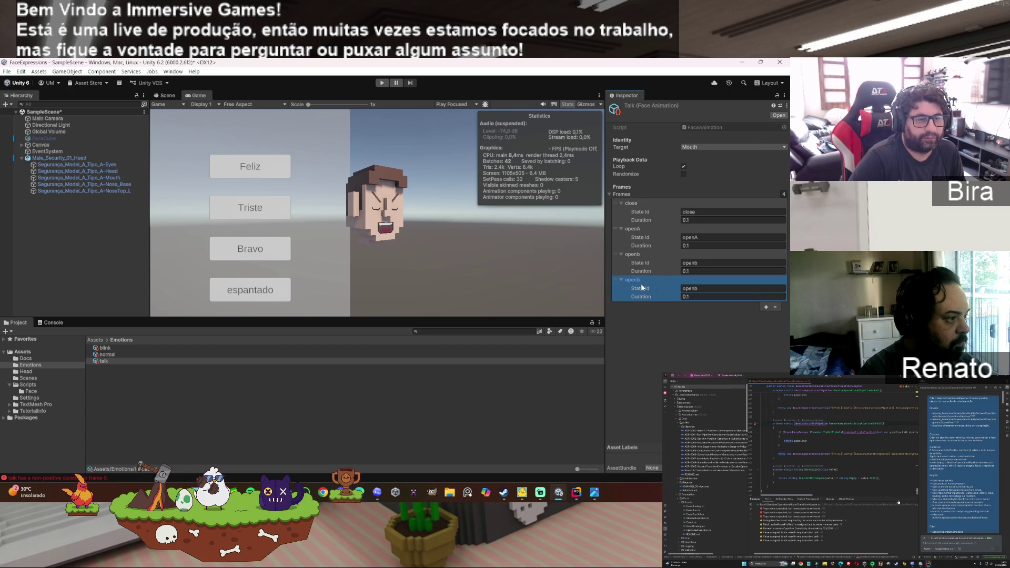
{"action": "left_click", "coordinate": [700, 288]}
{"action": "left_click", "coordinate": [706, 288]}
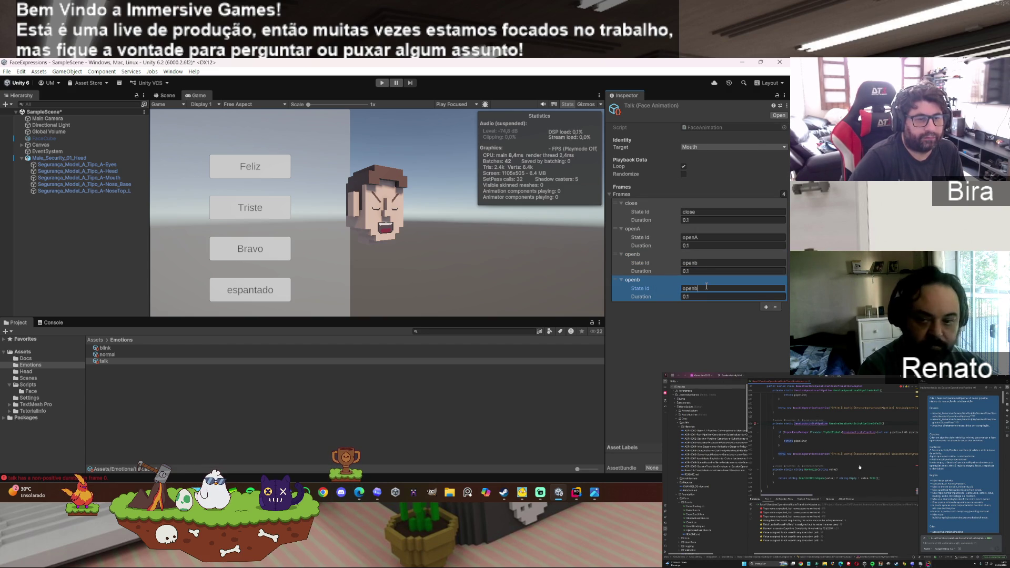
{"action": "key", "text": "BackSpace"}
{"action": "type", "text": "c"}
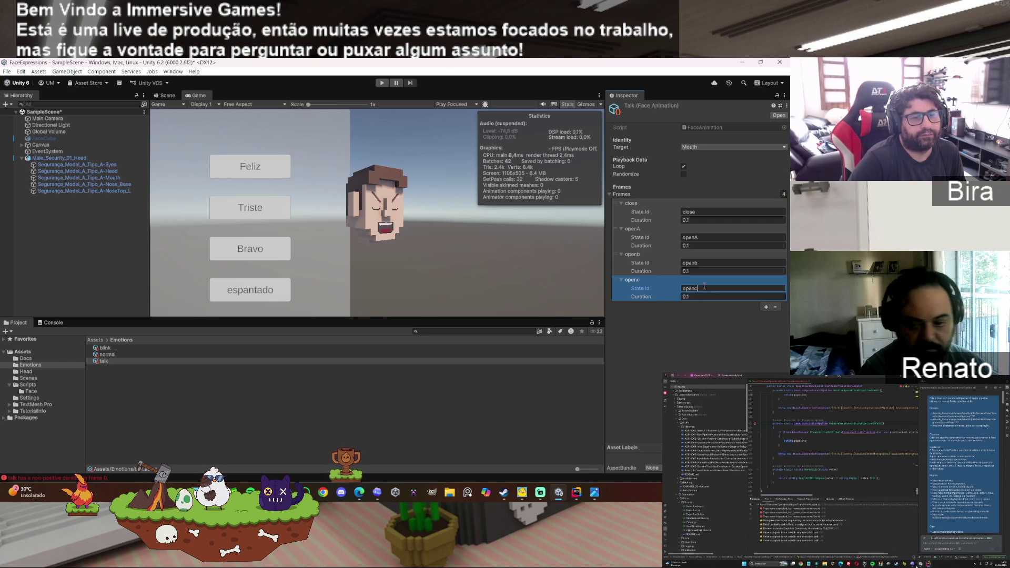
{"action": "left_click", "coordinate": [684, 175]}
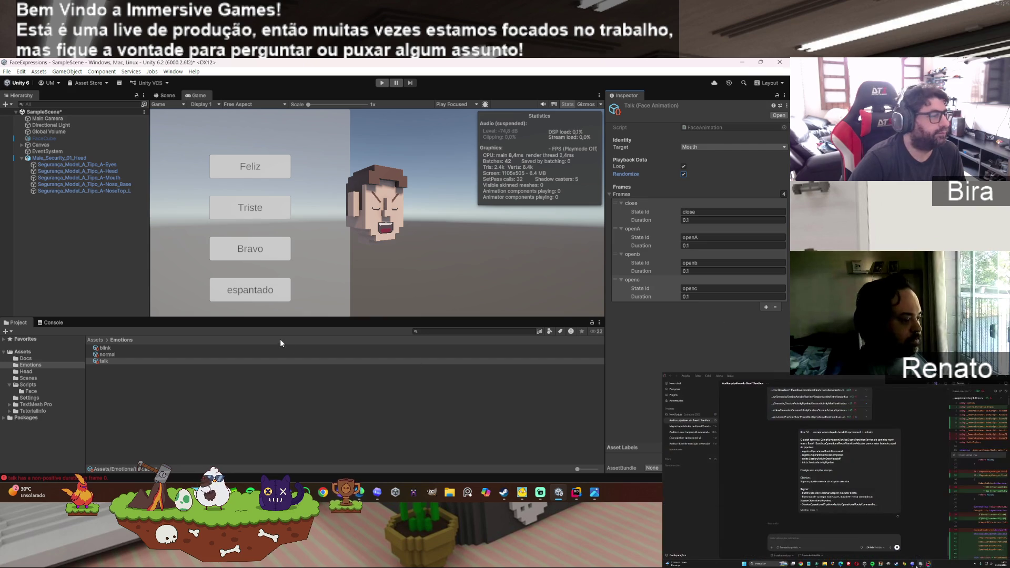
Step: Assign the talk asset to Male_Security_01_Head's Face Controller Talk Animation field
{"action": "left_click", "coordinate": [69, 157]}
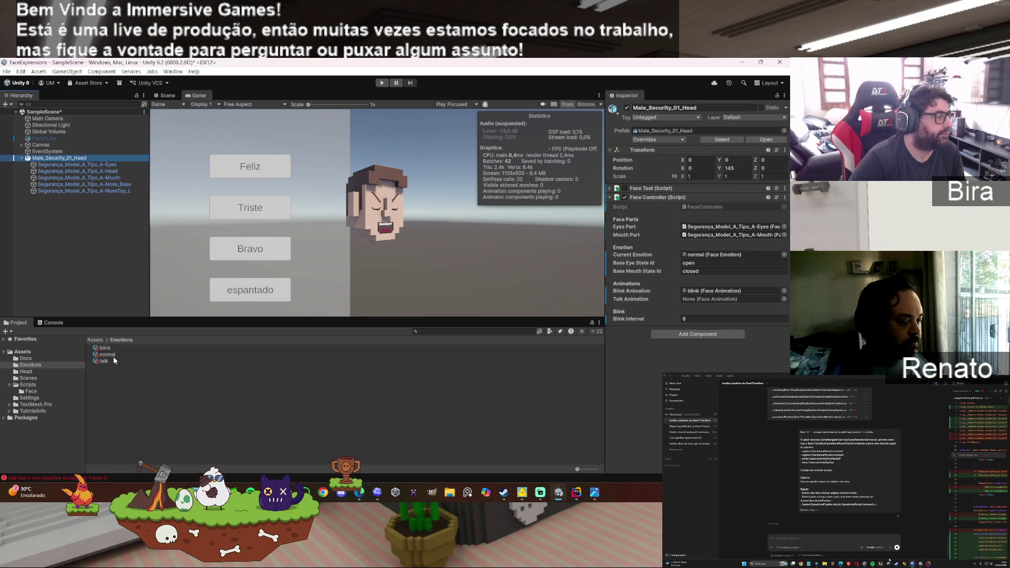
{"action": "mouse_move", "coordinate": [103, 360]}
{"action": "left_mouse_down"}
{"action": "mouse_move", "coordinate": [465, 378]}
{"action": "mouse_move", "coordinate": [731, 271]}
{"action": "mouse_move", "coordinate": [731, 299]}
{"action": "left_mouse_up"}
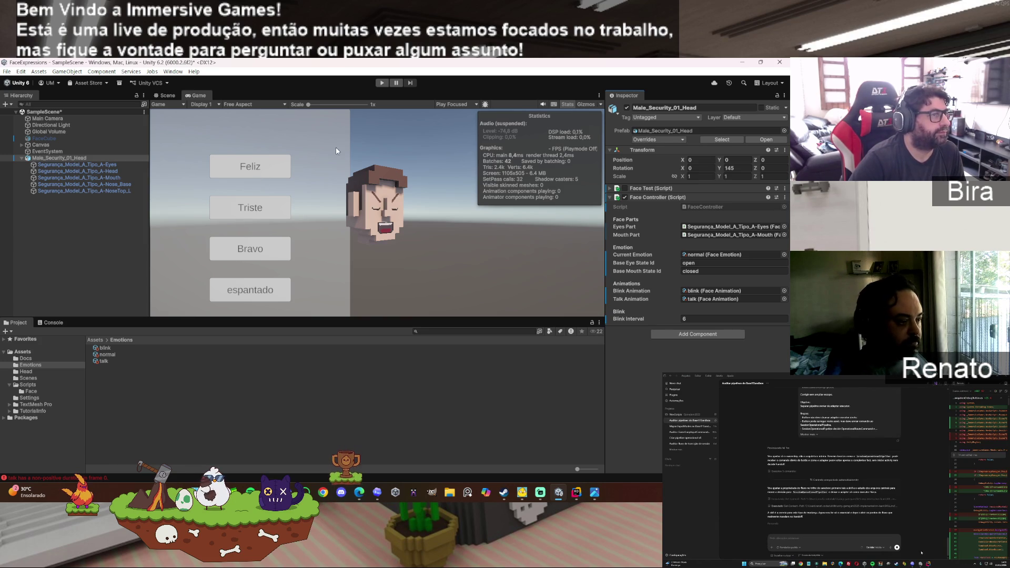
{"action": "left_click", "coordinate": [168, 95]}
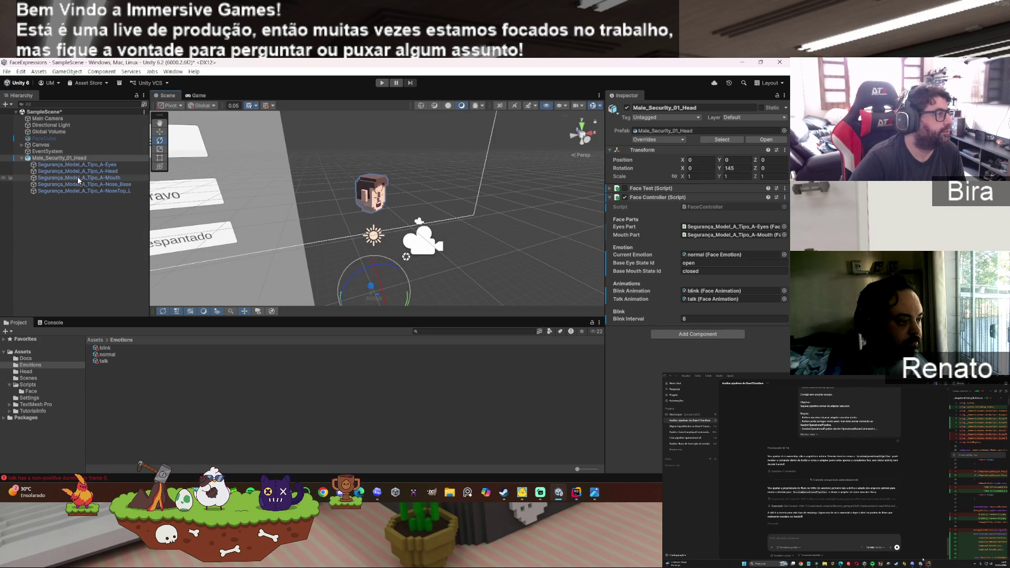
Step: Select the first Button under Canvas > Panel and set the head as its On Click target
{"action": "left_click", "coordinate": [22, 145]}
{"action": "left_click", "coordinate": [21, 145]}
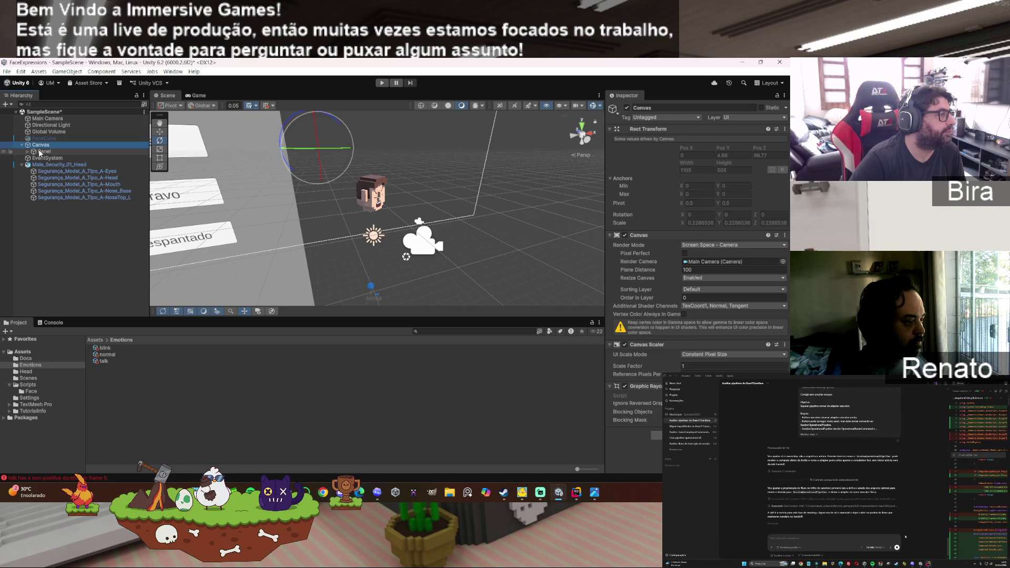
{"action": "left_click", "coordinate": [41, 152]}
{"action": "left_click", "coordinate": [28, 151]}
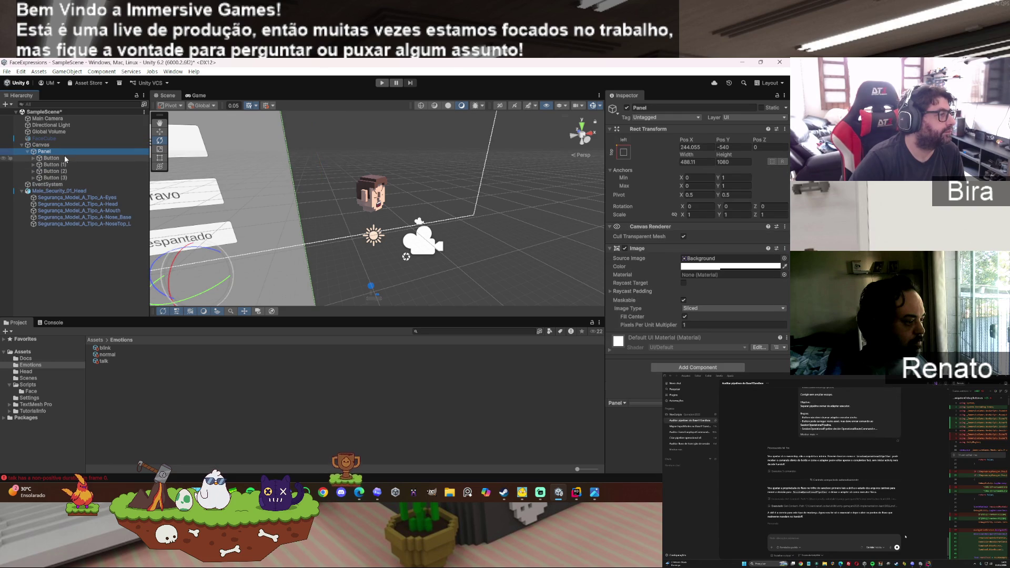
{"action": "left_click", "coordinate": [51, 158]}
{"action": "scroll", "coordinate": [673, 295], "scroll_direction": "down", "scroll_amount": 5}
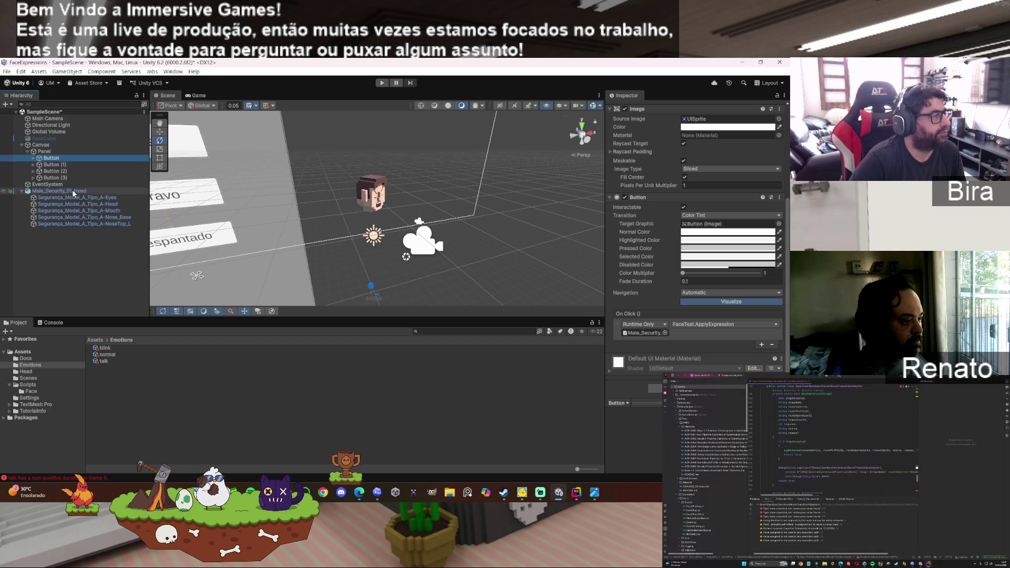
{"action": "left_click", "coordinate": [652, 332]}
{"action": "left_click_drag", "start_coordinate": [652, 333], "coordinate": [651, 333]}
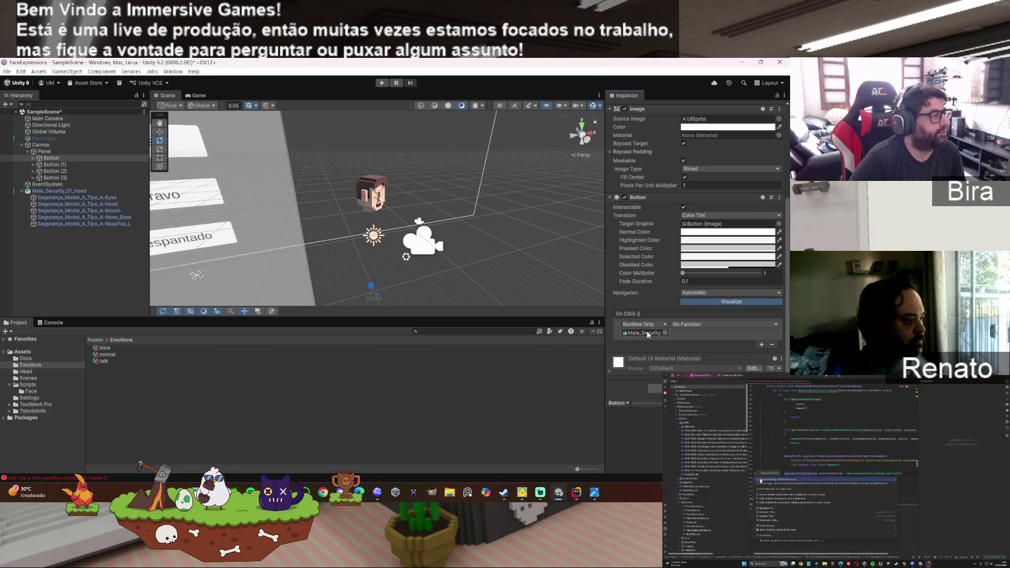
Step: Make the first button's On Click call FaceController.SetTalking with true
{"action": "left_click", "coordinate": [769, 324]}
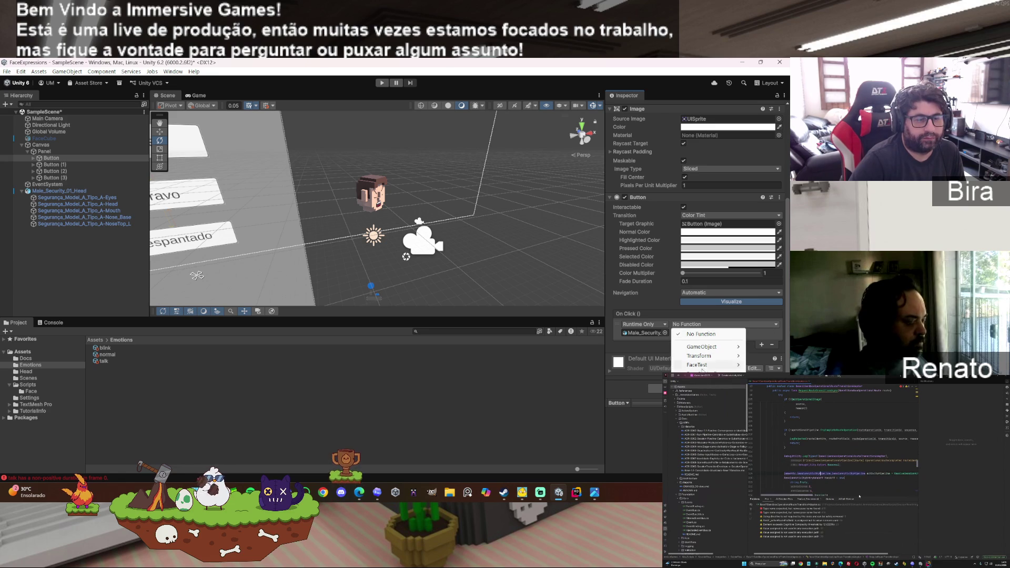
{"action": "mouse_move", "coordinate": [699, 372]}
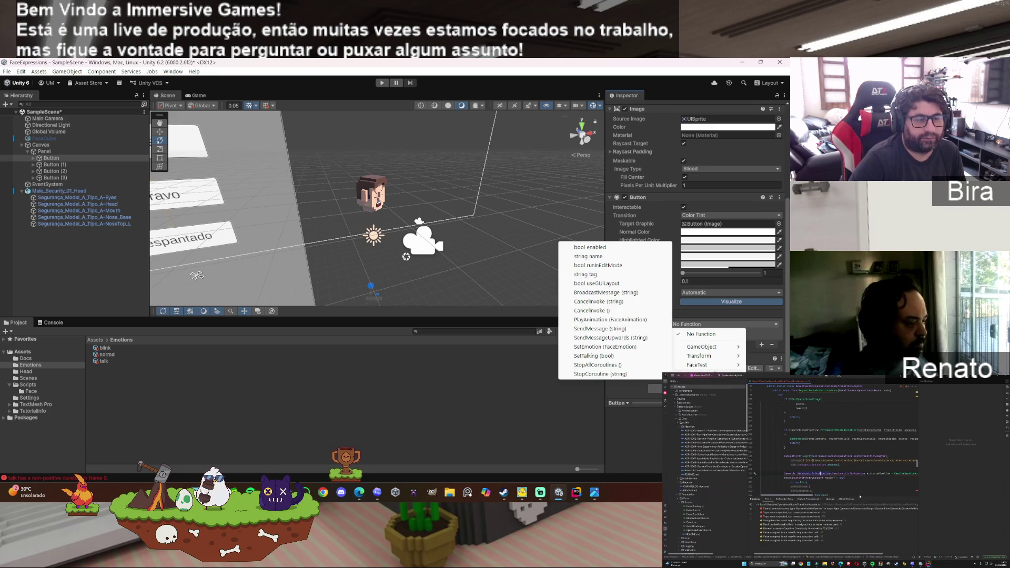
{"action": "left_click", "coordinate": [589, 355]}
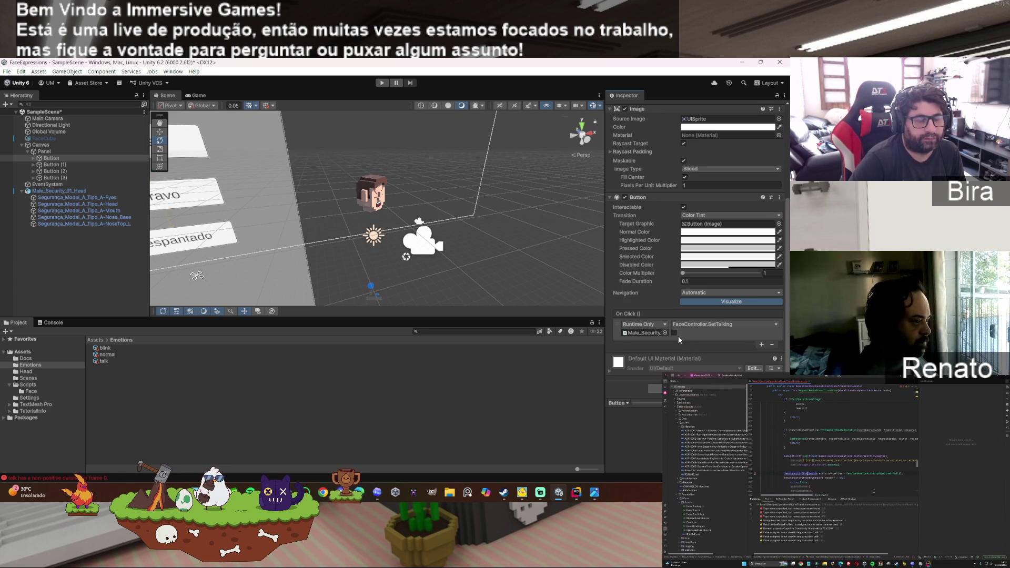
{"action": "left_click", "coordinate": [704, 324]}
{"action": "mouse_move", "coordinate": [711, 366]}
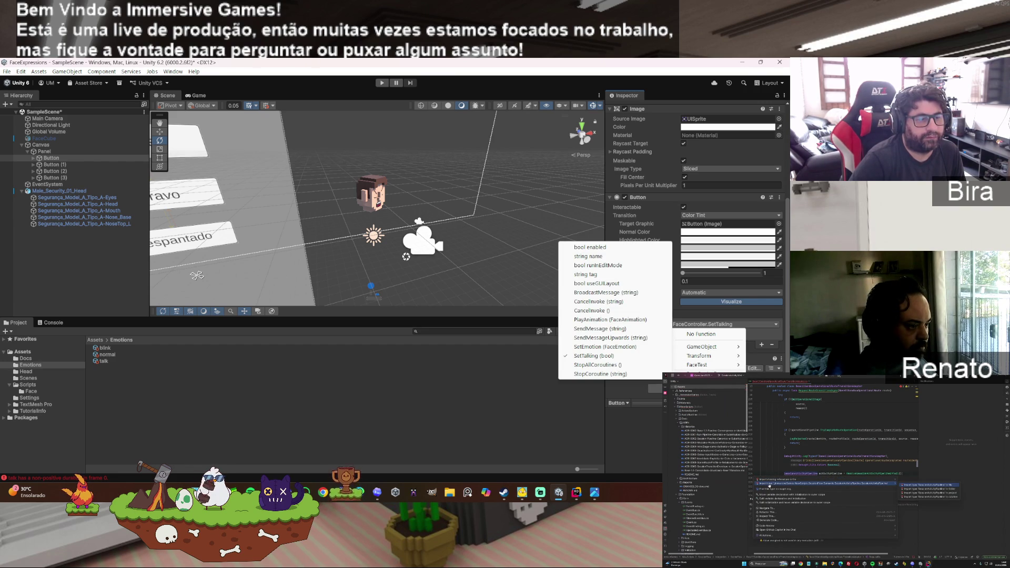
{"action": "left_click", "coordinate": [589, 356]}
{"action": "left_click", "coordinate": [674, 333]}
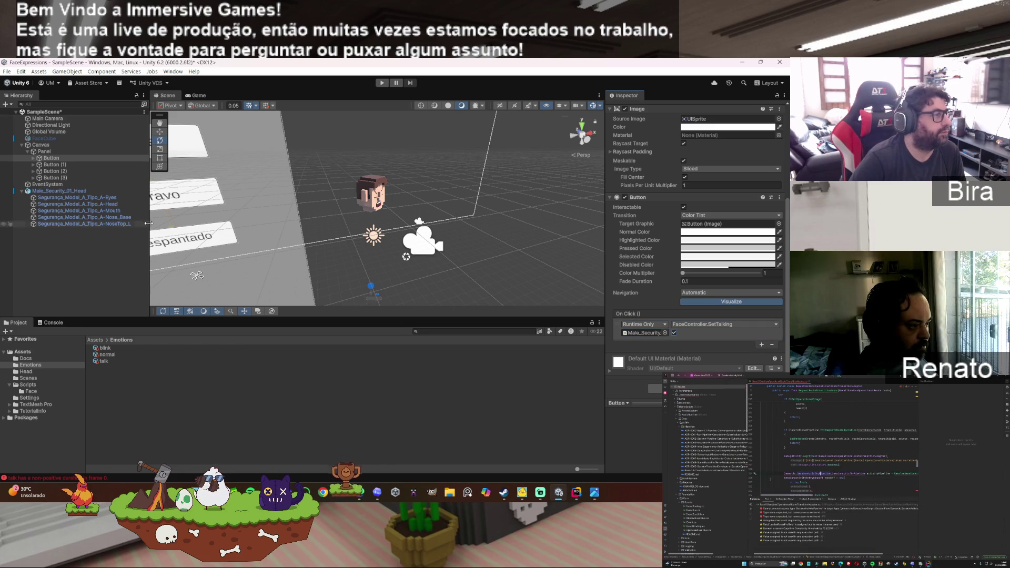
Step: Point the second button's On Click at the head's FaceController.SetTalking, leaving the bool false
{"action": "left_click", "coordinate": [55, 165]}
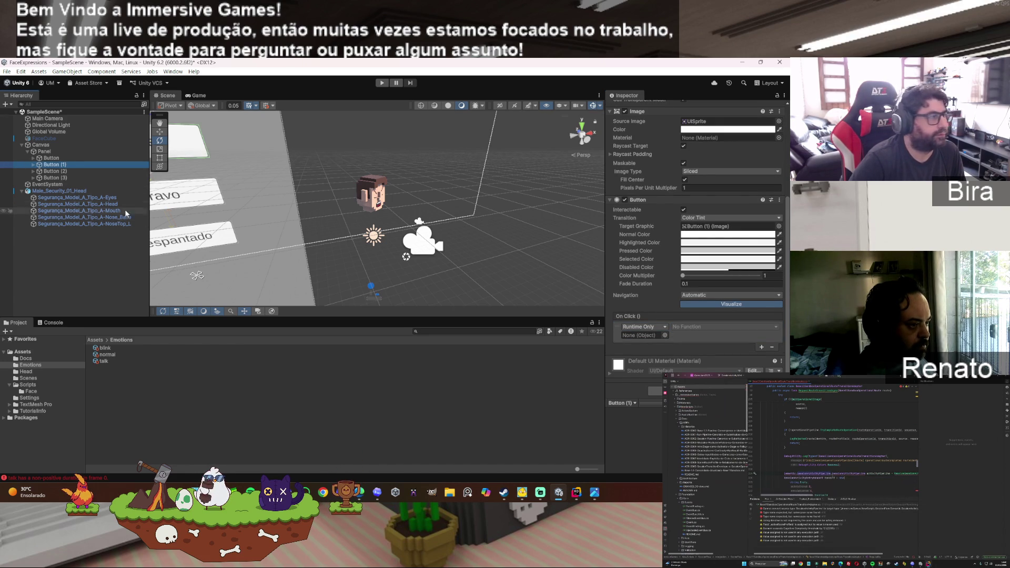
{"action": "mouse_move", "coordinate": [78, 192]}
{"action": "left_mouse_down"}
{"action": "mouse_move", "coordinate": [634, 365]}
{"action": "mouse_move", "coordinate": [663, 337]}
{"action": "left_mouse_up"}
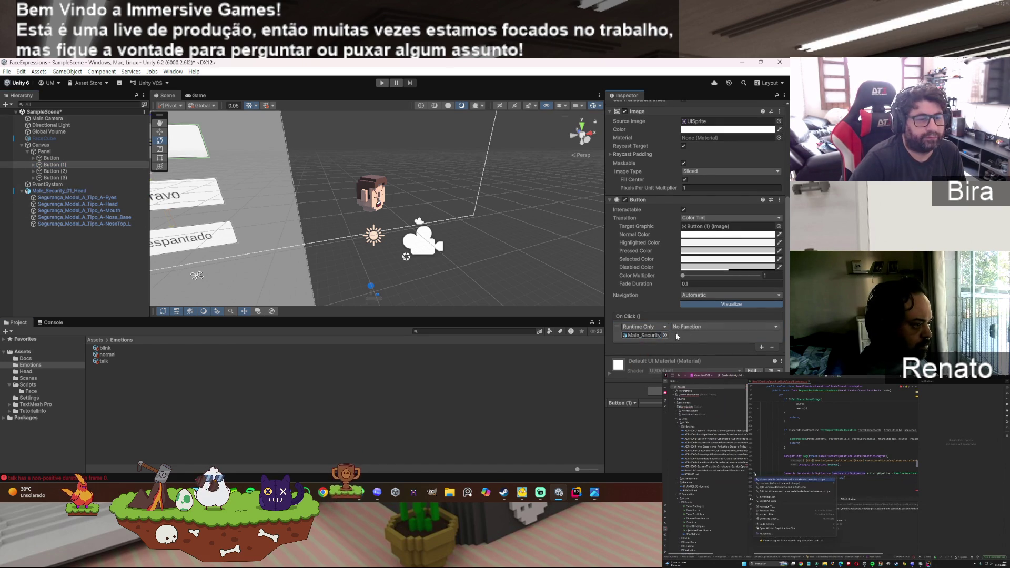
{"action": "left_click", "coordinate": [700, 327]}
{"action": "mouse_move", "coordinate": [699, 376]}
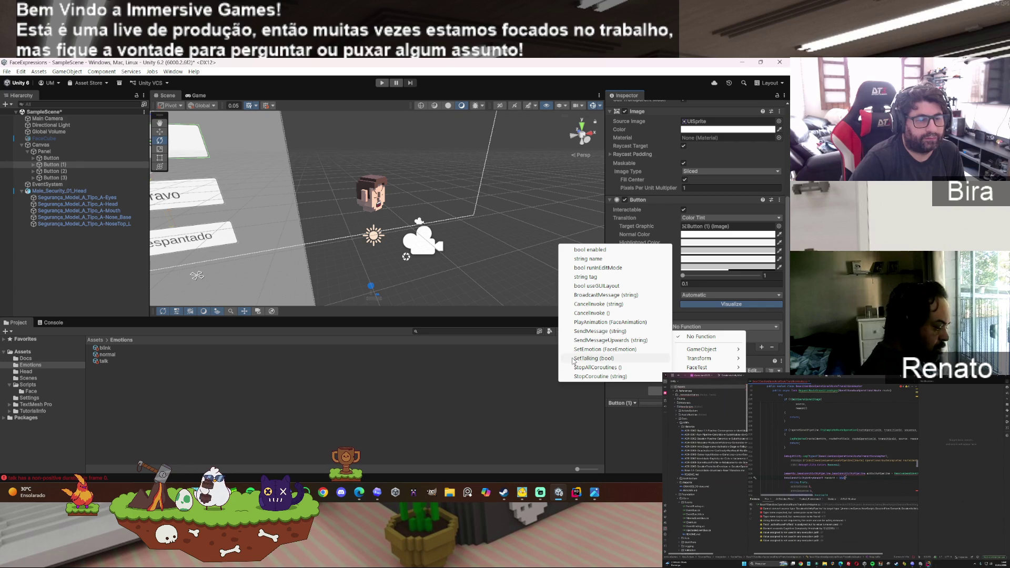
{"action": "left_click", "coordinate": [605, 368]}
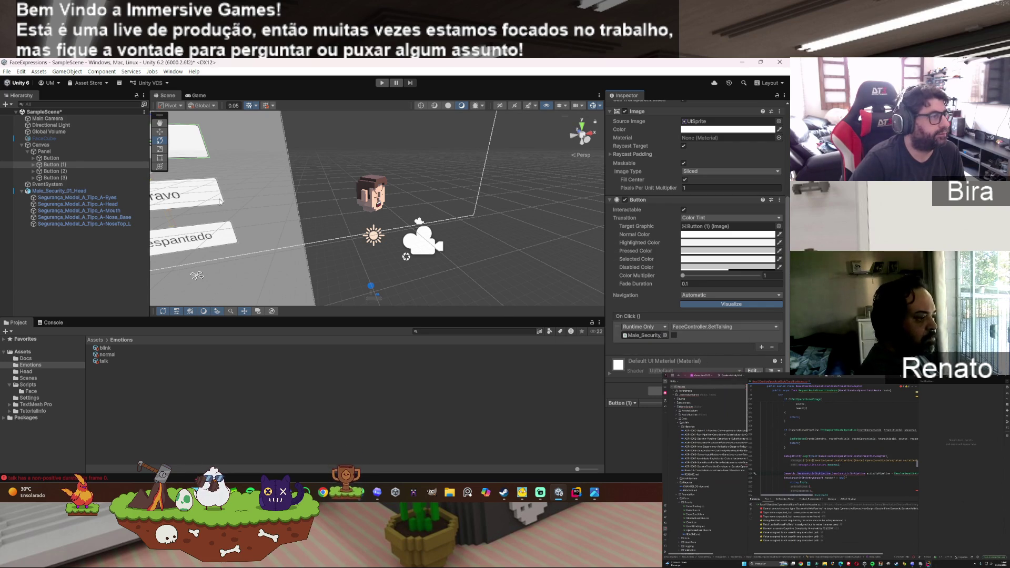
{"action": "left_click", "coordinate": [198, 143]}
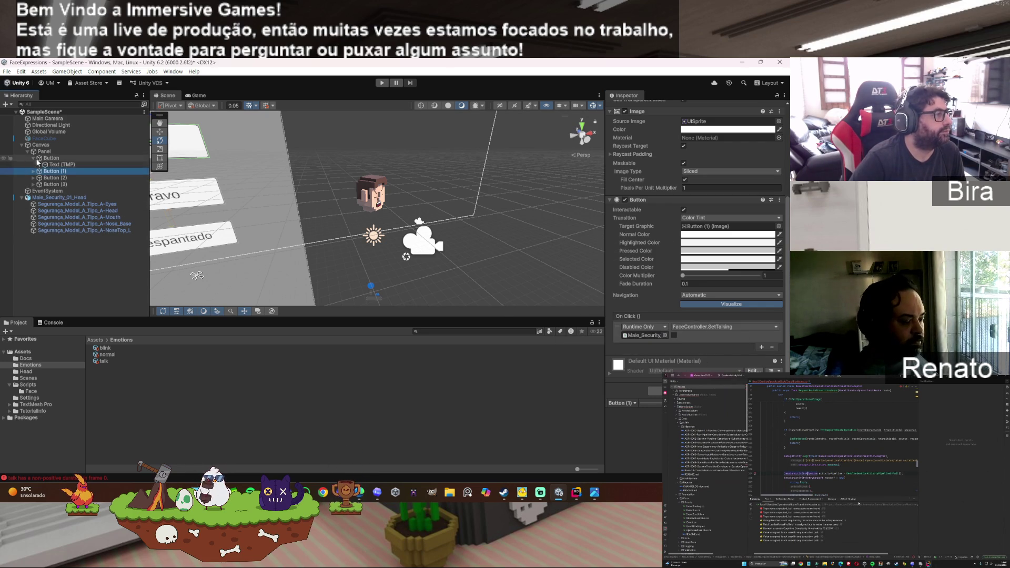
{"action": "left_click", "coordinate": [634, 148]}
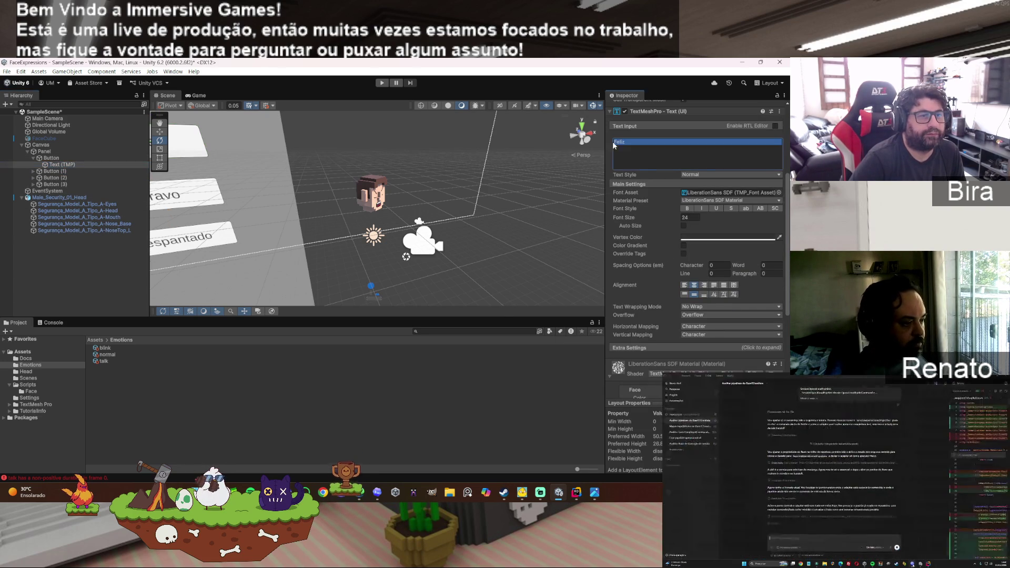
Step: Replace the button labels Feliz with Talk and Triste with Stop Talking
{"action": "type", "text": "Talk"}
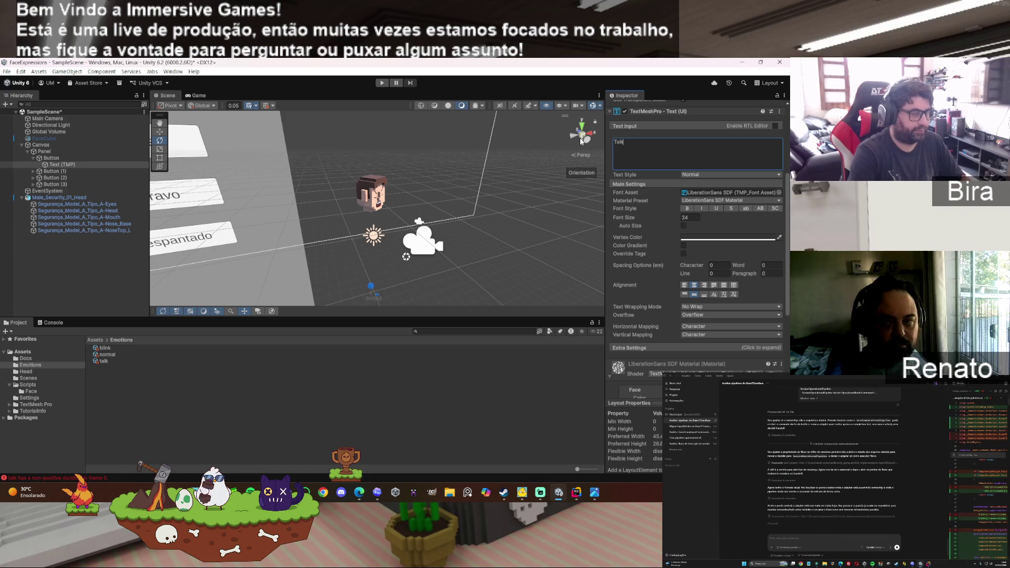
{"action": "left_click", "coordinate": [53, 171]}
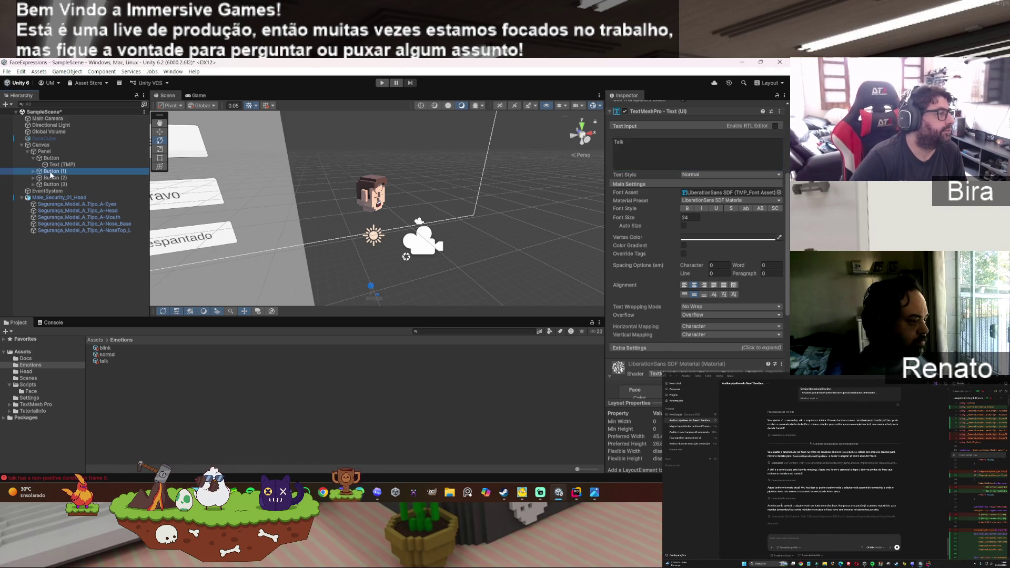
{"action": "left_click", "coordinate": [33, 171]}
{"action": "left_click", "coordinate": [45, 178]}
{"action": "left_click", "coordinate": [648, 144]}
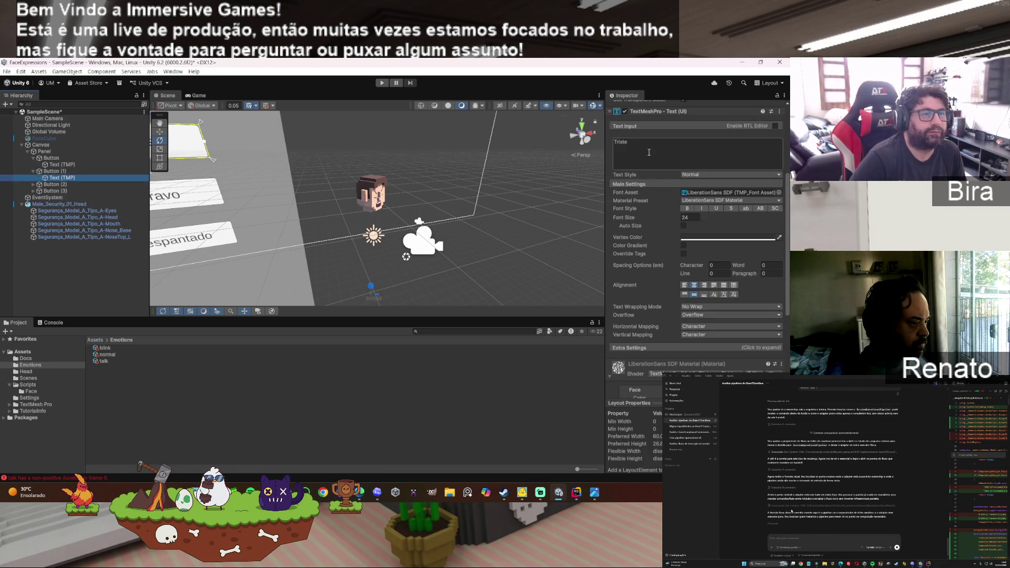
{"action": "type", "text": "Stop Talk"}
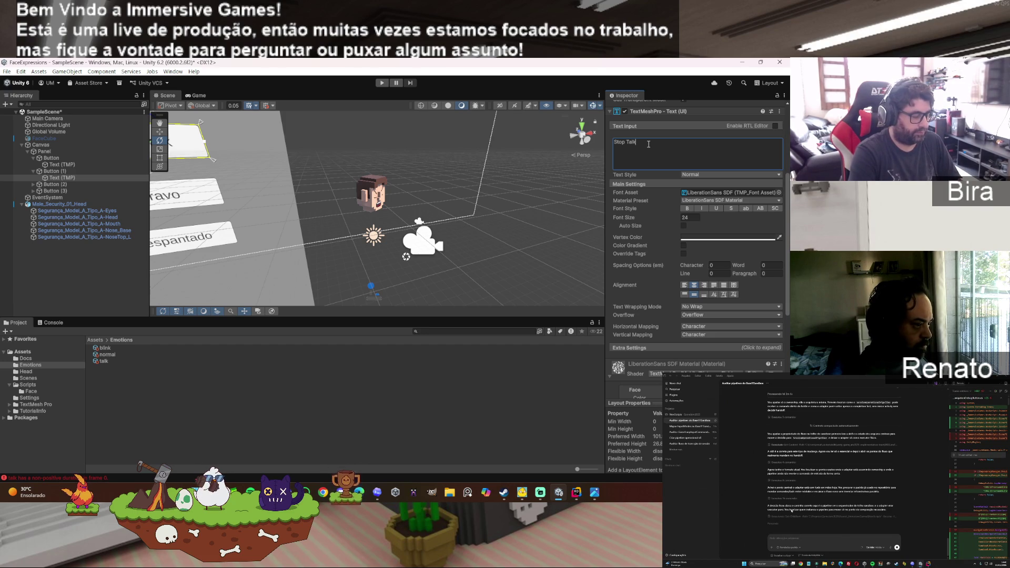
{"action": "type", "text": "ing"}
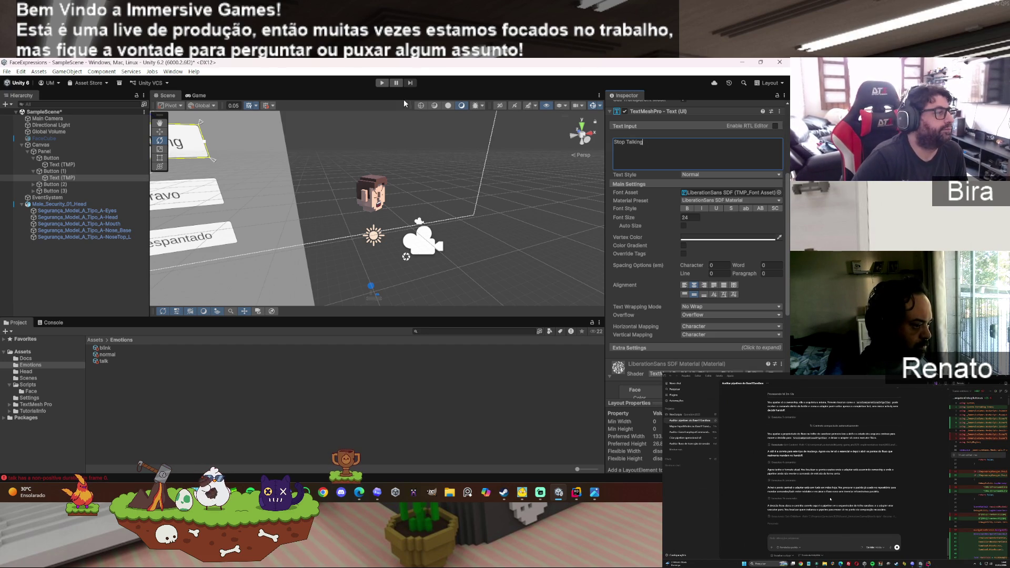
{"action": "left_click", "coordinate": [382, 83]}
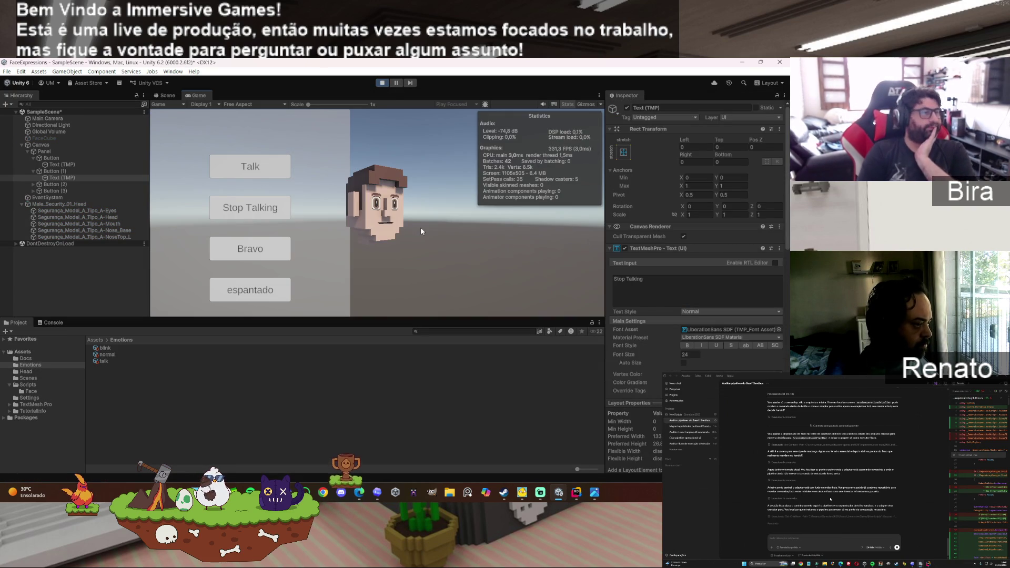
Step: Test Talk and Stop Talking in play mode and review the console's missing 'close' mouth state warnings
{"action": "left_click", "coordinate": [256, 174]}
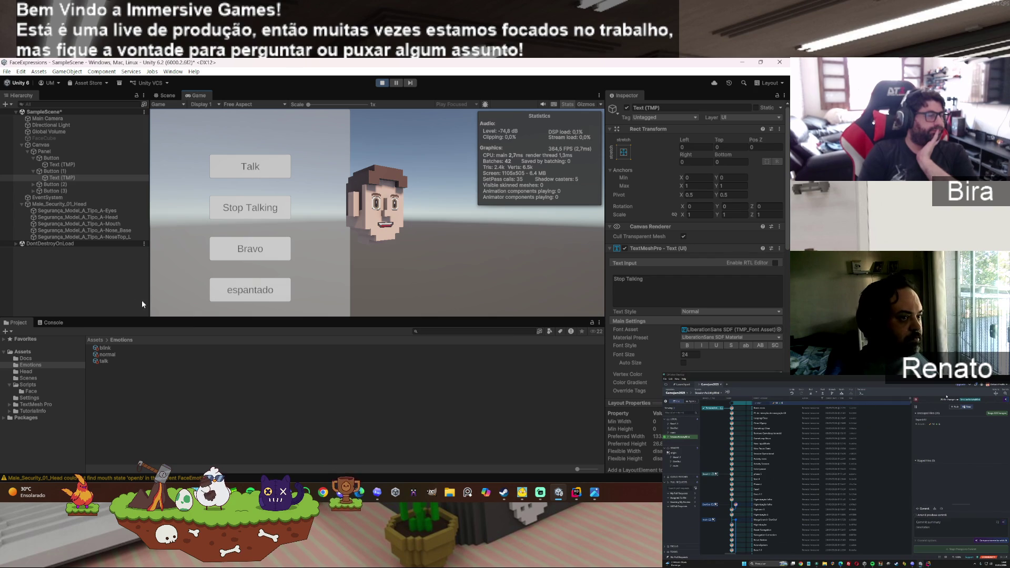
{"action": "left_click", "coordinate": [109, 355]}
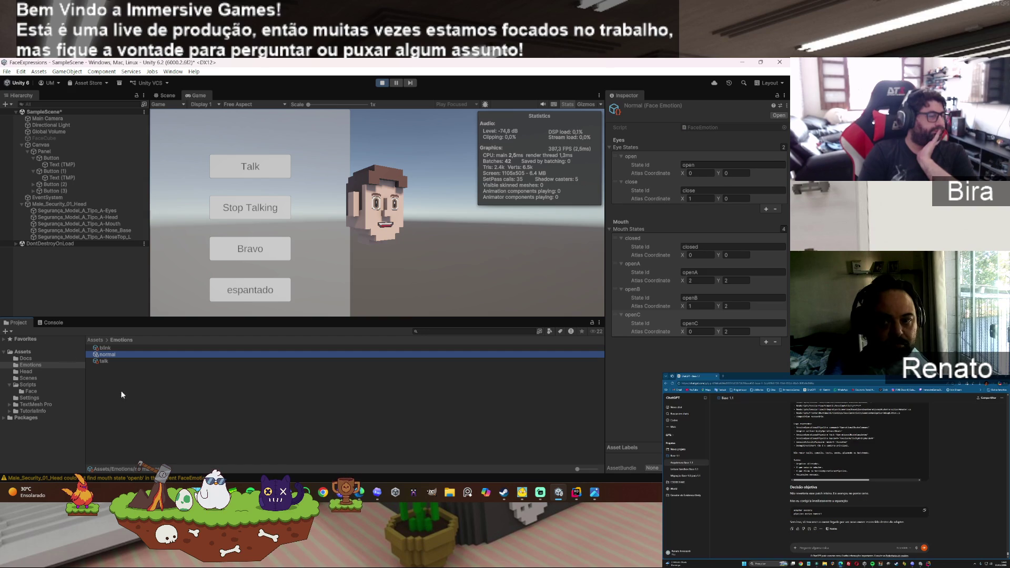
{"action": "left_click", "coordinate": [50, 321]}
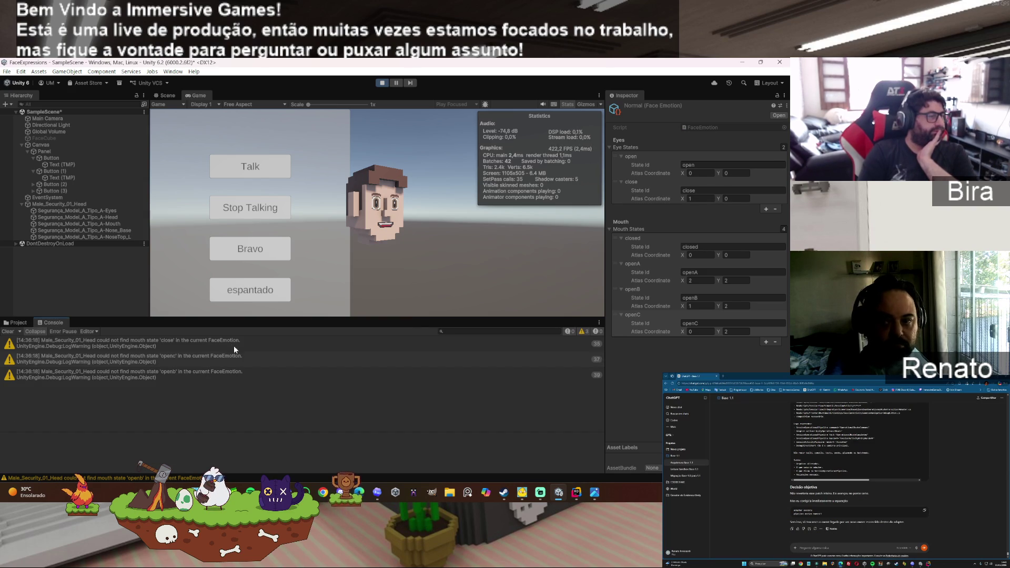
{"action": "left_click", "coordinate": [178, 342]}
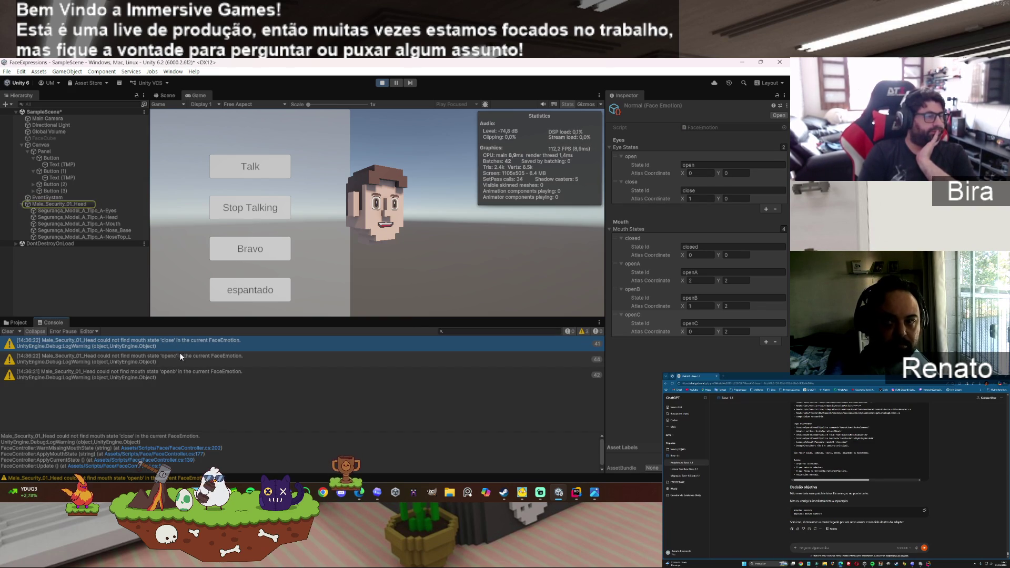
{"action": "left_click", "coordinate": [273, 208]}
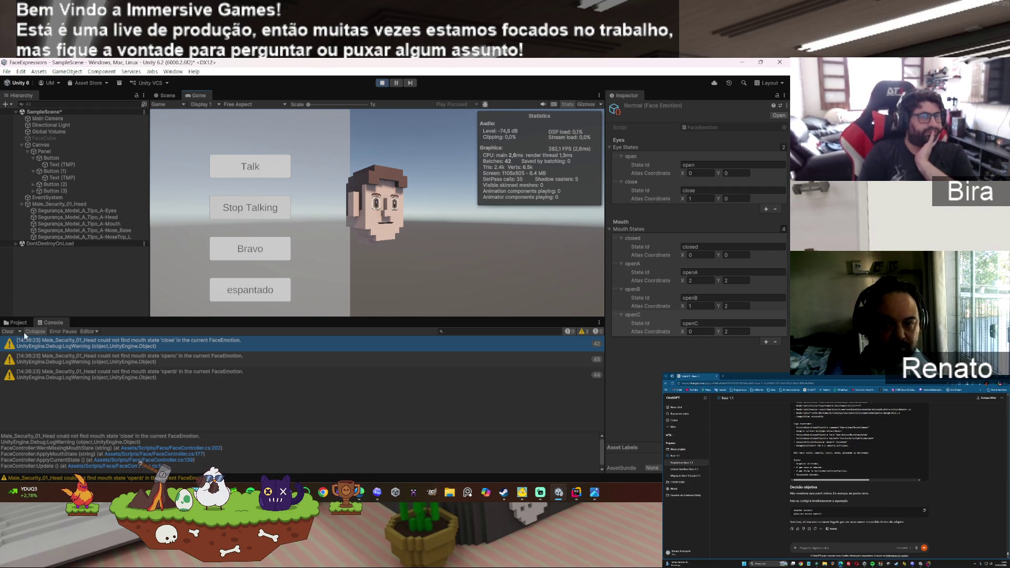
Step: Open the talk animation asset and set its frame state ids to closed, openA, openB and openC
{"action": "left_click", "coordinate": [19, 324]}
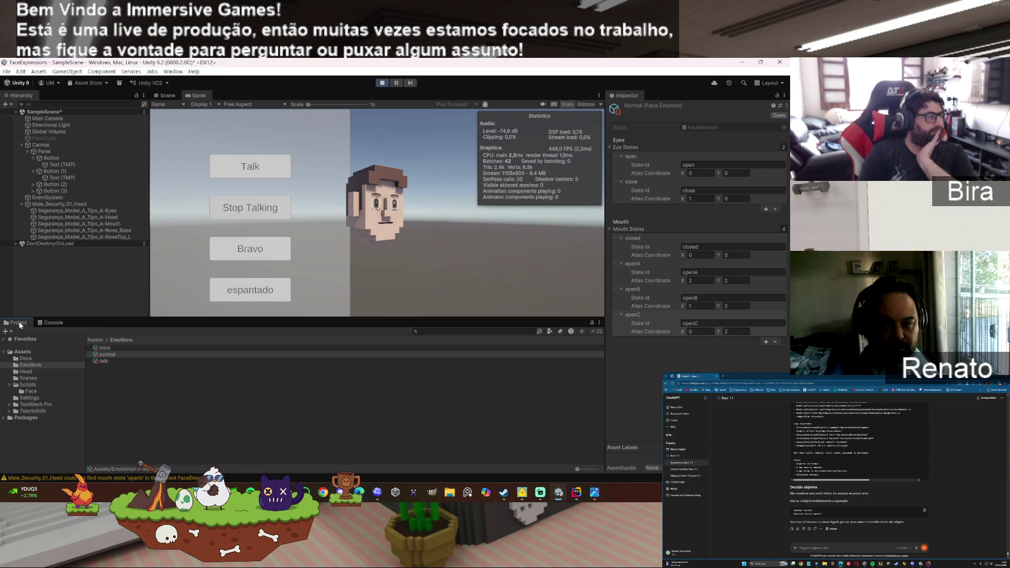
{"action": "left_click", "coordinate": [109, 361]}
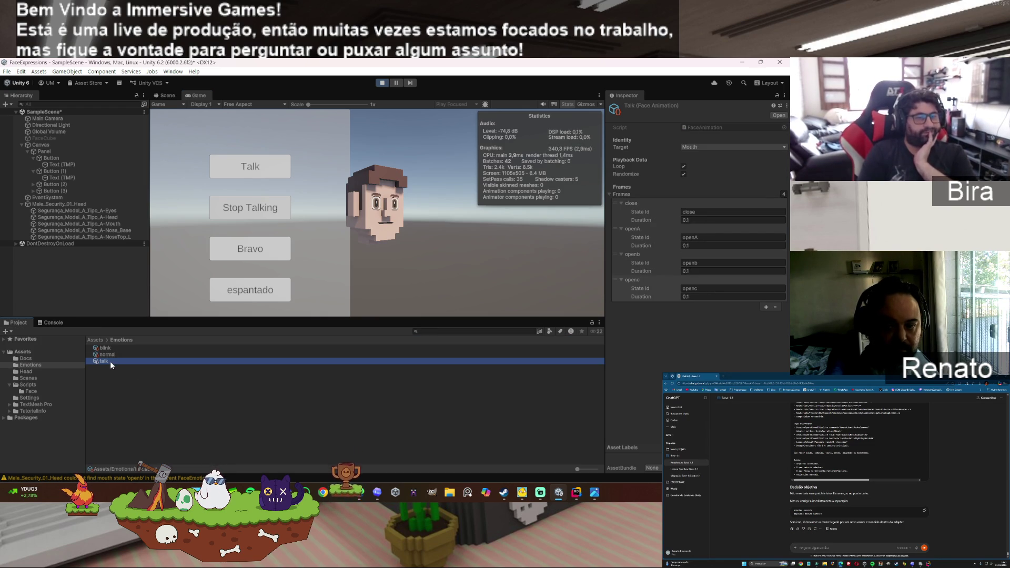
{"action": "left_click", "coordinate": [706, 263]}
{"action": "key", "text": "BackSpace"}
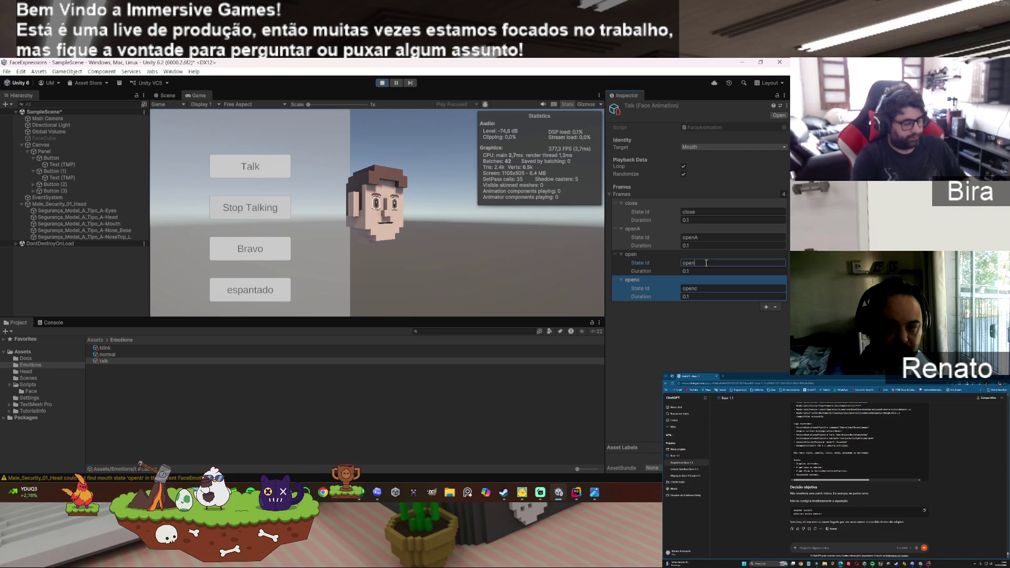
{"action": "left_click", "coordinate": [716, 289]}
{"action": "key", "text": "BackSpace"}
{"action": "type", "text": "C"}
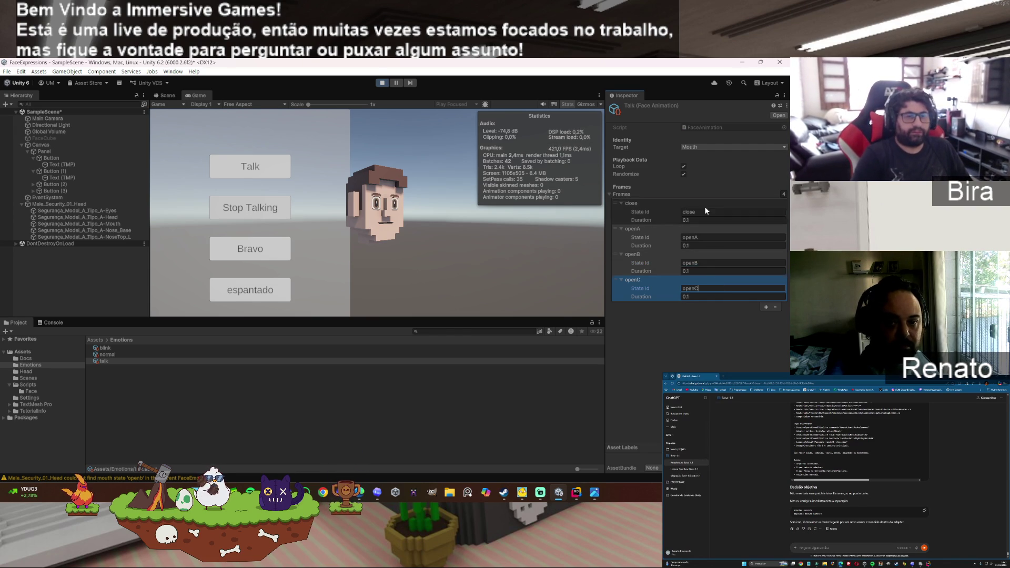
{"action": "left_click", "coordinate": [705, 211]}
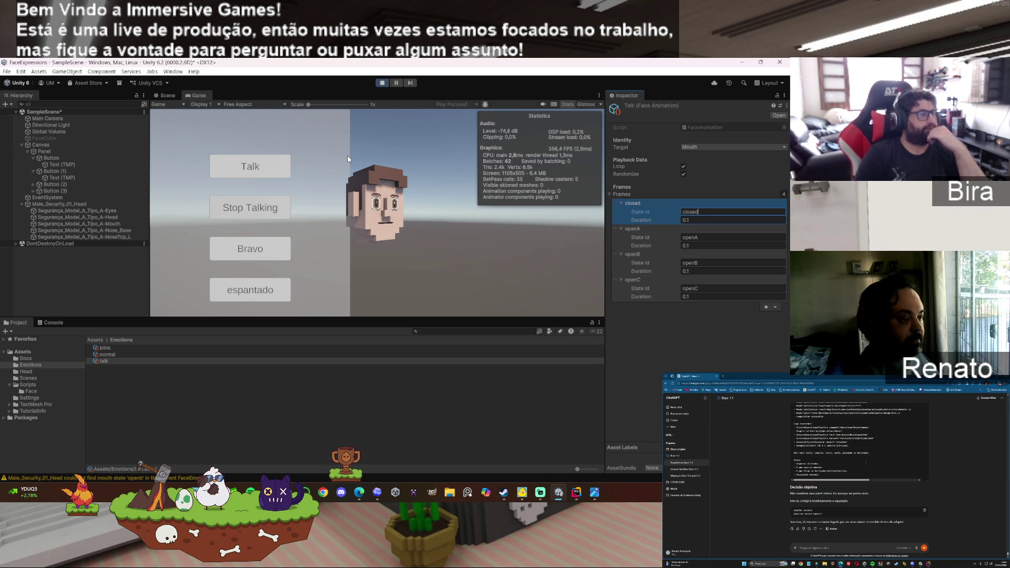
{"action": "left_click", "coordinate": [910, 494]}
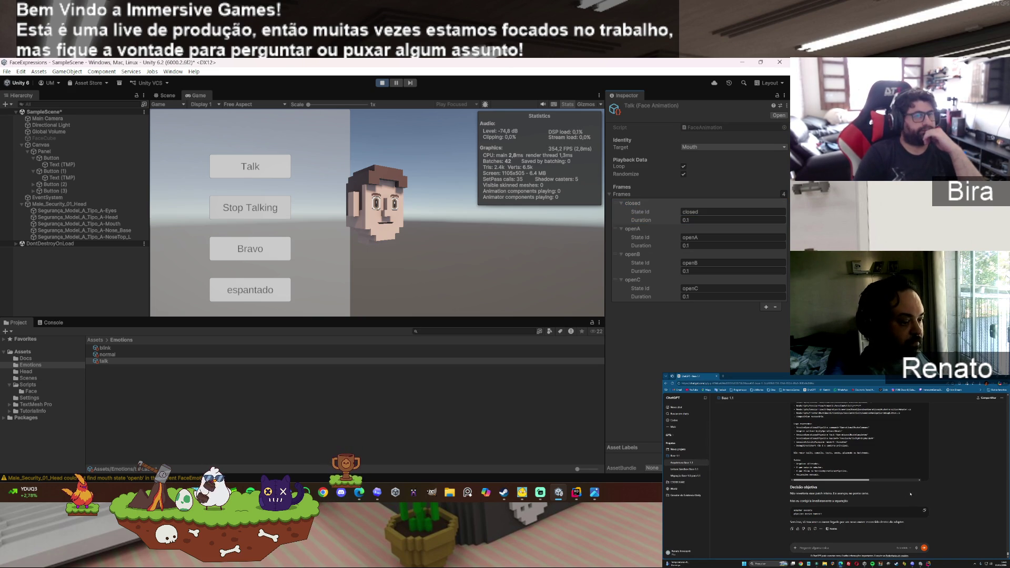
Step: Re-enter Play mode and watch the pixel face's mouth animate in the Game view
{"action": "left_click", "coordinate": [382, 83]}
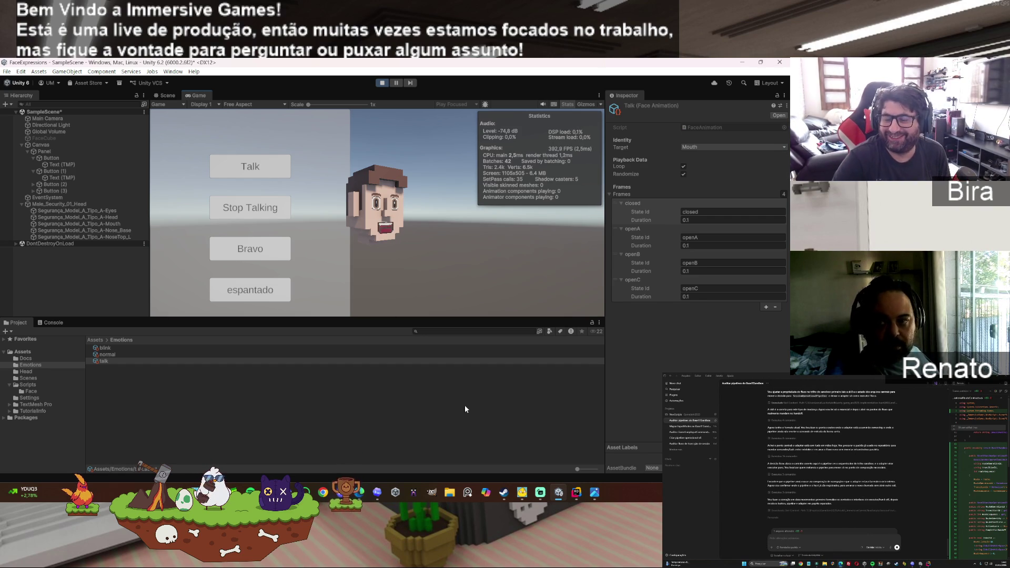
{"action": "mouse_move", "coordinate": [521, 493]}
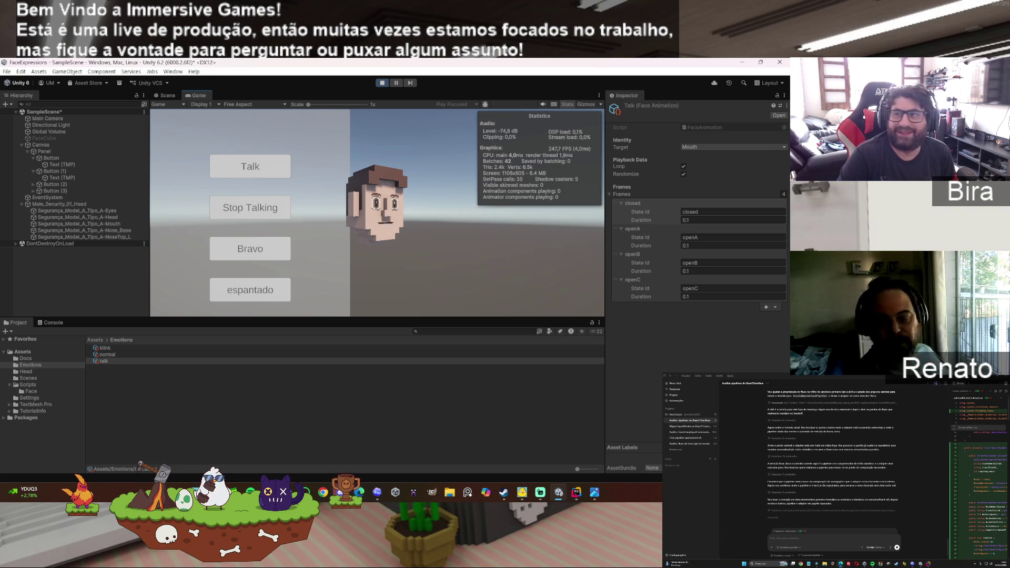
{"action": "key", "text": "alt+Tab"}
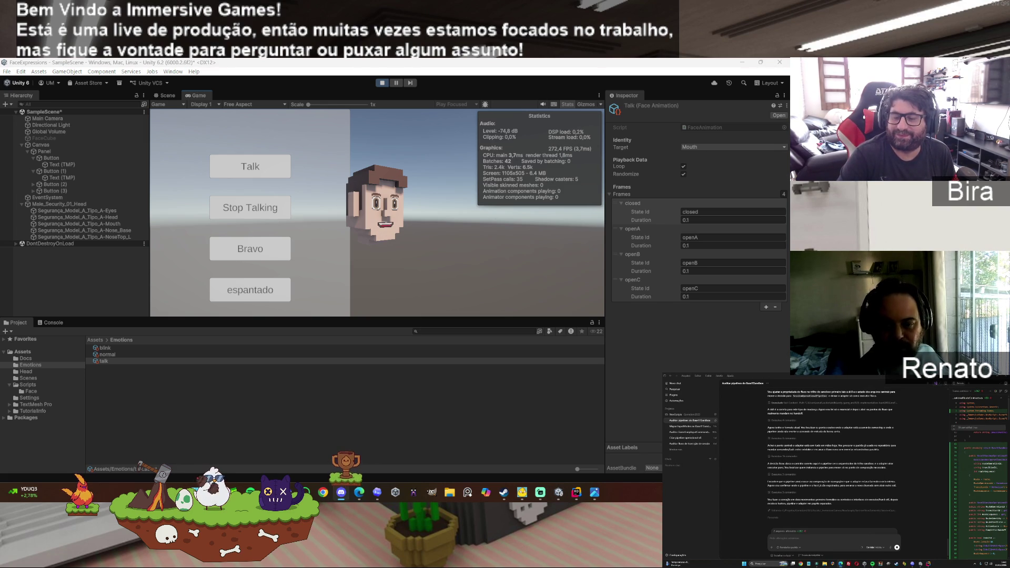
{"action": "key", "text": "alt+Tab"}
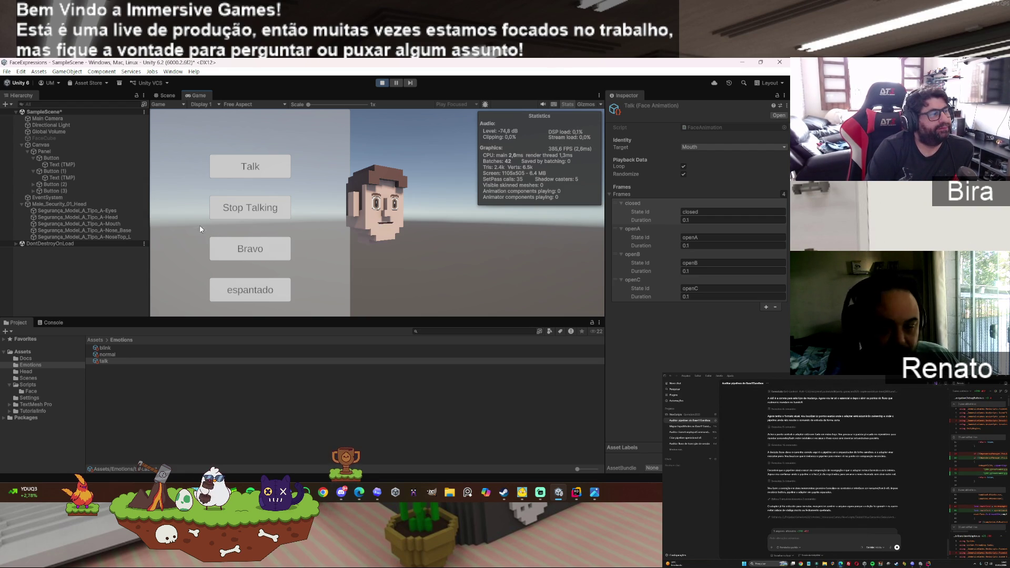
Step: Inspect Male_Security_01_Head's Face Controller, stop the talking, and bring up FaceController.cs
{"action": "left_click", "coordinate": [62, 204]}
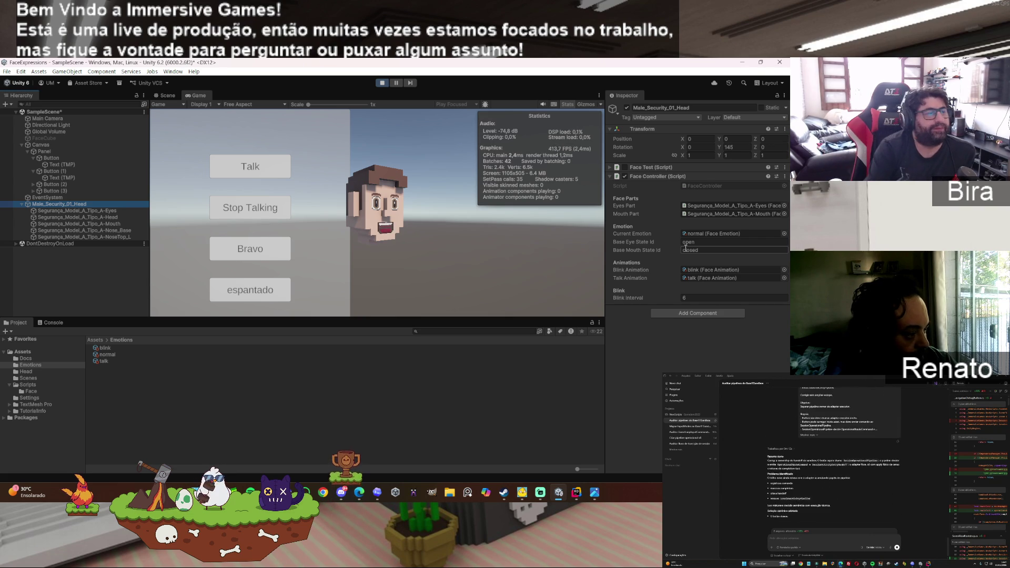
{"action": "left_click", "coordinate": [260, 209]}
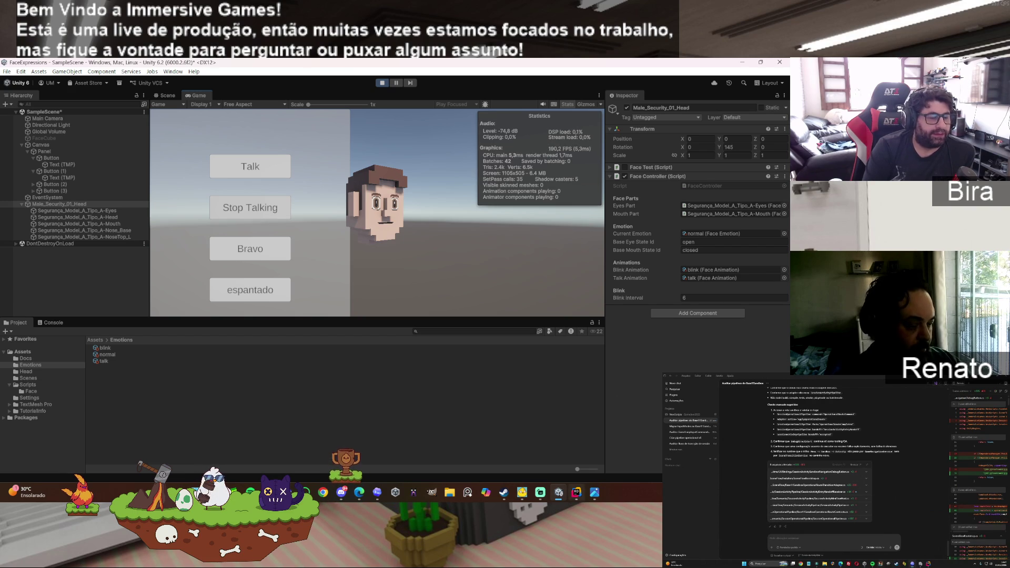
{"action": "left_click", "coordinate": [575, 492]}
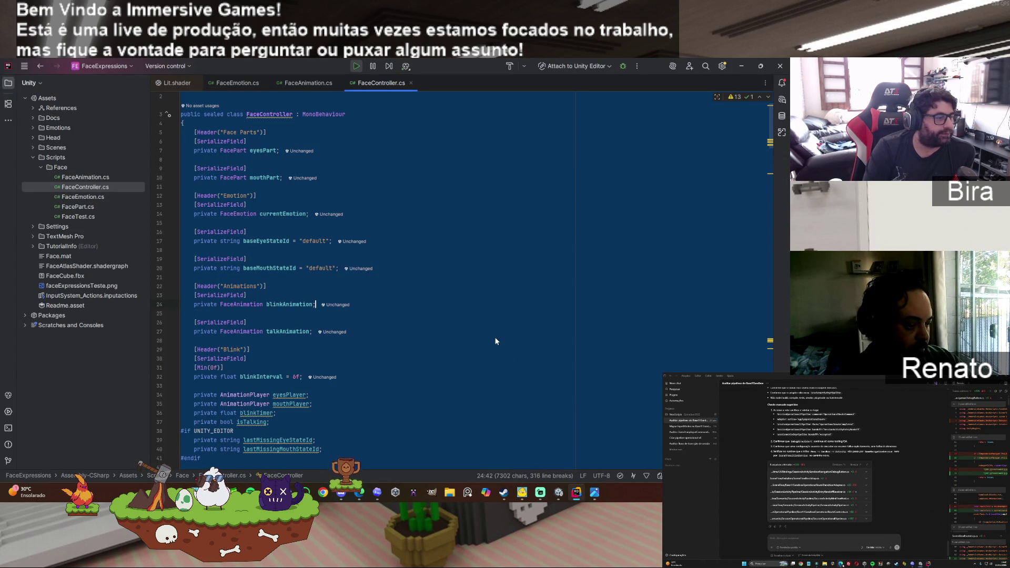
{"action": "scroll", "coordinate": [492, 344], "scroll_direction": "down", "scroll_amount": 15}
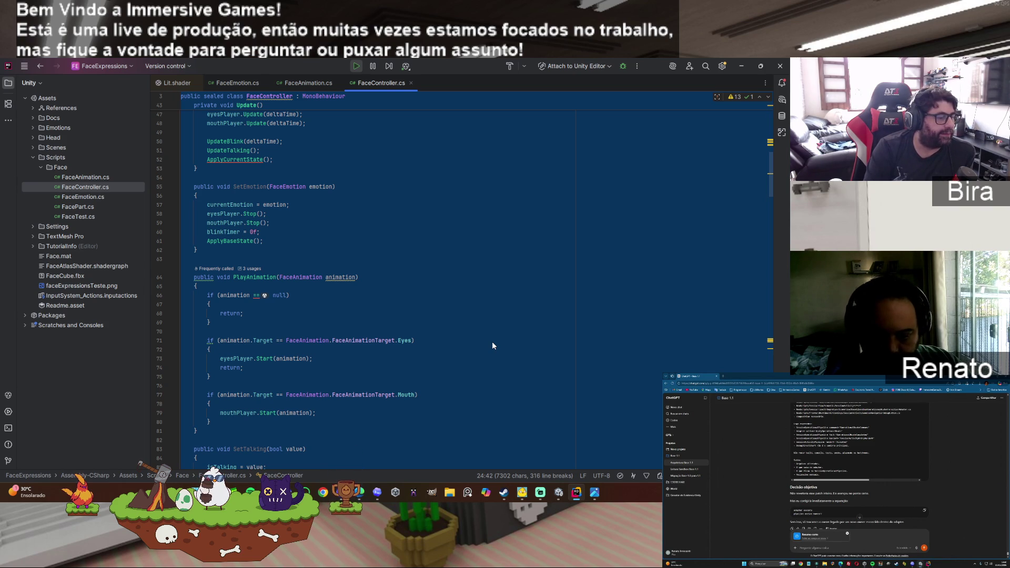
{"action": "scroll", "coordinate": [493, 345], "scroll_direction": "down", "scroll_amount": 1}
{"action": "scroll", "coordinate": [493, 345], "scroll_direction": "down", "scroll_amount": 1}
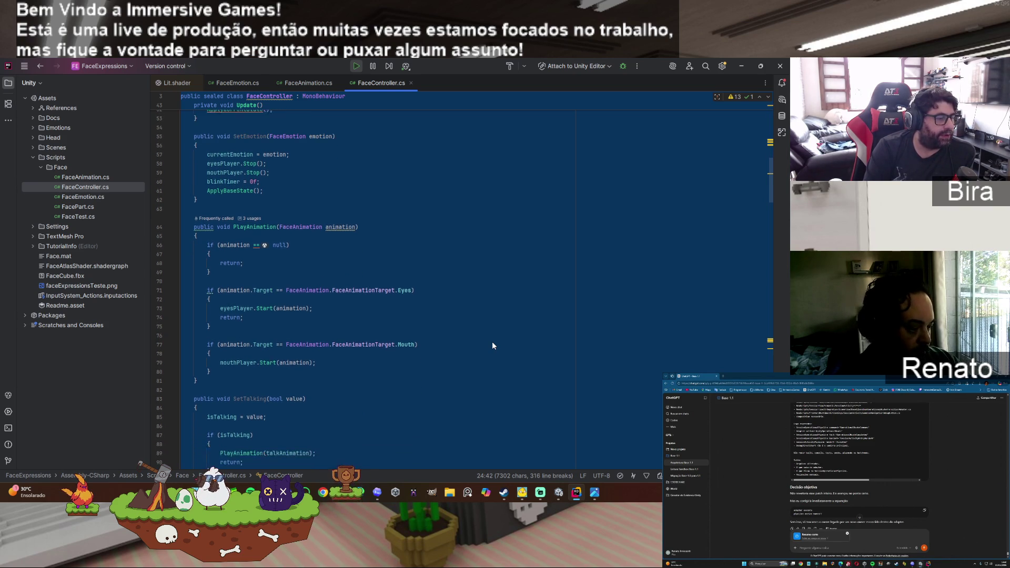
{"action": "scroll", "coordinate": [493, 345], "scroll_direction": "down", "scroll_amount": 3}
{"action": "scroll", "coordinate": [492, 345], "scroll_direction": "down", "scroll_amount": 1}
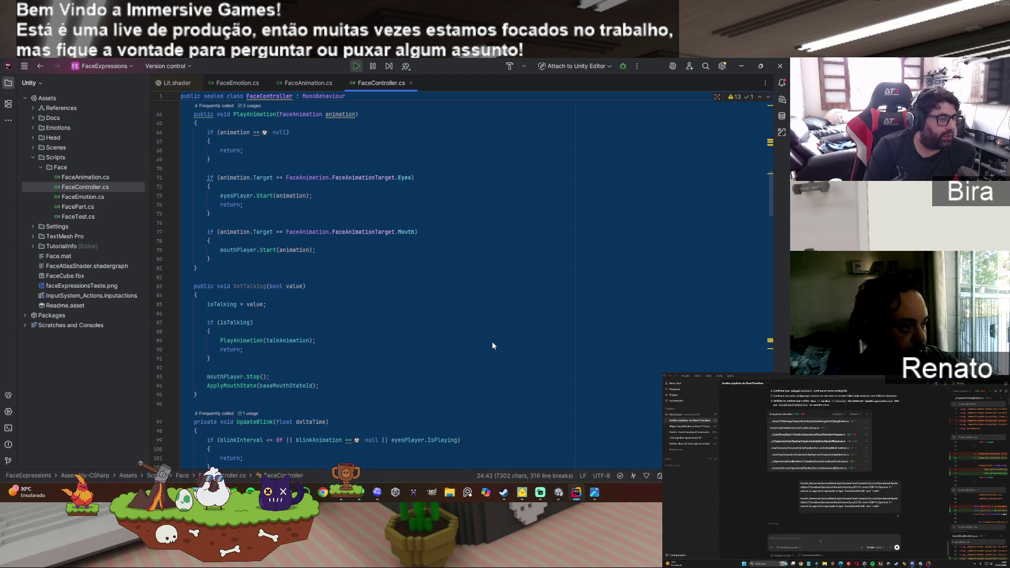
{"action": "scroll", "coordinate": [492, 345], "scroll_direction": "down", "scroll_amount": 5}
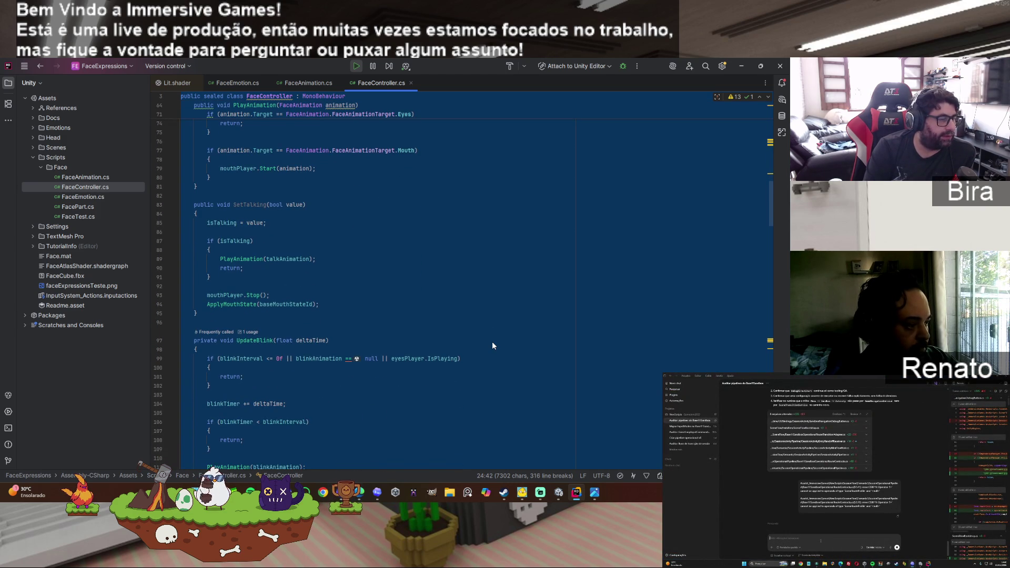
{"action": "scroll", "coordinate": [492, 346], "scroll_direction": "up", "scroll_amount": 5}
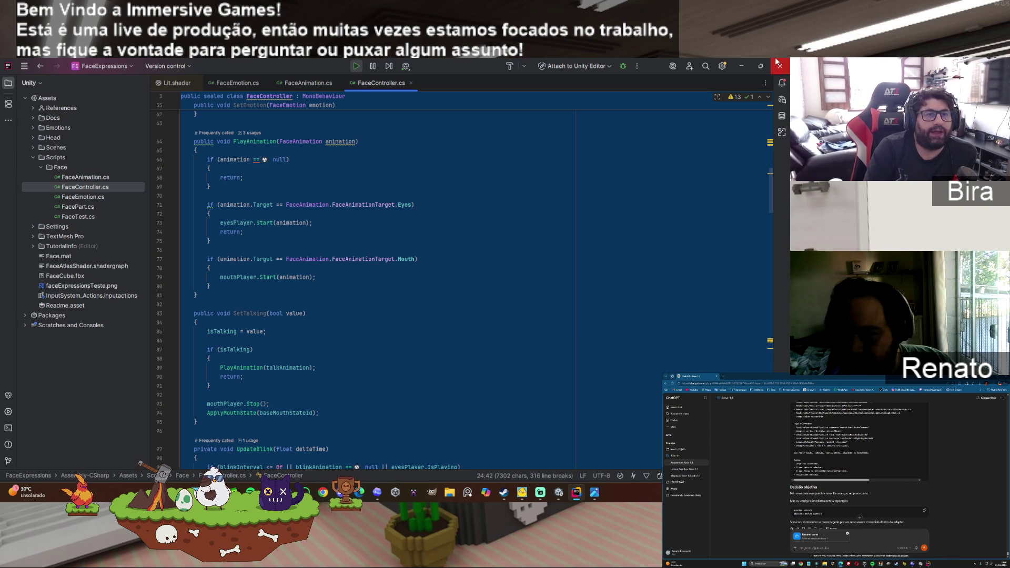
{"action": "left_click", "coordinate": [740, 68]}
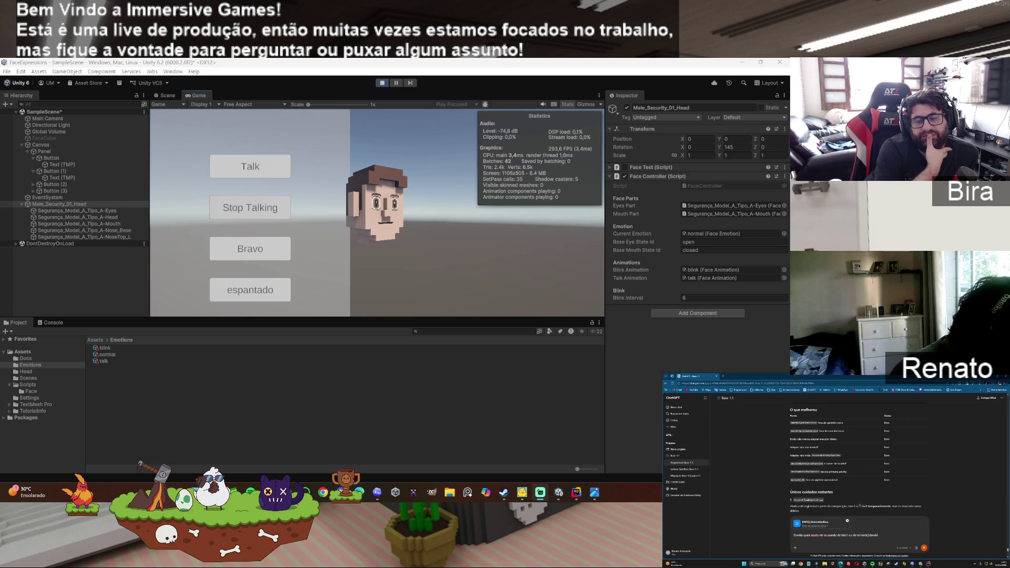
Step: Finish typing the question and send it to ChatGPT
{"action": "type", "text": "as "}
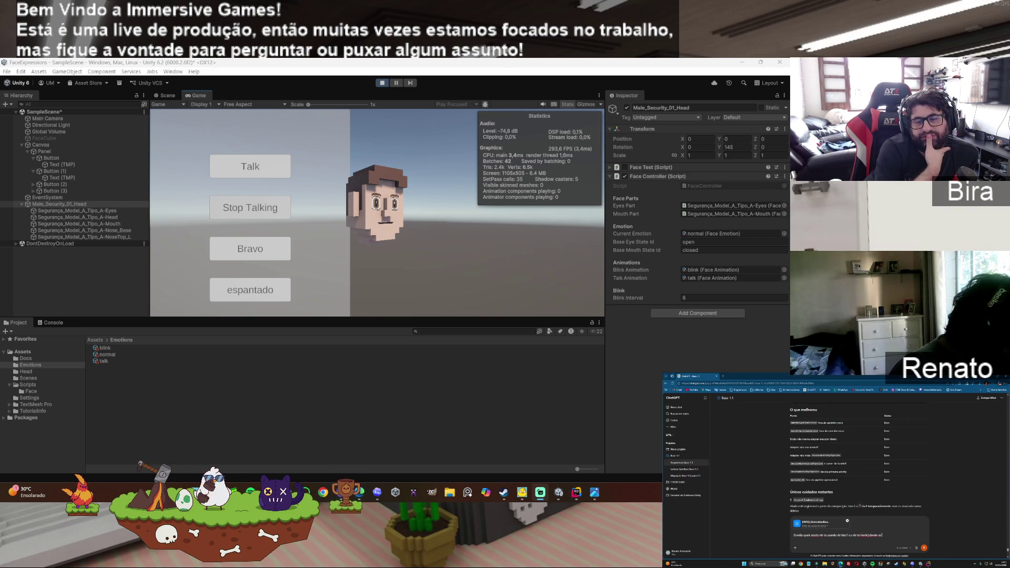
{"action": "type", "text": "rol"}
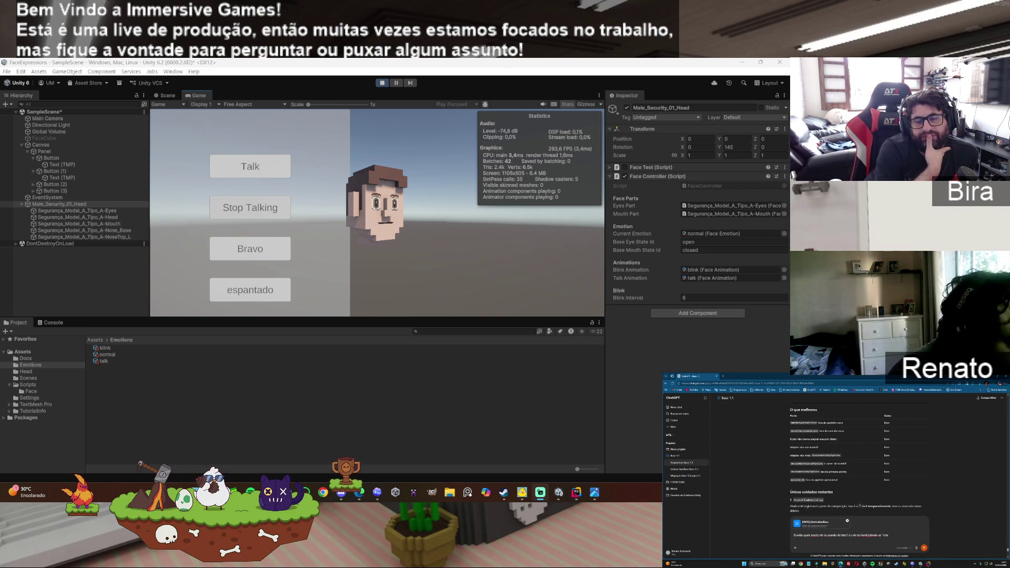
{"action": "type", "text": "\""}
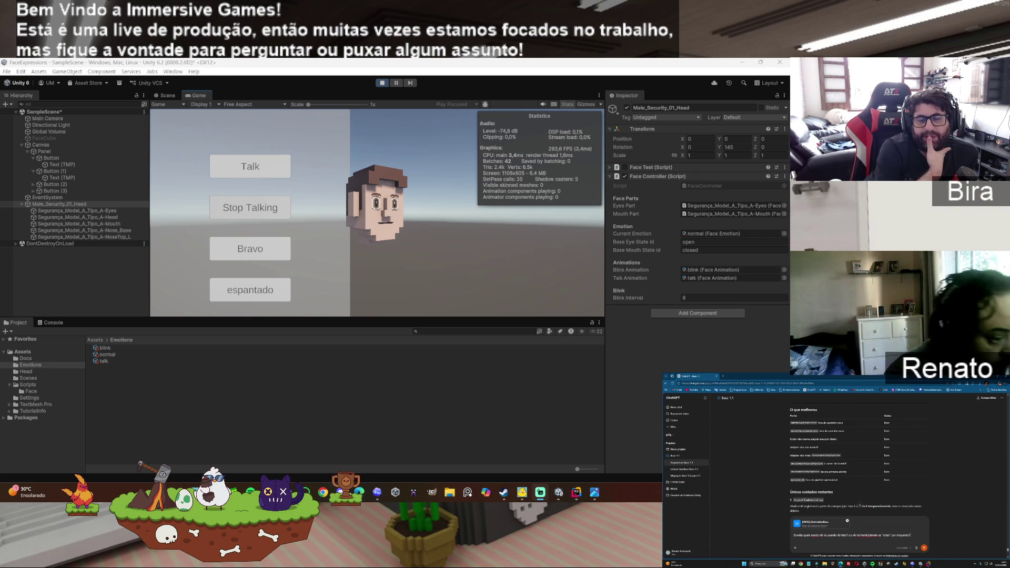
{"action": "key", "text": "Return"}
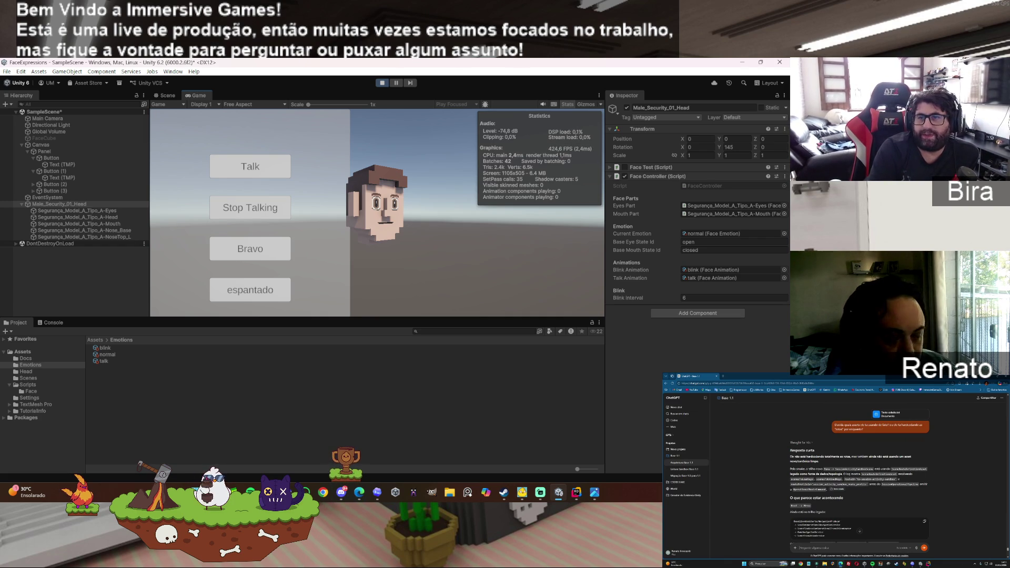
{"action": "key", "text": "alt+Tab"}
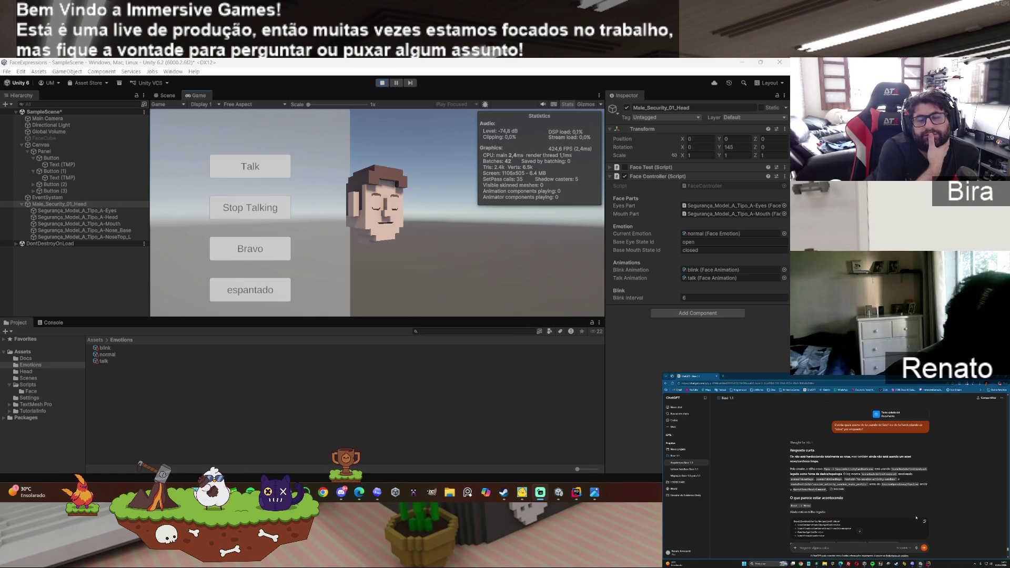
Step: Read past the Classificação table and draft a follow-up about testing the normal expression and blink files
{"action": "scroll", "coordinate": [859, 530], "scroll_direction": "down", "scroll_amount": 3}
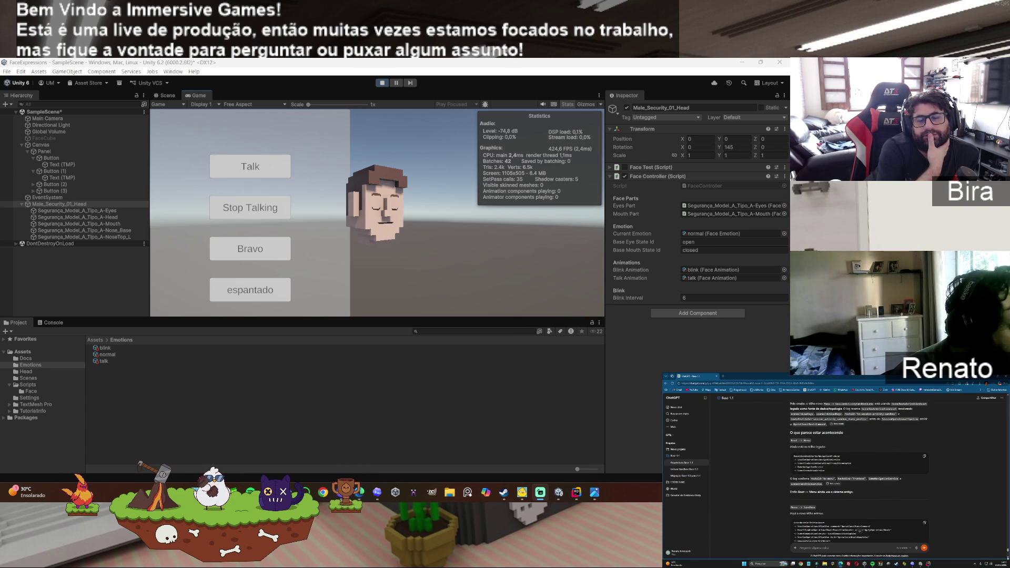
{"action": "scroll", "coordinate": [859, 530], "scroll_direction": "down", "scroll_amount": 3}
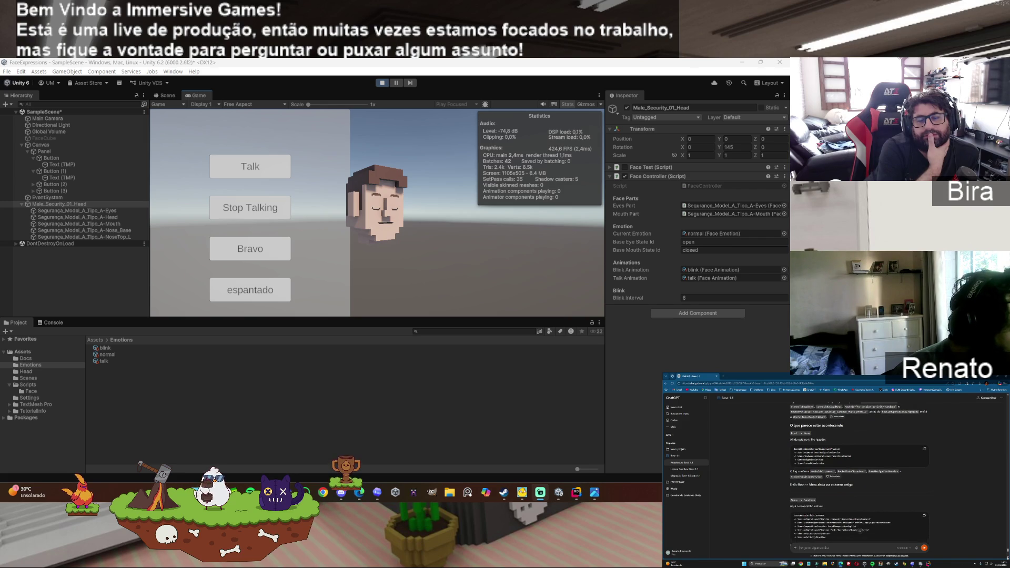
{"action": "scroll", "coordinate": [859, 474], "scroll_direction": "down", "scroll_amount": 3}
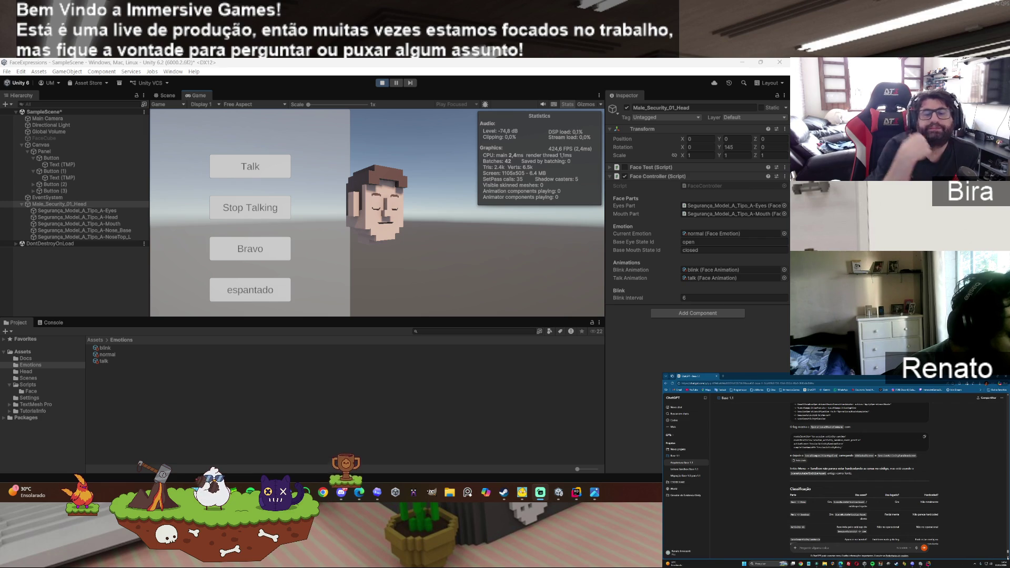
{"action": "scroll", "coordinate": [859, 473], "scroll_direction": "down", "scroll_amount": 1}
{"action": "scroll", "coordinate": [859, 473], "scroll_direction": "down", "scroll_amount": 2}
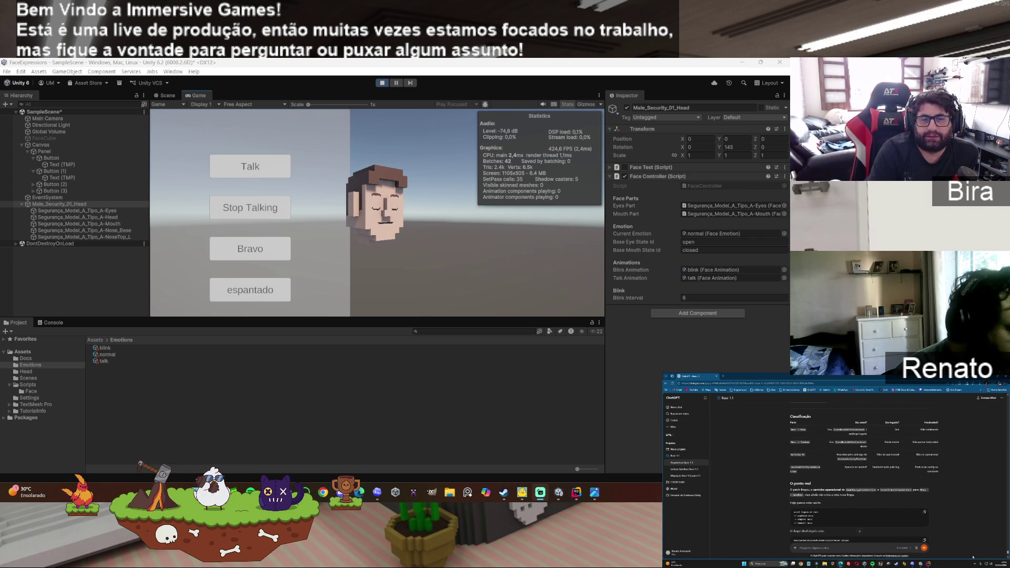
{"action": "type", "text": "teste"}
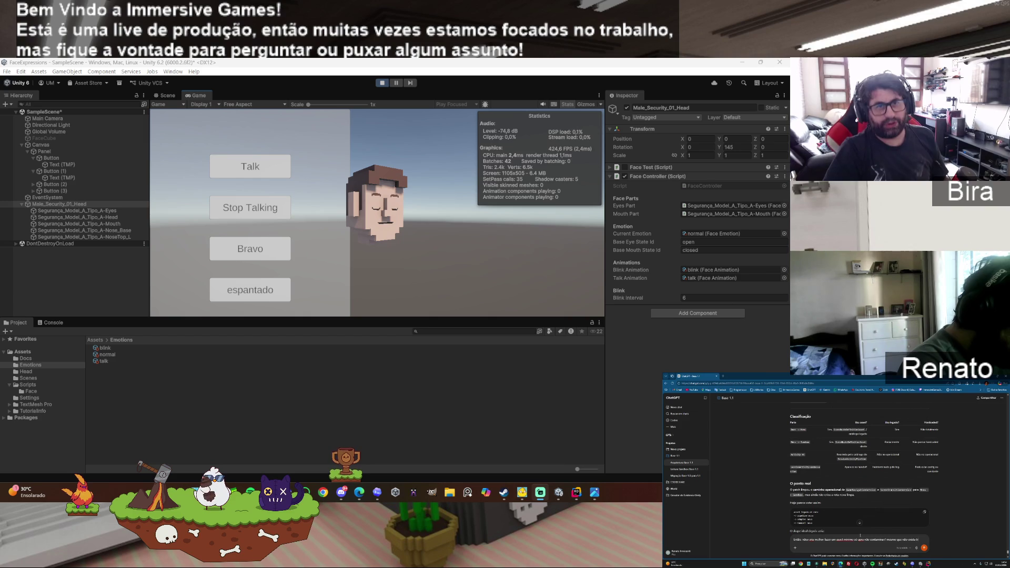
{"action": "left_click", "coordinate": [377, 491]}
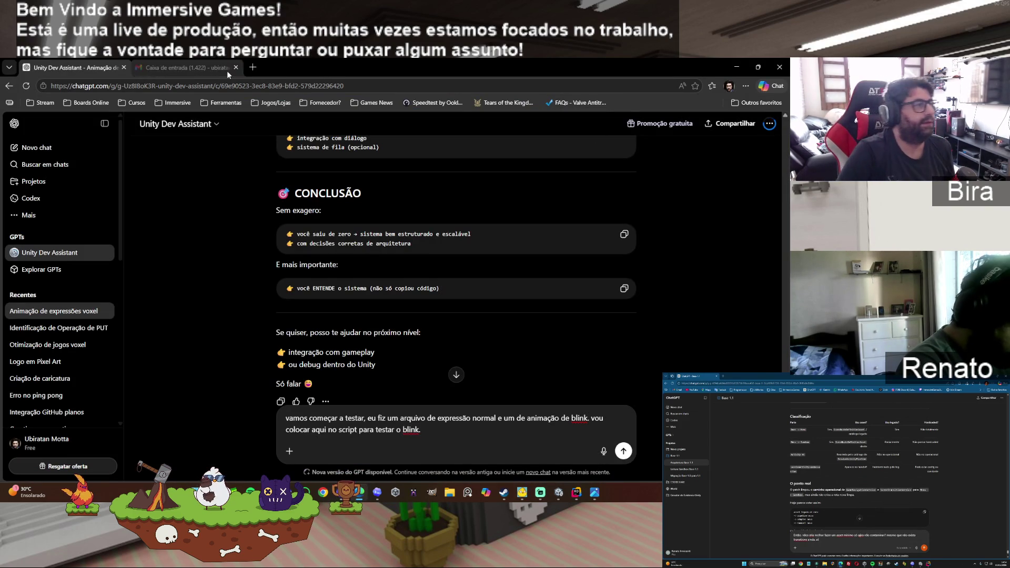
Step: Search Google for 'ThinkStation P620' in a new tab and scan the sponsored listings
{"action": "left_click", "coordinate": [252, 67]}
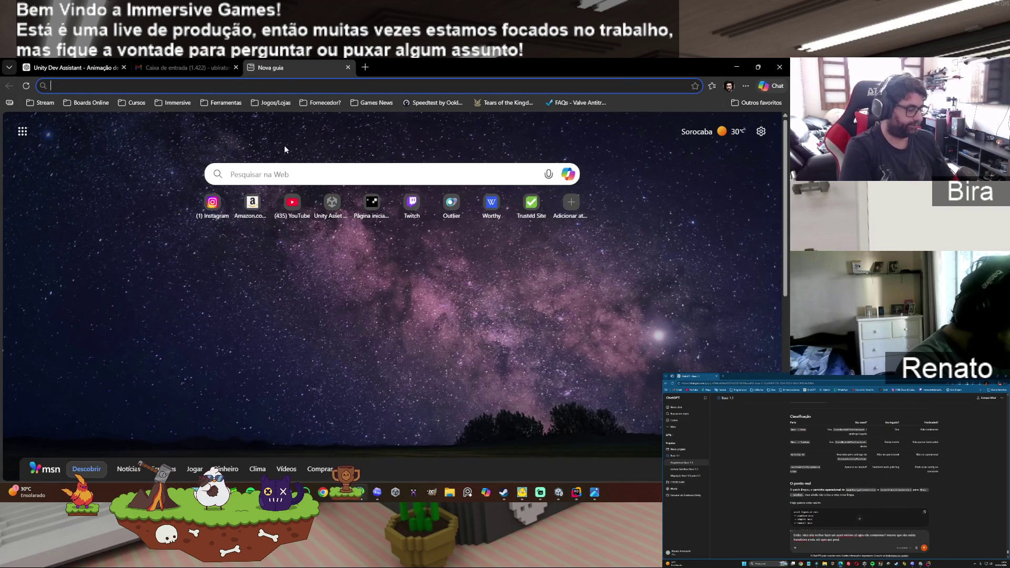
{"action": "type", "text": "www.google.com.br"}
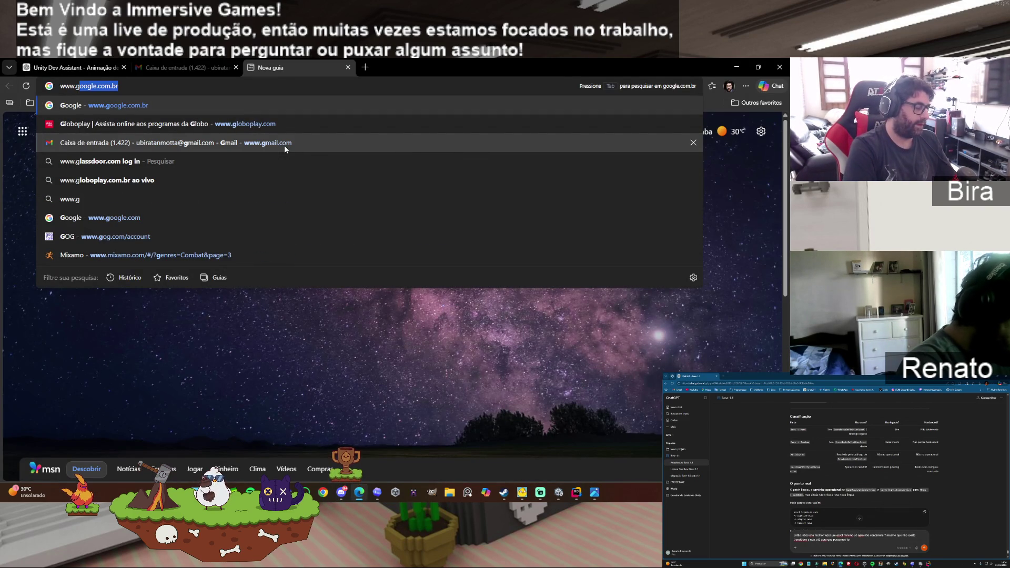
{"action": "key", "text": "Return"}
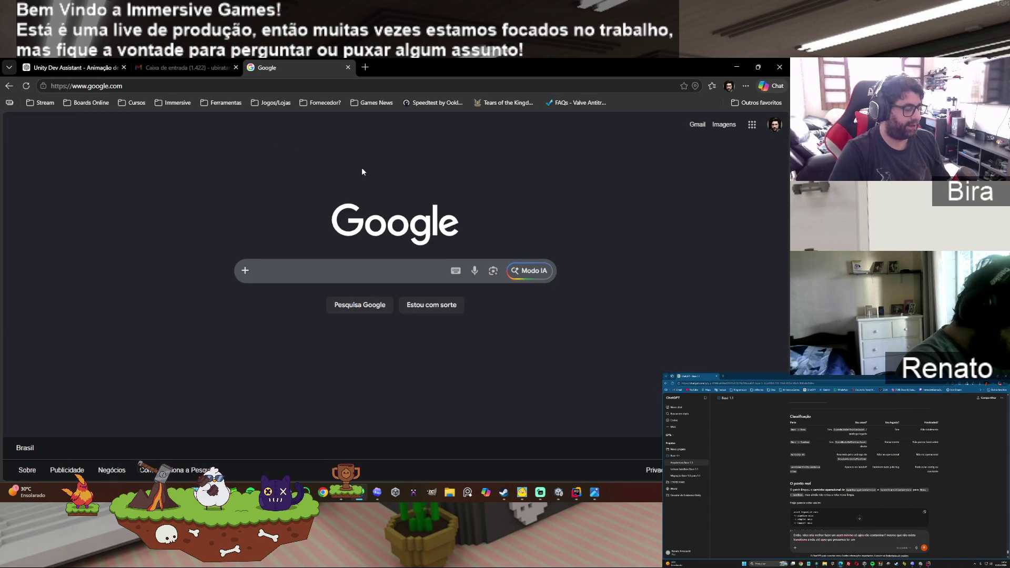
{"action": "type", "text": "ThinkStation P620"}
{"action": "key", "text": "Return"}
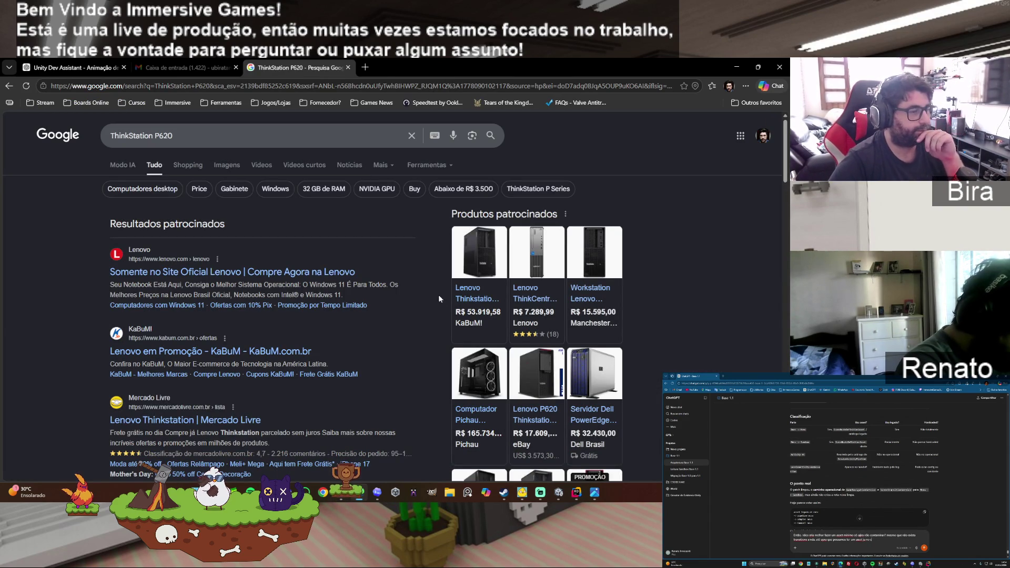
{"action": "mouse_move", "coordinate": [473, 322]}
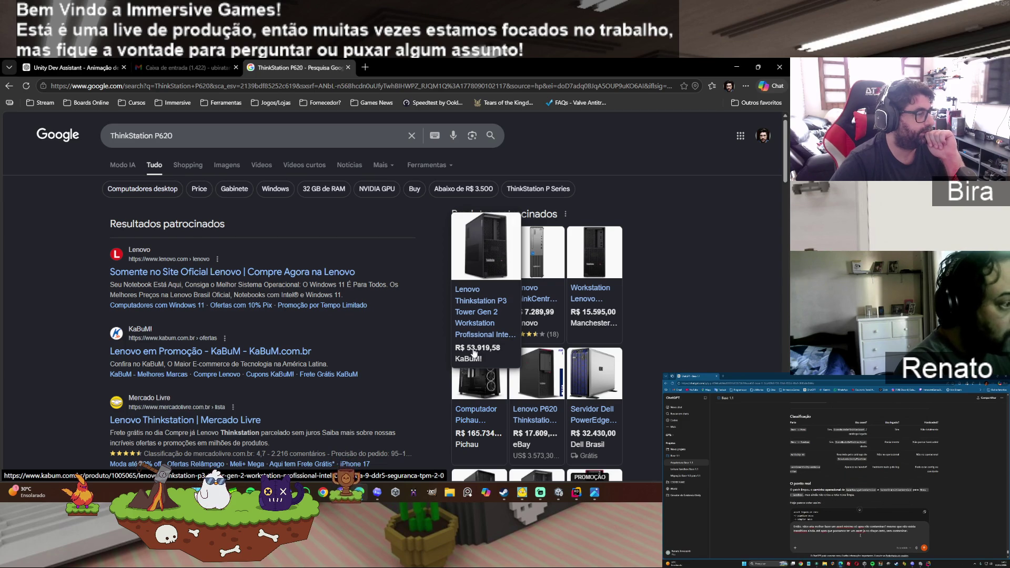
{"action": "scroll", "coordinate": [356, 330], "scroll_direction": "down", "scroll_amount": 2}
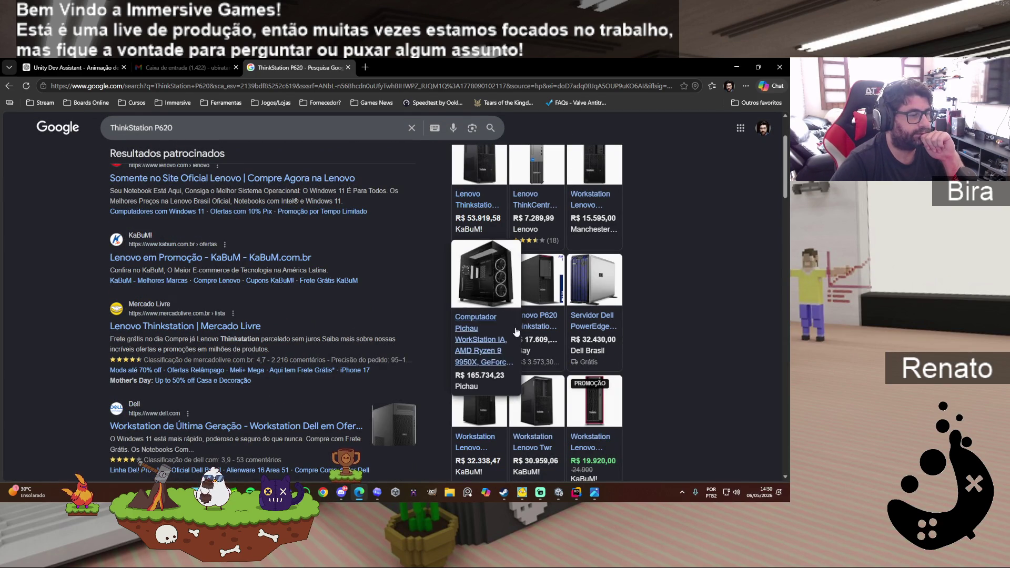
Step: Open the eBay used Lenovo P620 Threadripper 3955WX listing at US$ 3.573,30 and scroll to its specifics
{"action": "left_click", "coordinate": [536, 329]}
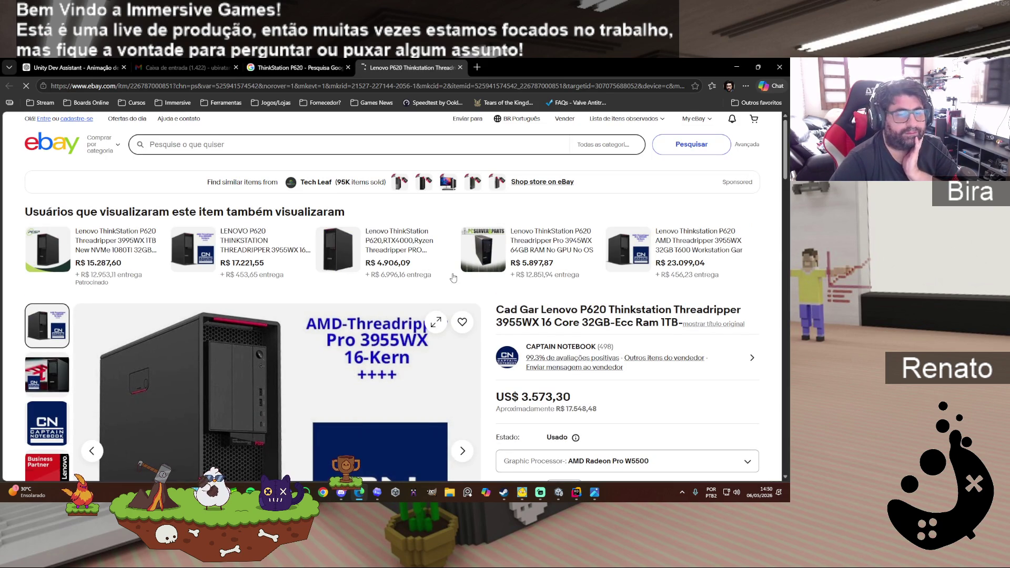
{"action": "scroll", "coordinate": [453, 278], "scroll_direction": "down", "scroll_amount": 2}
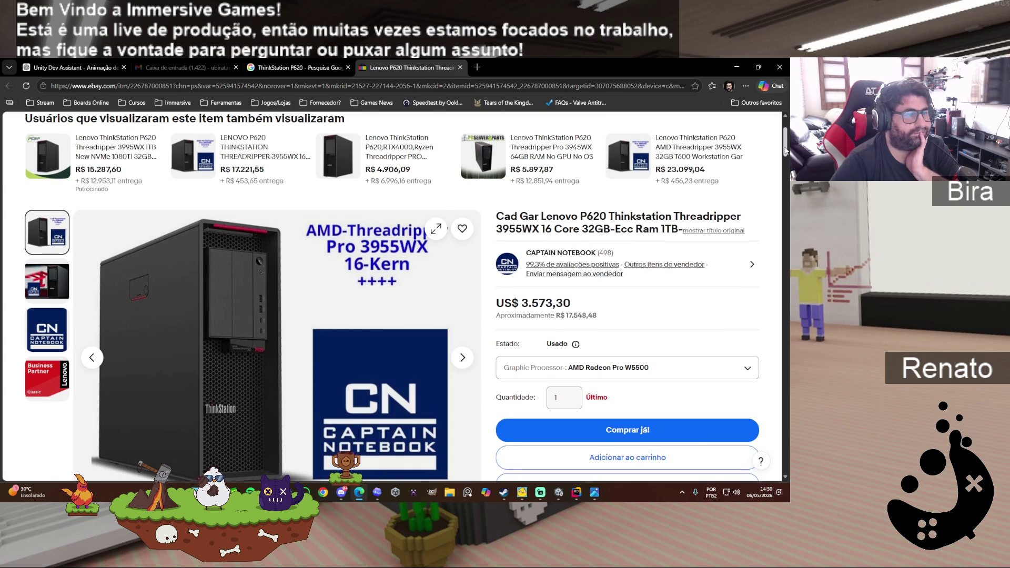
{"action": "scroll", "coordinate": [784, 154], "scroll_direction": "down", "scroll_amount": 1}
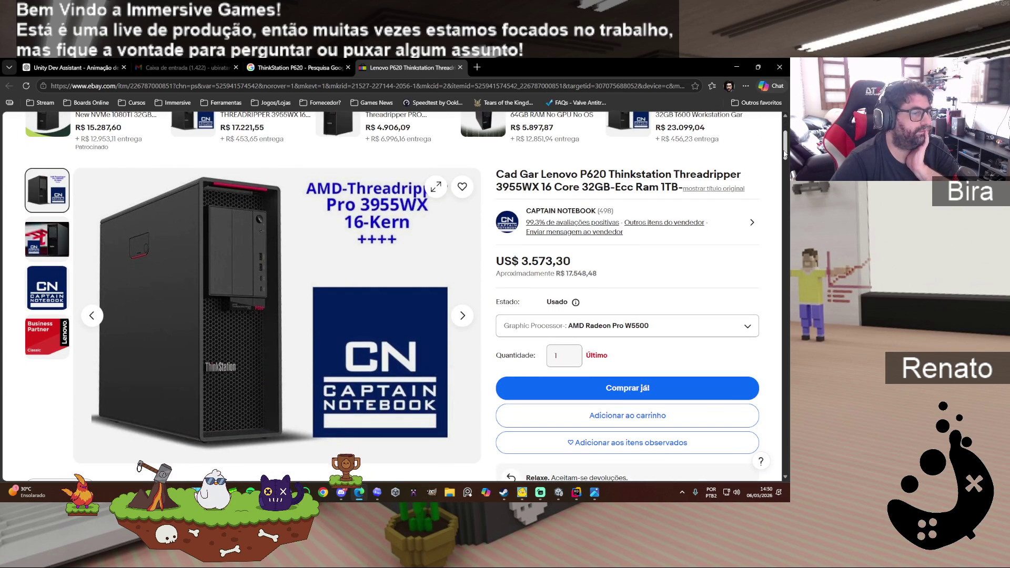
{"action": "left_click_drag", "start_coordinate": [784, 153], "coordinate": [774, 232]}
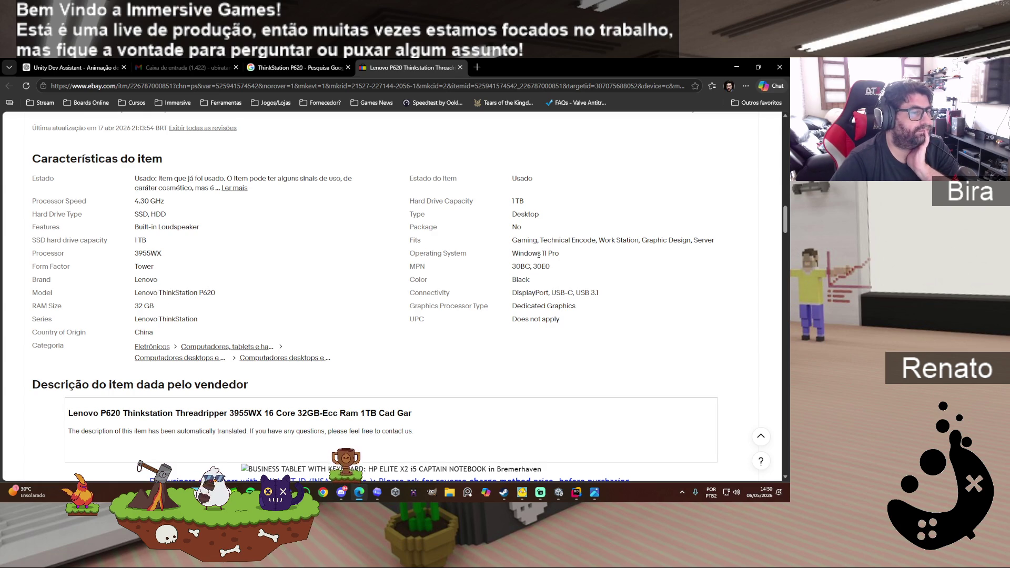
{"action": "left_click_drag", "start_coordinate": [168, 310], "coordinate": [134, 309]}
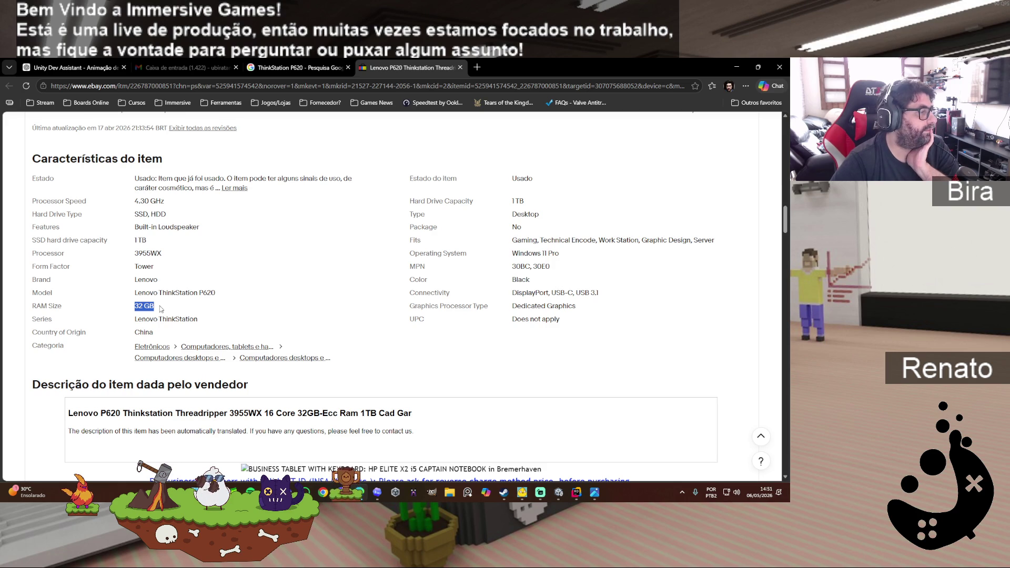
{"action": "scroll", "coordinate": [277, 286], "scroll_direction": "down", "scroll_amount": 6}
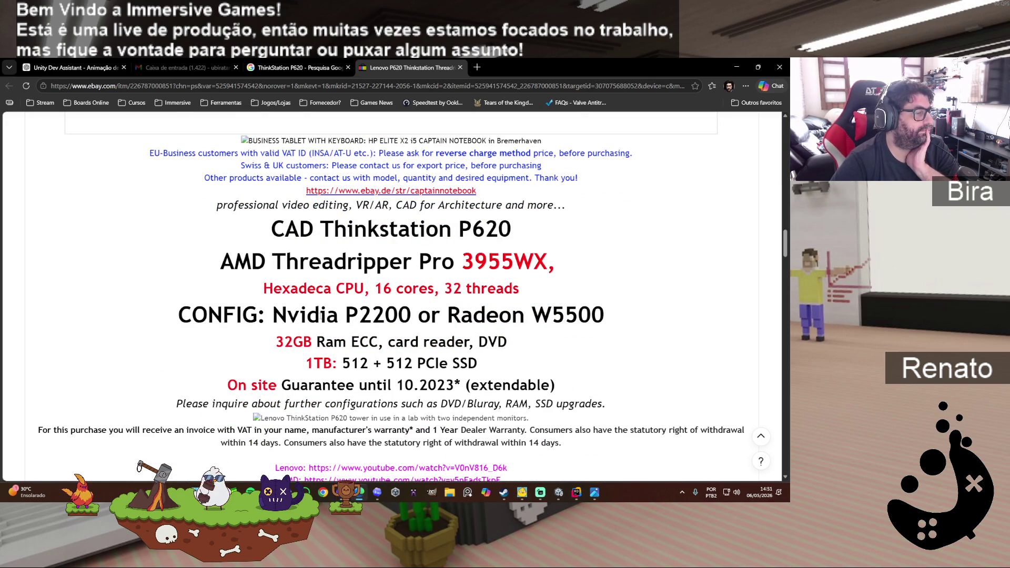
{"action": "left_click_drag", "start_coordinate": [287, 315], "coordinate": [590, 315]}
{"action": "scroll", "coordinate": [539, 320], "scroll_direction": "down", "scroll_amount": 10}
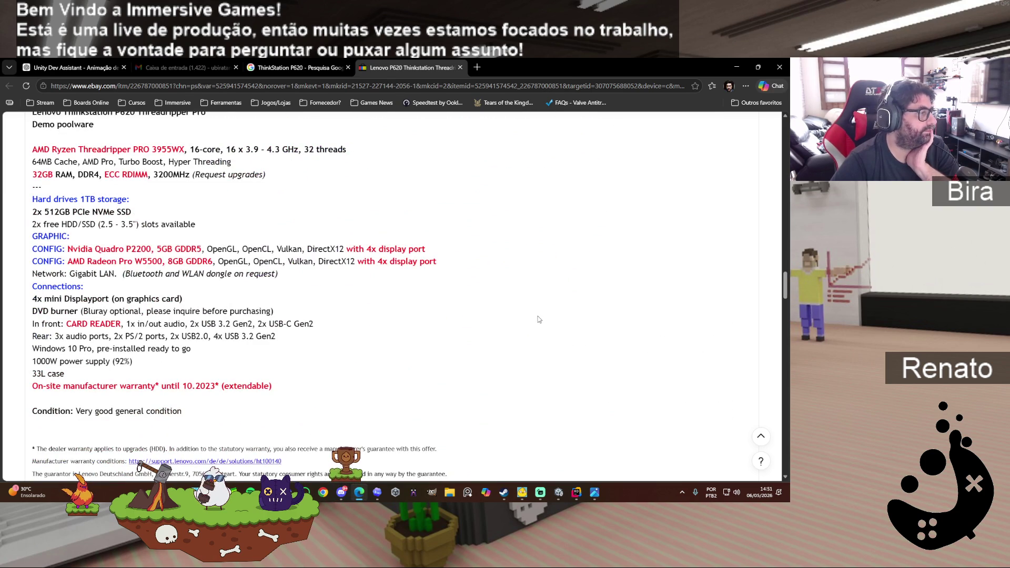
{"action": "scroll", "coordinate": [539, 320], "scroll_direction": "down", "scroll_amount": 10}
{"action": "scroll", "coordinate": [539, 320], "scroll_direction": "down", "scroll_amount": 5}
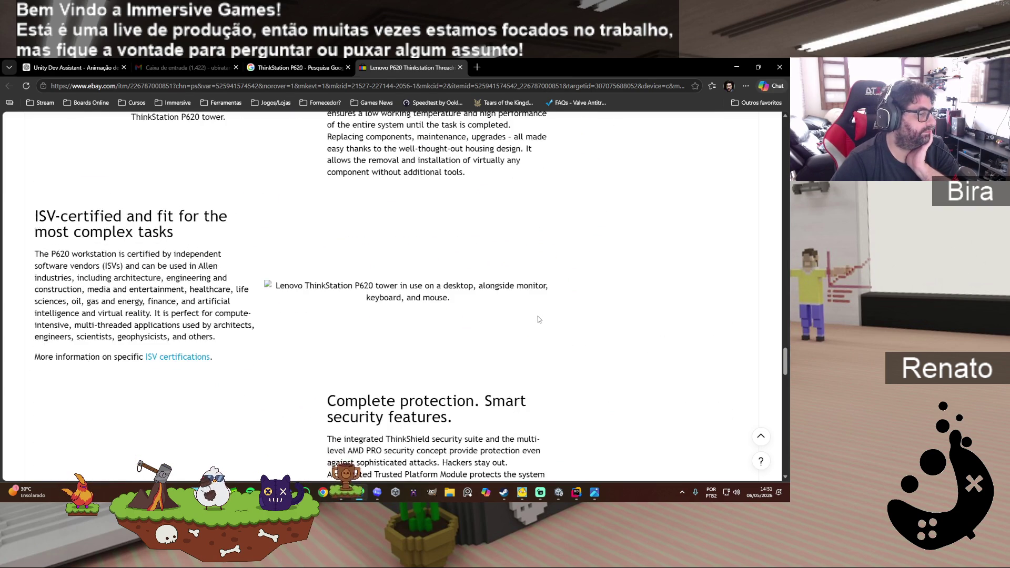
{"action": "mouse_move", "coordinate": [784, 368]}
{"action": "left_mouse_down"}
{"action": "mouse_move", "coordinate": [777, 430]}
{"action": "mouse_move", "coordinate": [757, 147]}
{"action": "mouse_move", "coordinate": [756, 161]}
{"action": "left_mouse_up"}
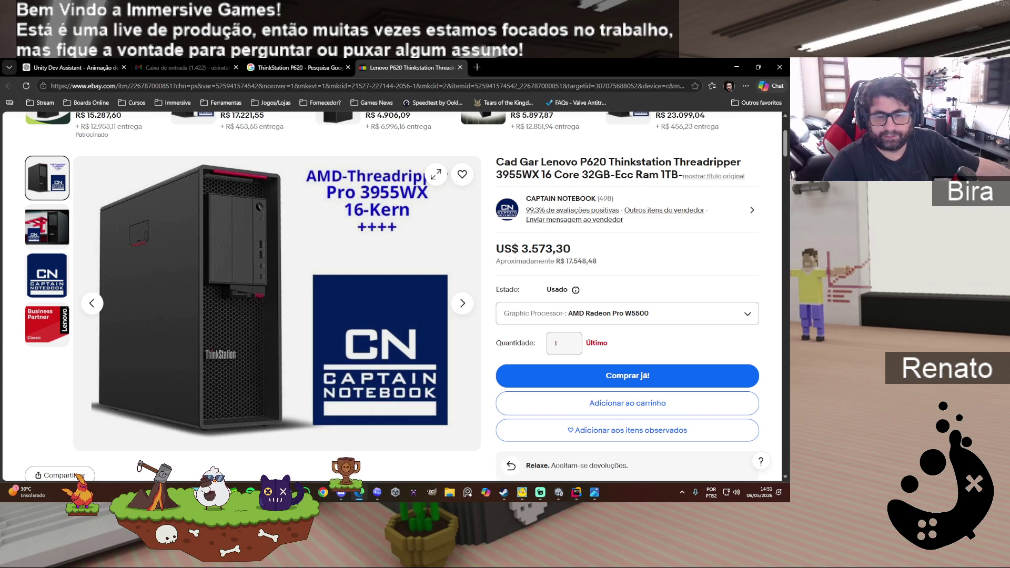
Step: Close the eBay P620 tab to return to the Google results, then open the Fnac listing
{"action": "key", "text": "alt+Tab"}
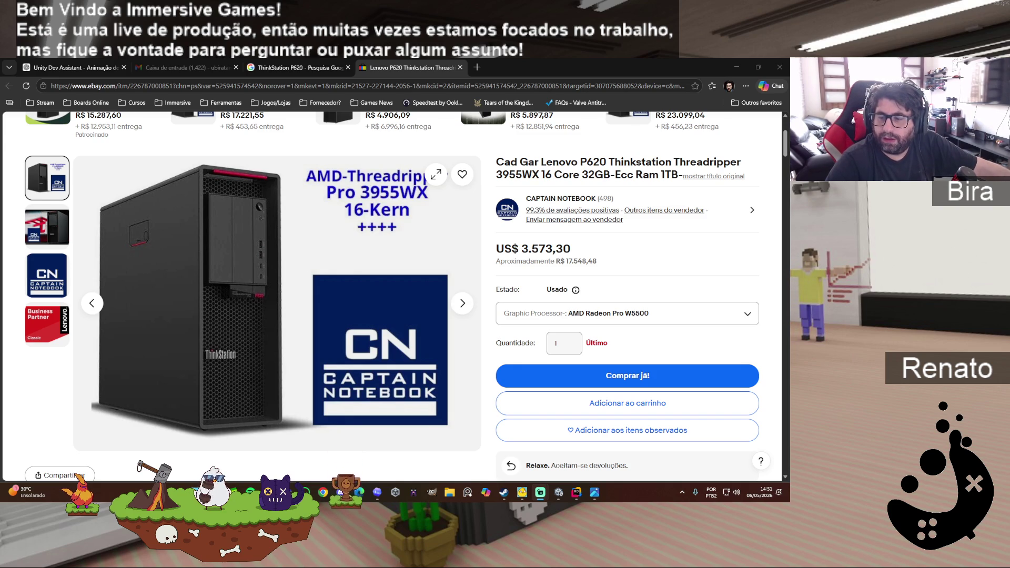
{"action": "left_click", "coordinate": [519, 63]}
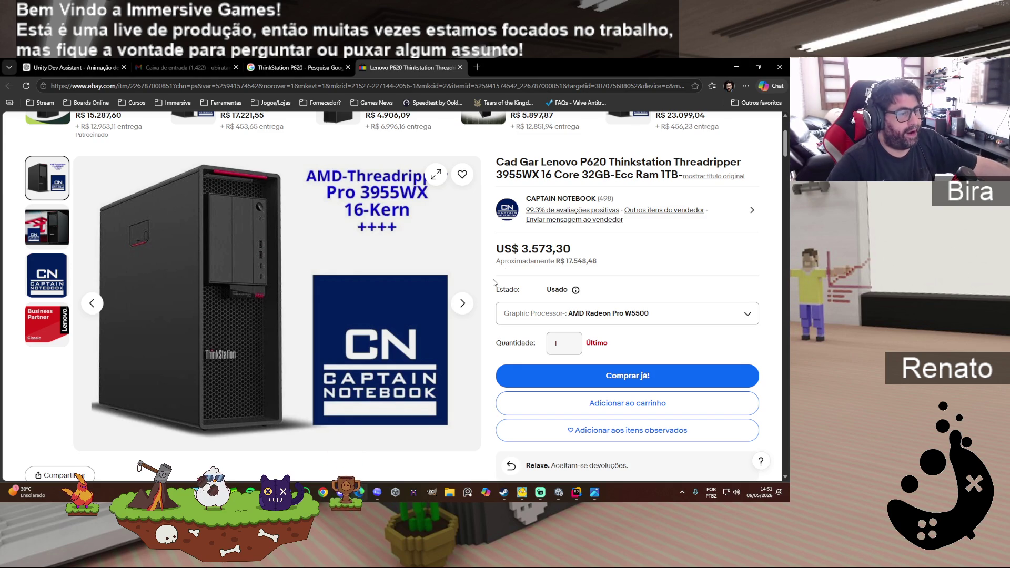
{"action": "scroll", "coordinate": [413, 312], "scroll_direction": "up", "scroll_amount": 3}
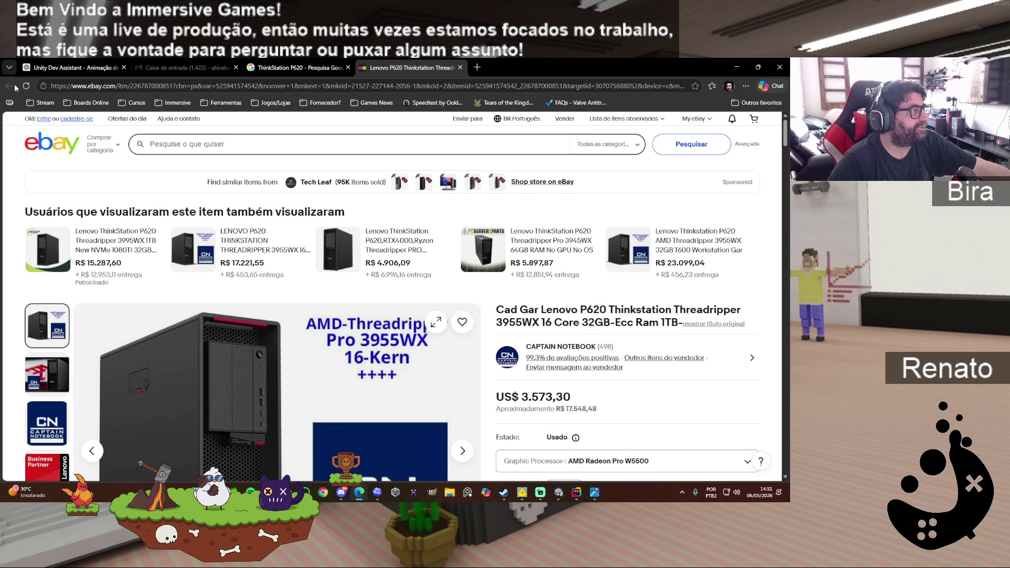
{"action": "left_click", "coordinate": [460, 68]}
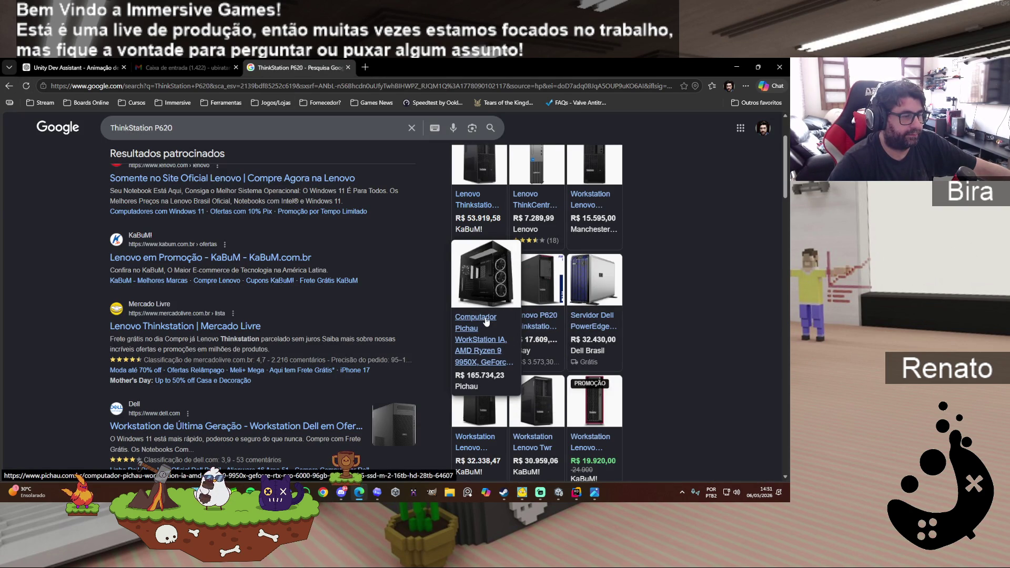
{"action": "left_click", "coordinate": [536, 318]}
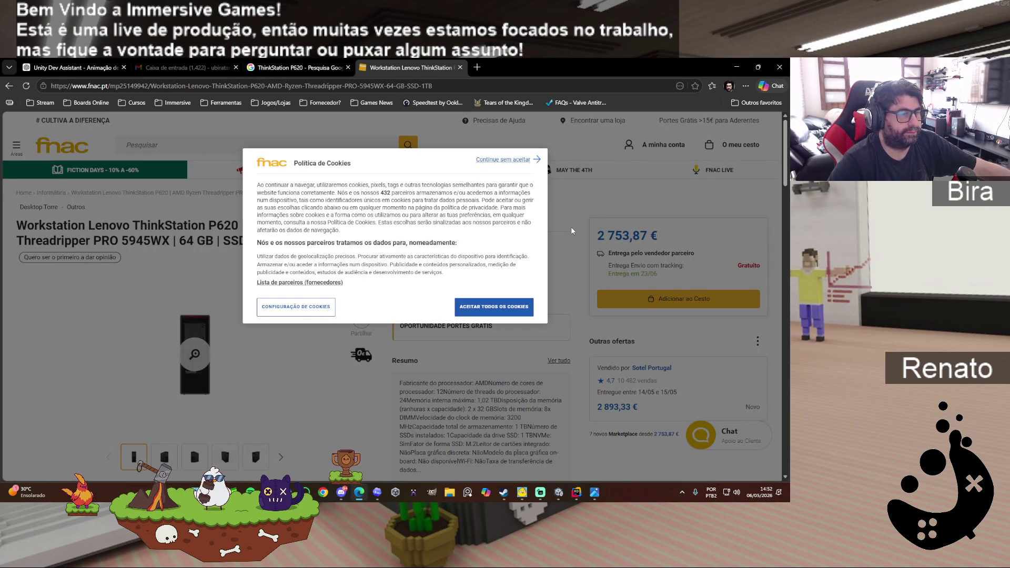
Step: Accept all cookies and open the product photo viewer on the back view
{"action": "left_click", "coordinate": [495, 305]}
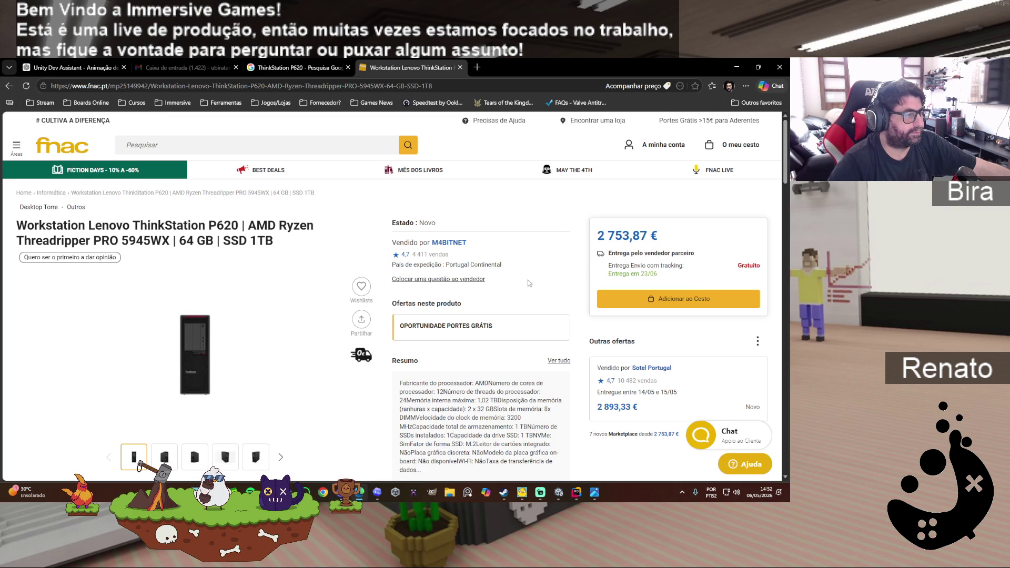
{"action": "scroll", "coordinate": [168, 328], "scroll_direction": "down", "scroll_amount": 2}
{"action": "left_click", "coordinate": [168, 327]}
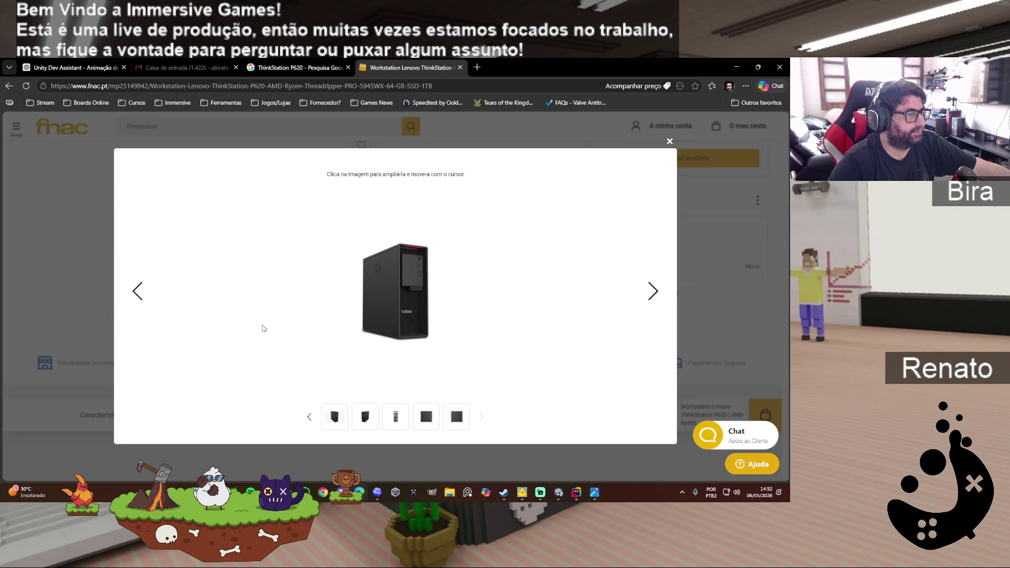
{"action": "left_click", "coordinate": [395, 416]}
{"action": "left_click", "coordinate": [419, 427]}
{"action": "left_click", "coordinate": [396, 418]}
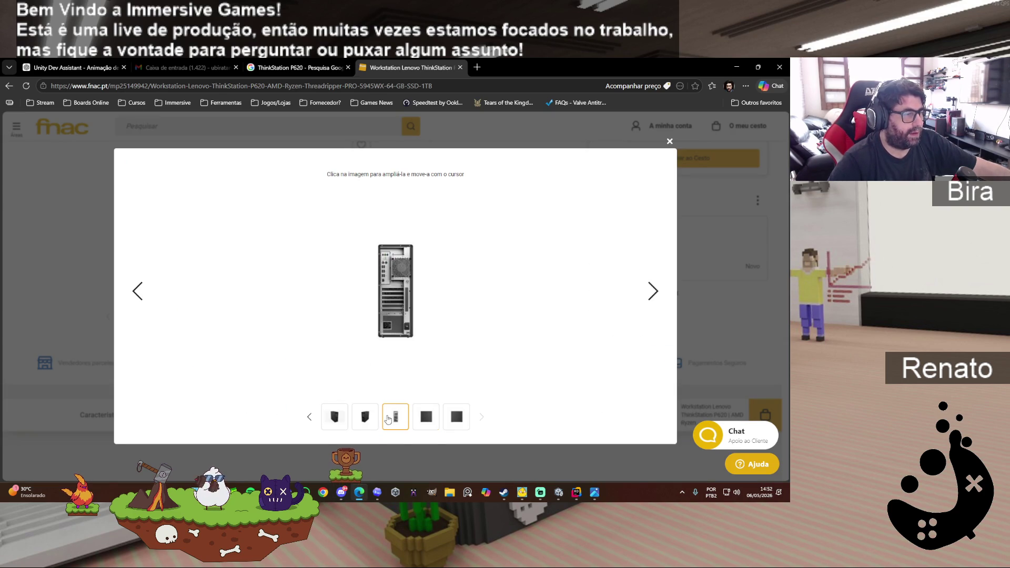
Step: Zoom in and out on the back panel, browse the side and other photos, then close the viewer
{"action": "left_click", "coordinate": [401, 315]}
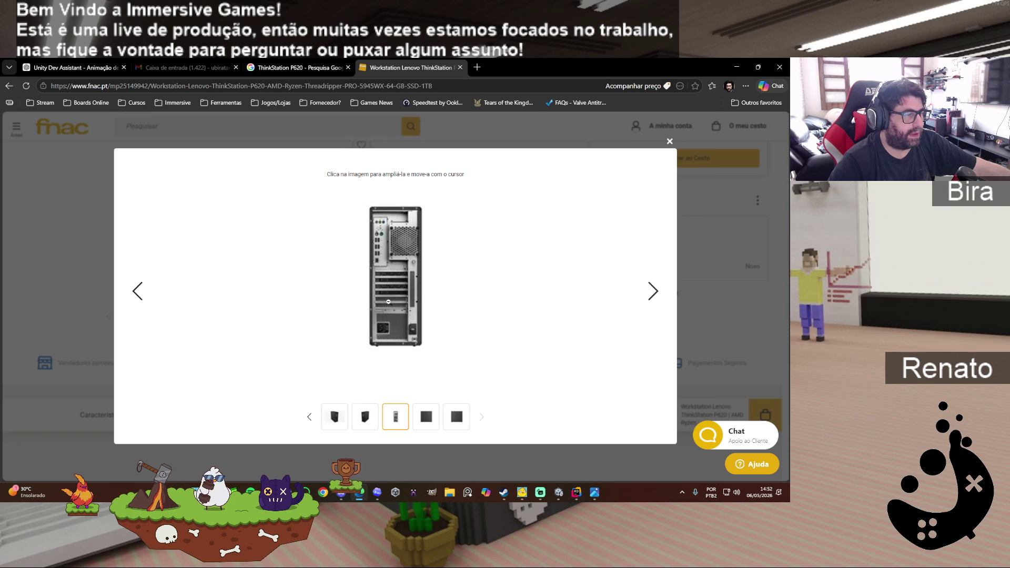
{"action": "left_click", "coordinate": [399, 279]}
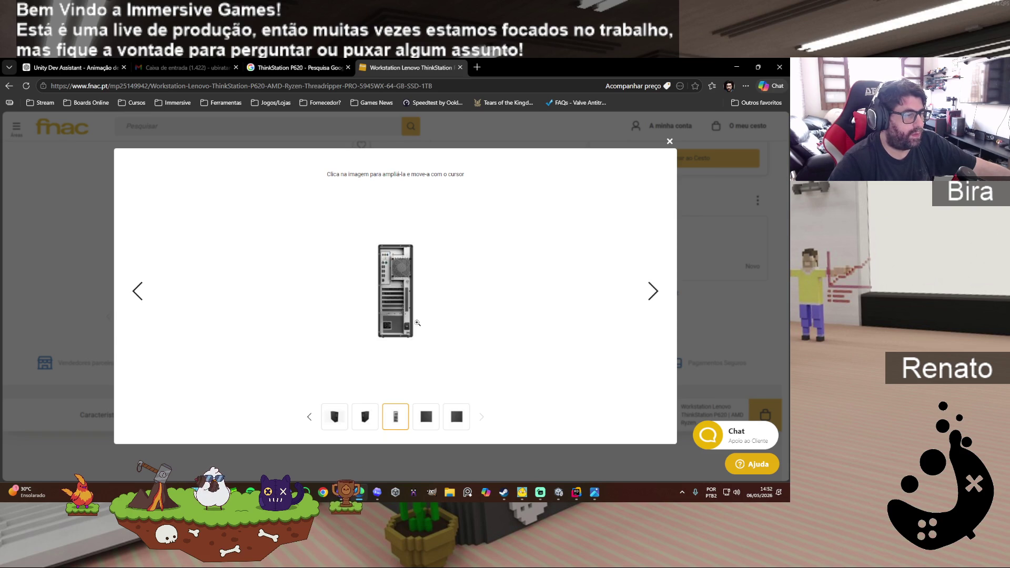
{"action": "left_click", "coordinate": [423, 420]}
{"action": "left_click", "coordinate": [456, 416]}
{"action": "left_click", "coordinate": [405, 418]}
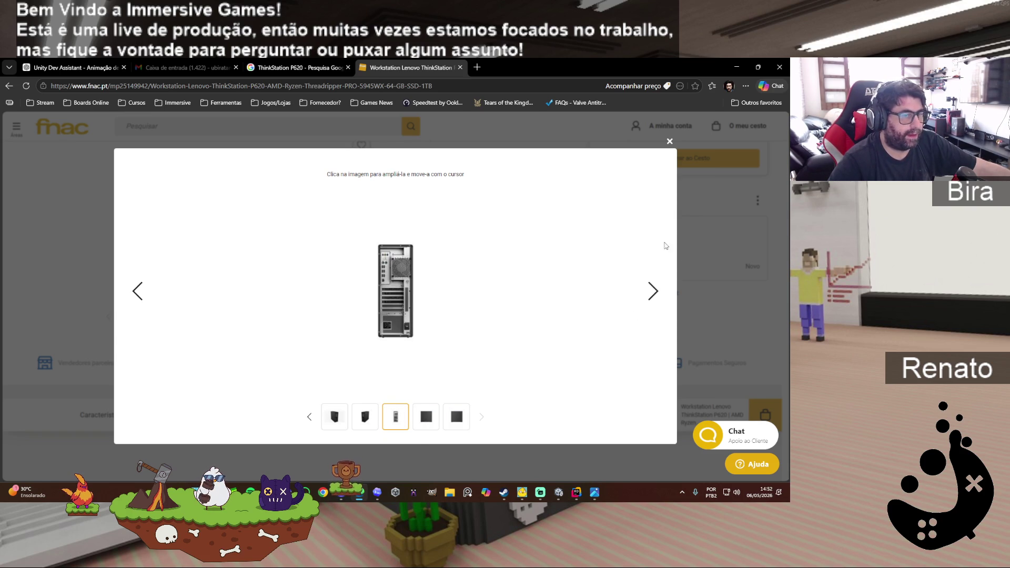
{"action": "left_click", "coordinate": [669, 142]}
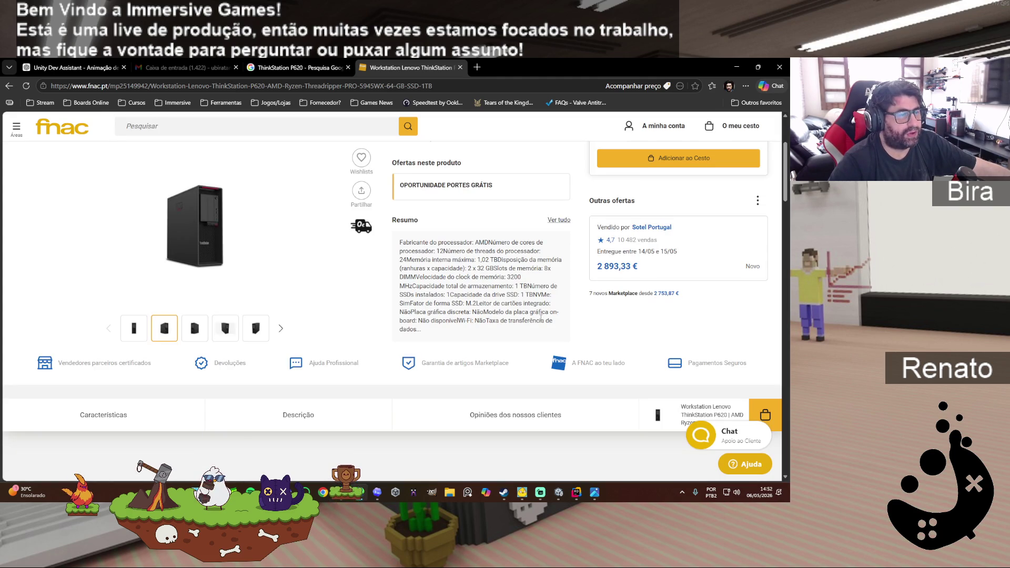
{"action": "scroll", "coordinate": [541, 318], "scroll_direction": "down", "scroll_amount": 5}
{"action": "scroll", "coordinate": [542, 321], "scroll_direction": "down", "scroll_amount": 3}
{"action": "scroll", "coordinate": [541, 320], "scroll_direction": "down", "scroll_amount": 6}
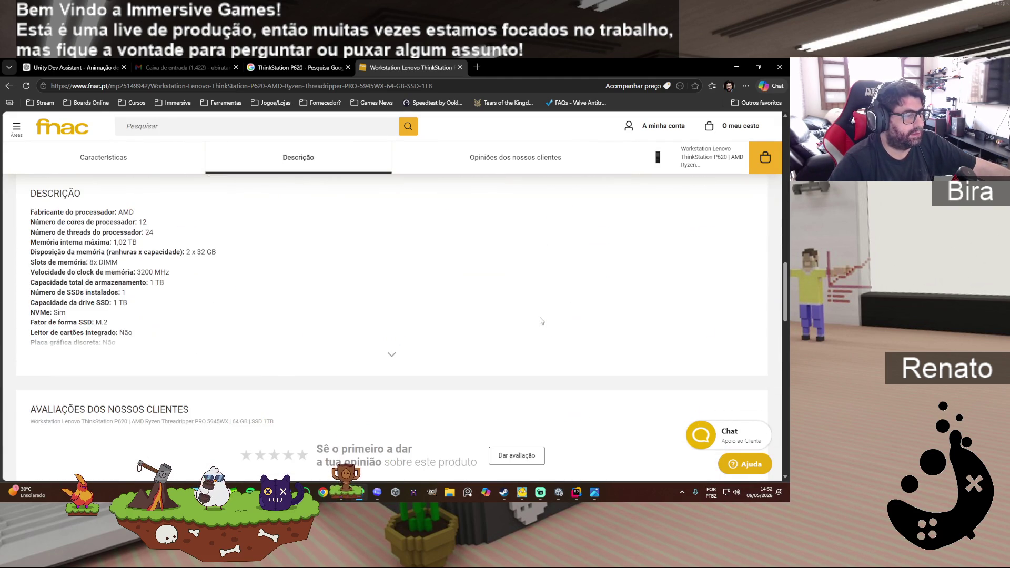
{"action": "scroll", "coordinate": [541, 321], "scroll_direction": "up", "scroll_amount": 5}
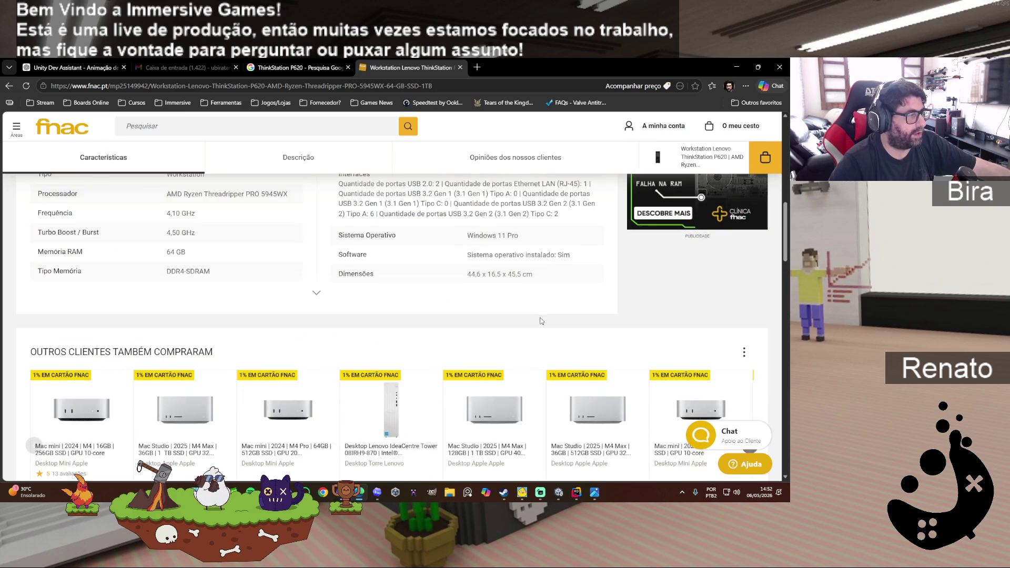
{"action": "scroll", "coordinate": [541, 321], "scroll_direction": "up", "scroll_amount": 8}
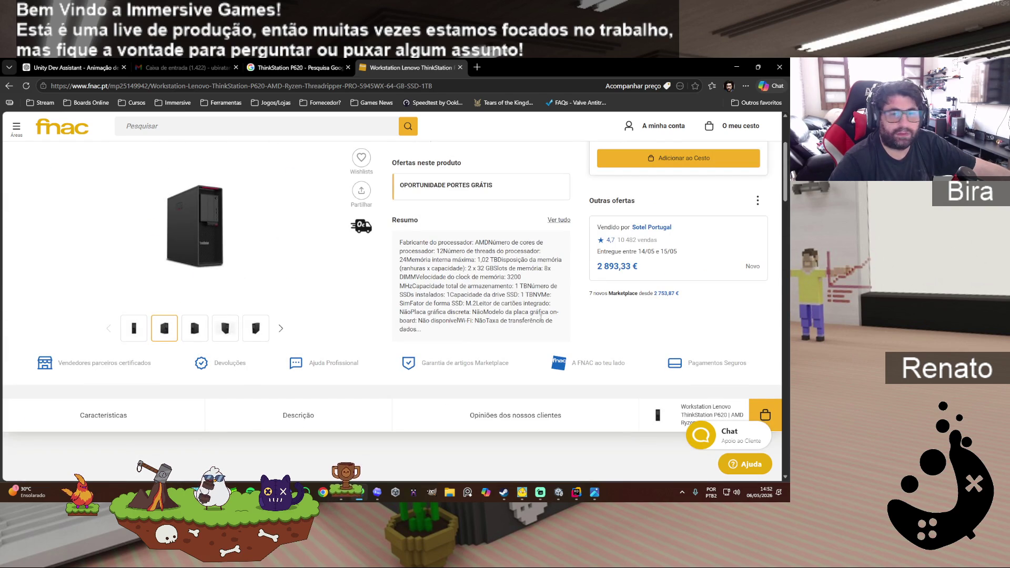
{"action": "key", "text": "alt+Tab"}
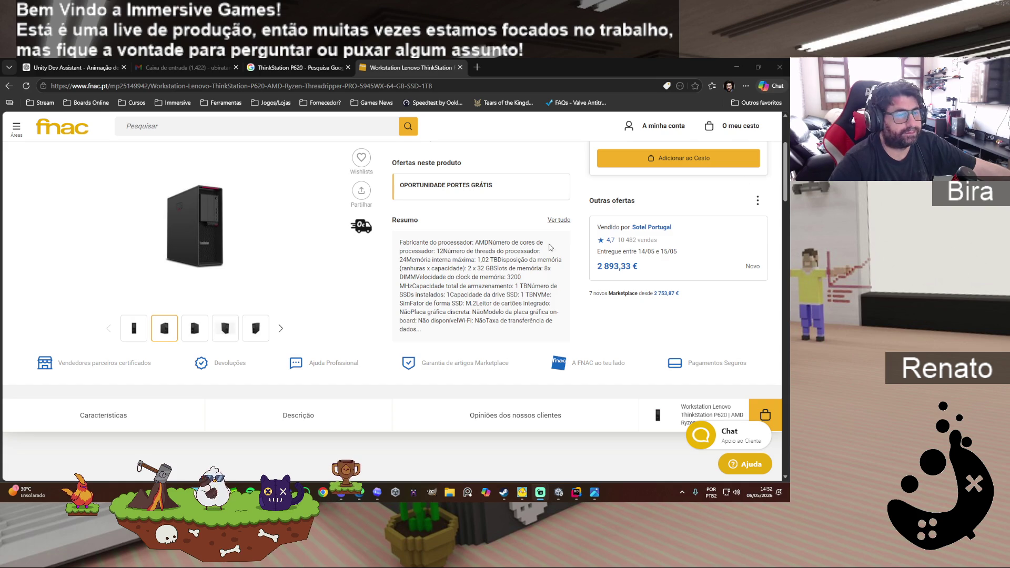
{"action": "scroll", "coordinate": [542, 255], "scroll_direction": "down", "scroll_amount": 5}
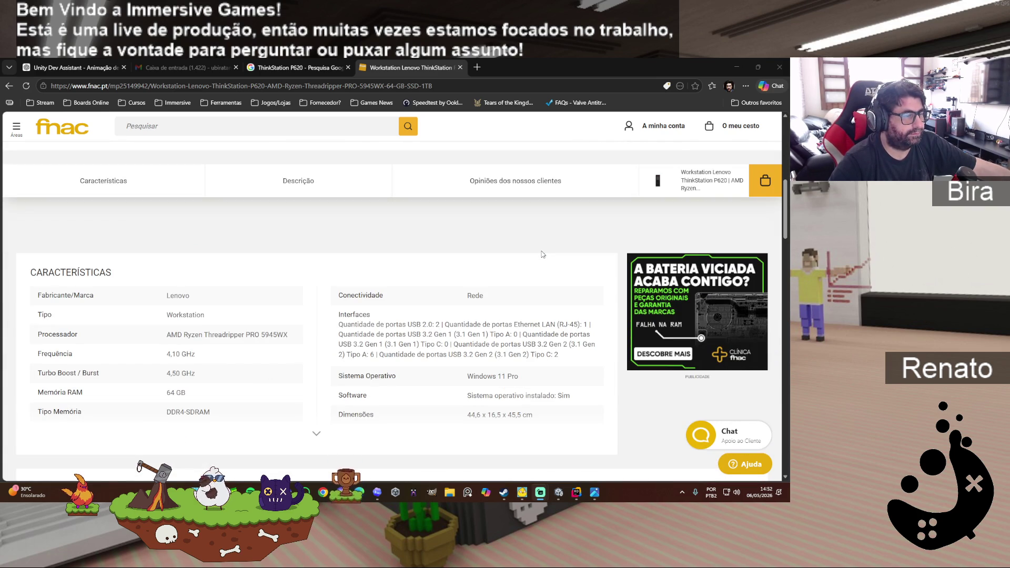
{"action": "scroll", "coordinate": [542, 255], "scroll_direction": "down", "scroll_amount": 5}
{"action": "scroll", "coordinate": [542, 254], "scroll_direction": "down", "scroll_amount": 8}
{"action": "scroll", "coordinate": [542, 254], "scroll_direction": "down", "scroll_amount": 10}
{"action": "scroll", "coordinate": [542, 255], "scroll_direction": "down", "scroll_amount": 3}
{"action": "scroll", "coordinate": [542, 255], "scroll_direction": "up", "scroll_amount": 10}
{"action": "scroll", "coordinate": [542, 254], "scroll_direction": "up", "scroll_amount": 10}
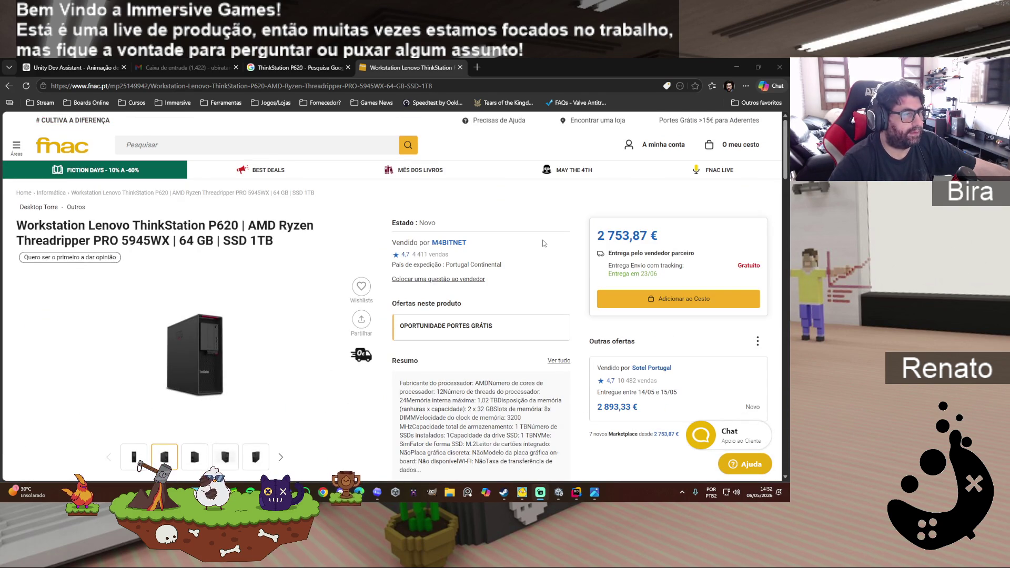
{"action": "scroll", "coordinate": [544, 243], "scroll_direction": "down", "scroll_amount": 1}
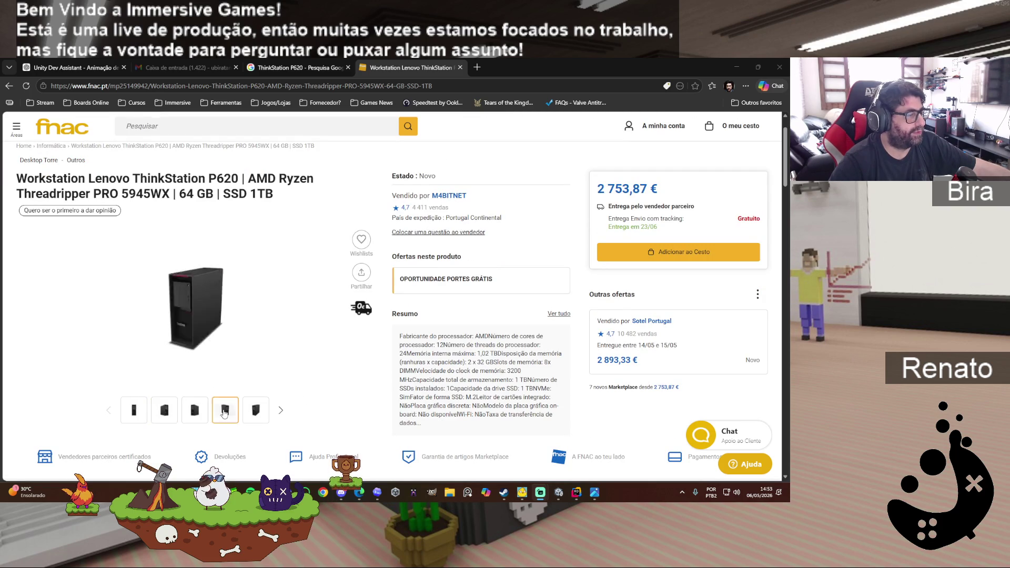
{"action": "left_click", "coordinate": [195, 410]}
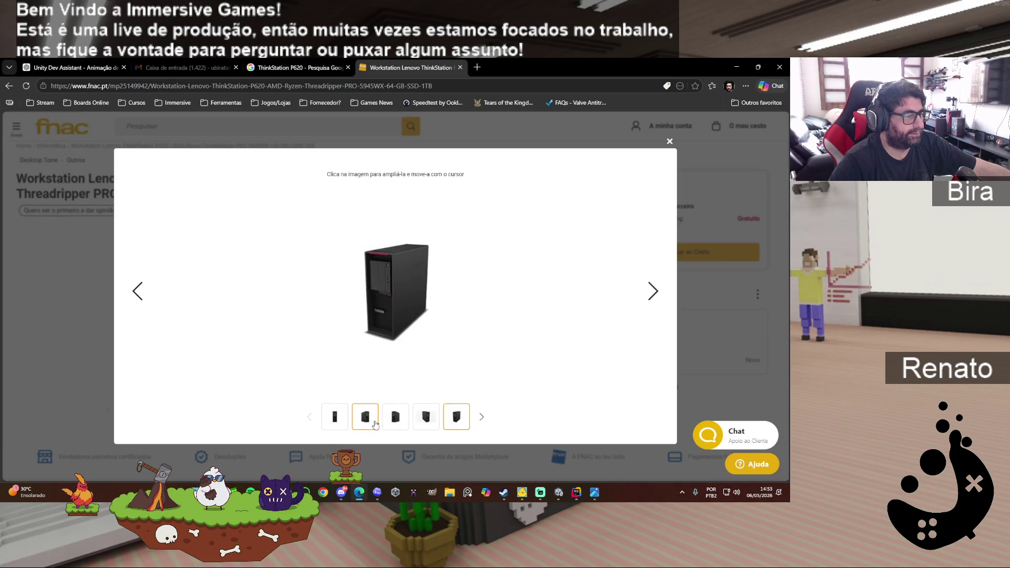
{"action": "left_click", "coordinate": [430, 421]}
{"action": "left_click", "coordinate": [450, 422]}
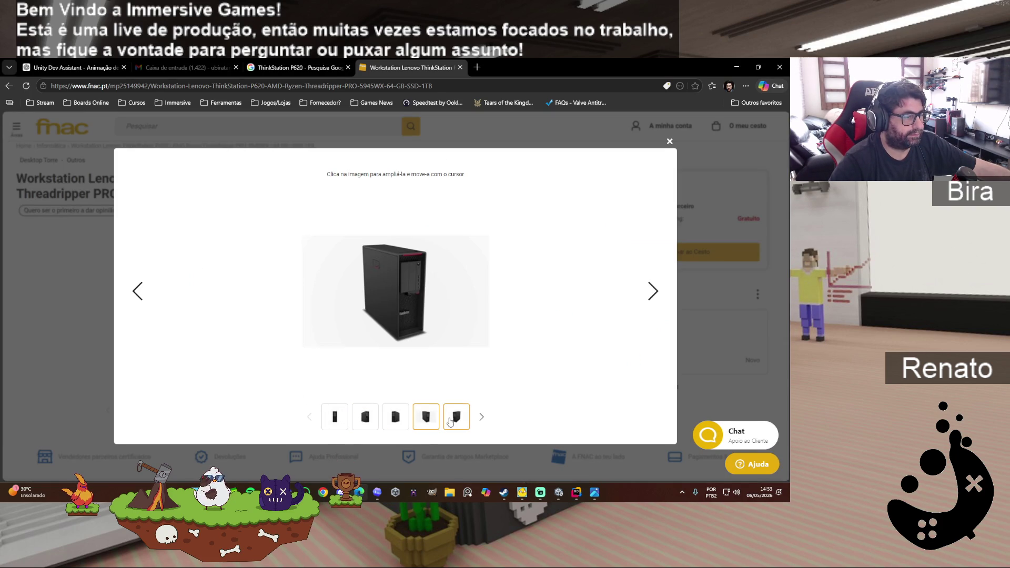
{"action": "left_click", "coordinate": [479, 417]}
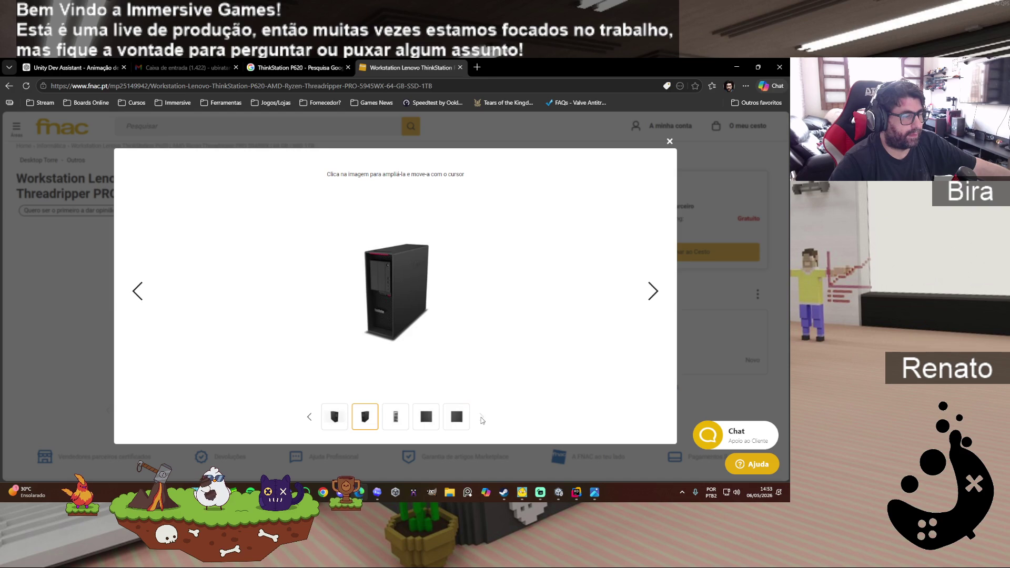
{"action": "left_click", "coordinate": [395, 417]}
{"action": "left_click", "coordinate": [425, 419]}
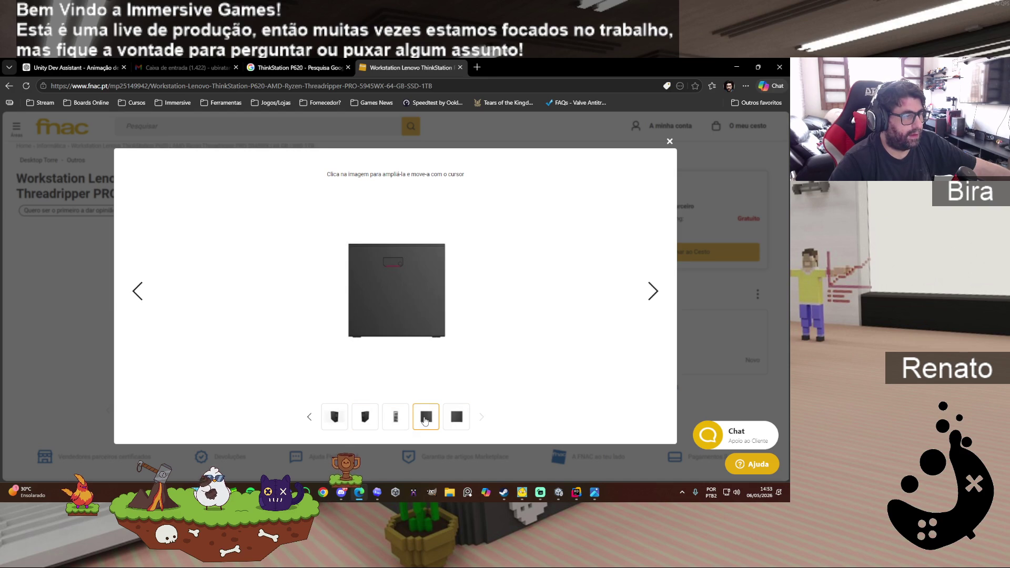
{"action": "left_click", "coordinate": [455, 419]}
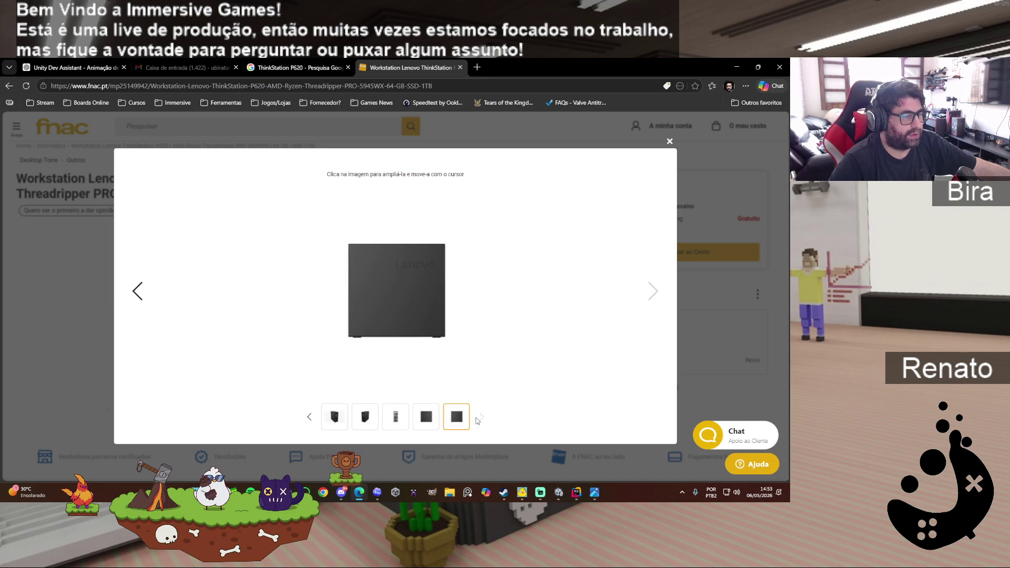
{"action": "left_click", "coordinate": [426, 417]}
{"action": "left_click", "coordinate": [395, 417]}
{"action": "left_click", "coordinate": [335, 416]}
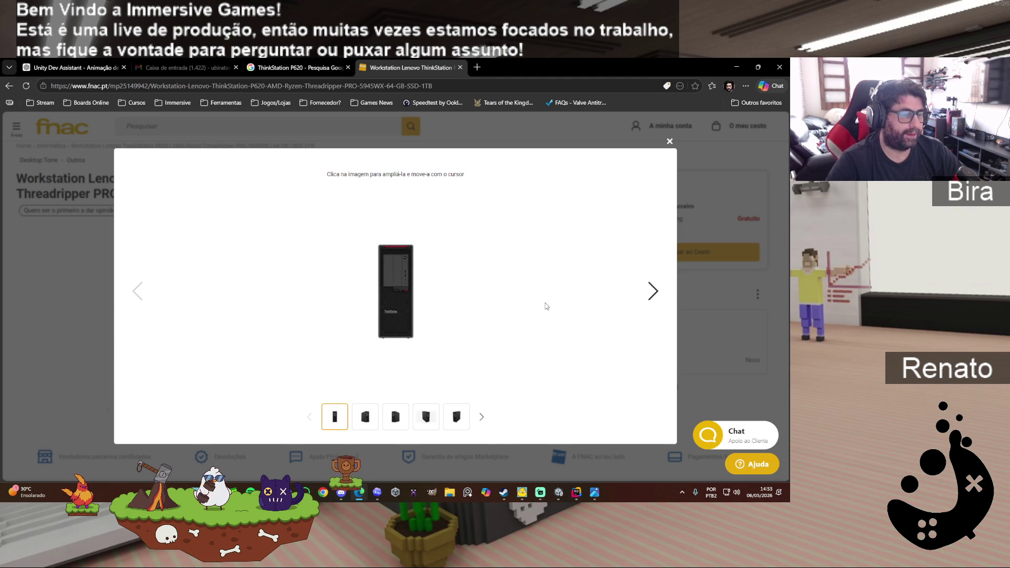
{"action": "left_click", "coordinate": [669, 141]}
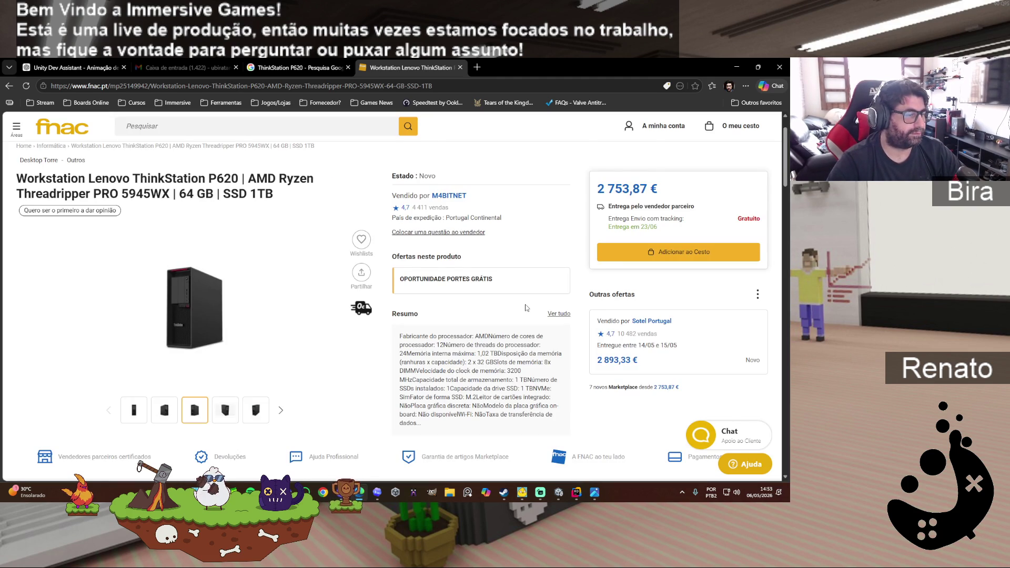
{"action": "scroll", "coordinate": [526, 307], "scroll_direction": "down", "scroll_amount": 1}
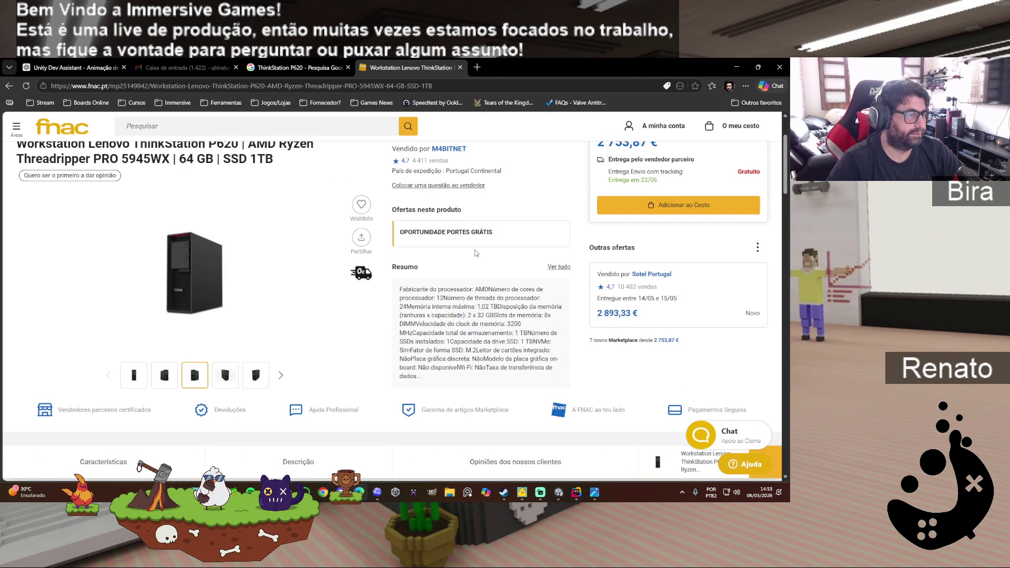
{"action": "scroll", "coordinate": [468, 287], "scroll_direction": "up", "scroll_amount": 2}
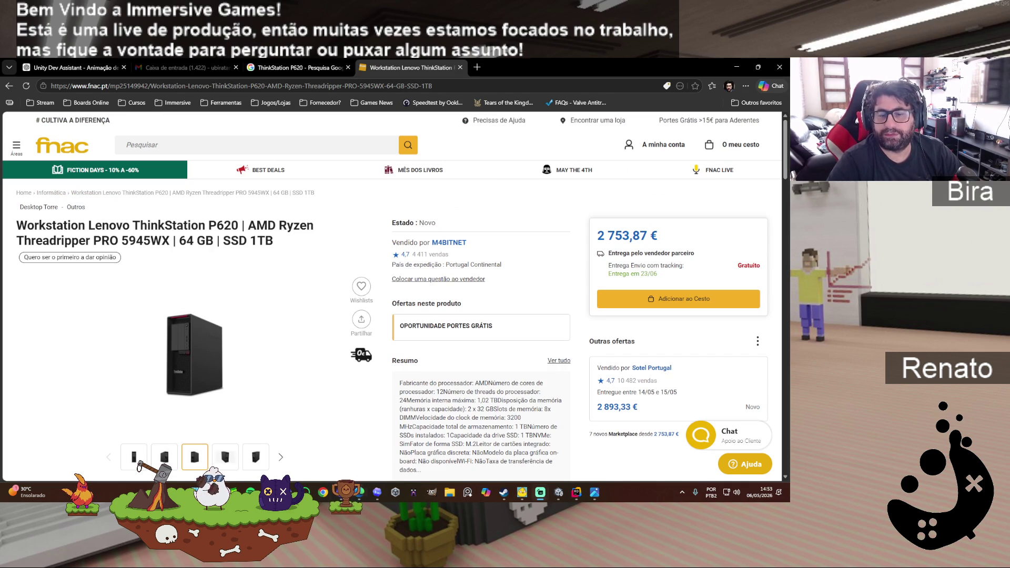
{"action": "key", "text": "alt+Tab"}
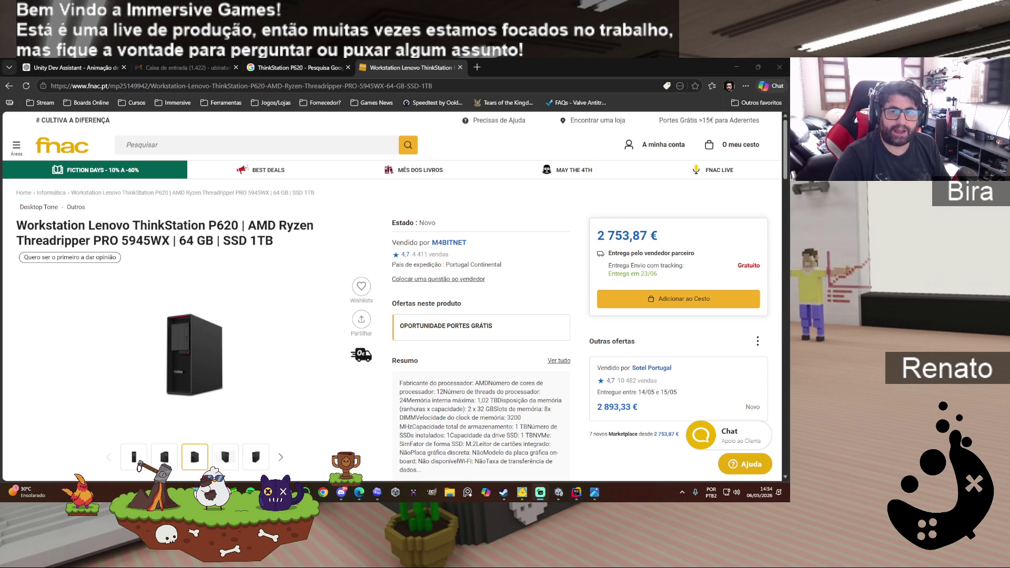
{"action": "scroll", "coordinate": [552, 325], "scroll_direction": "down", "scroll_amount": 1}
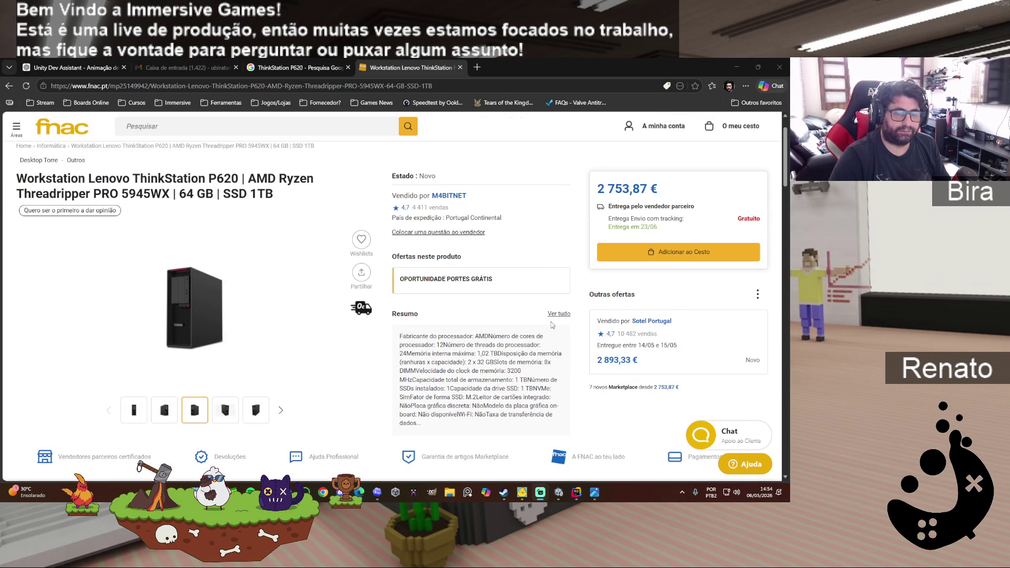
{"action": "scroll", "coordinate": [551, 325], "scroll_direction": "down", "scroll_amount": 1}
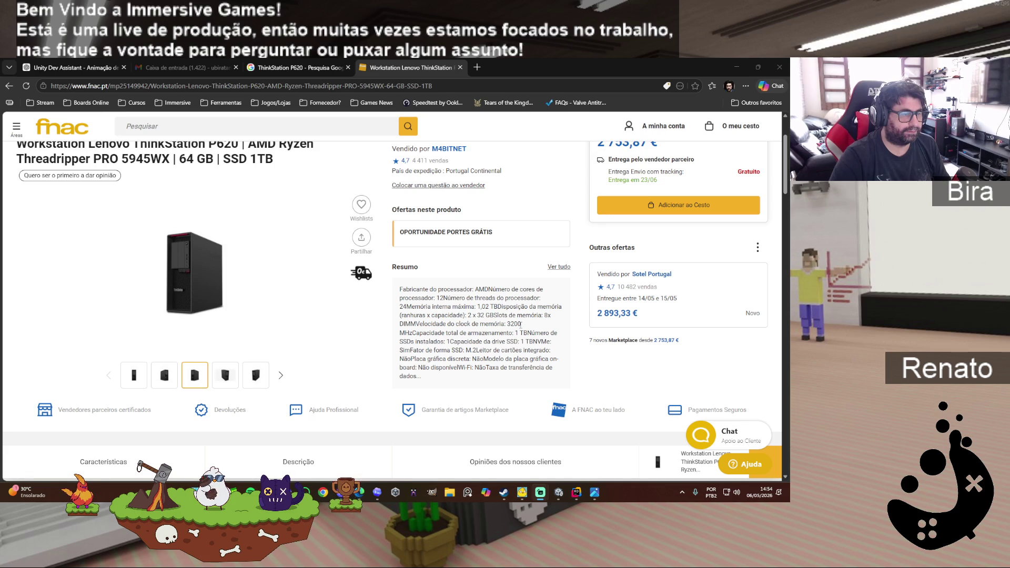
{"action": "scroll", "coordinate": [525, 334], "scroll_direction": "down", "scroll_amount": 1}
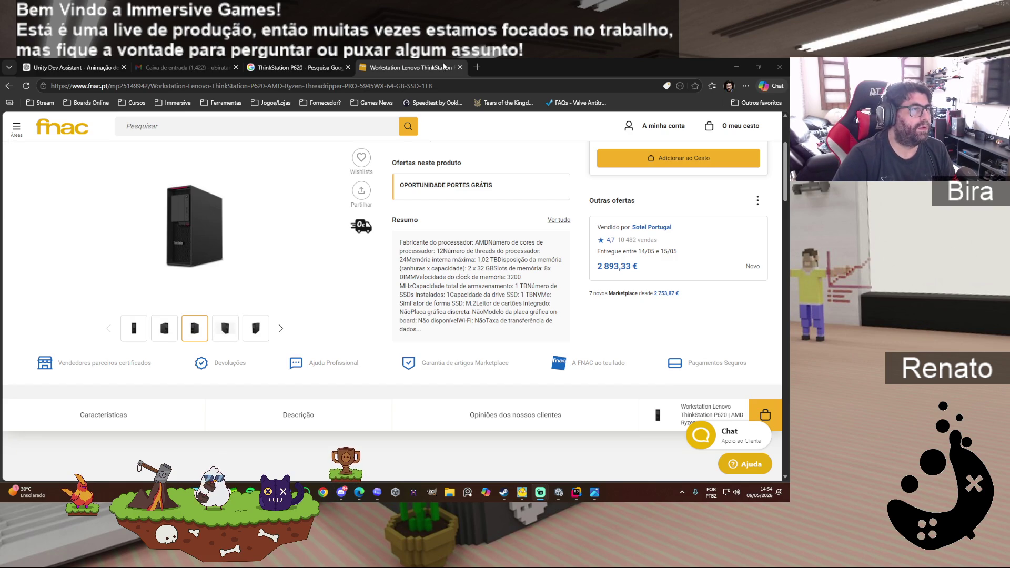
{"action": "left_click", "coordinate": [477, 66]}
{"action": "left_click", "coordinate": [316, 63]}
{"action": "triple_click", "coordinate": [410, 128]}
{"action": "type", "text": "Quadro RTX 2000 Ada"}
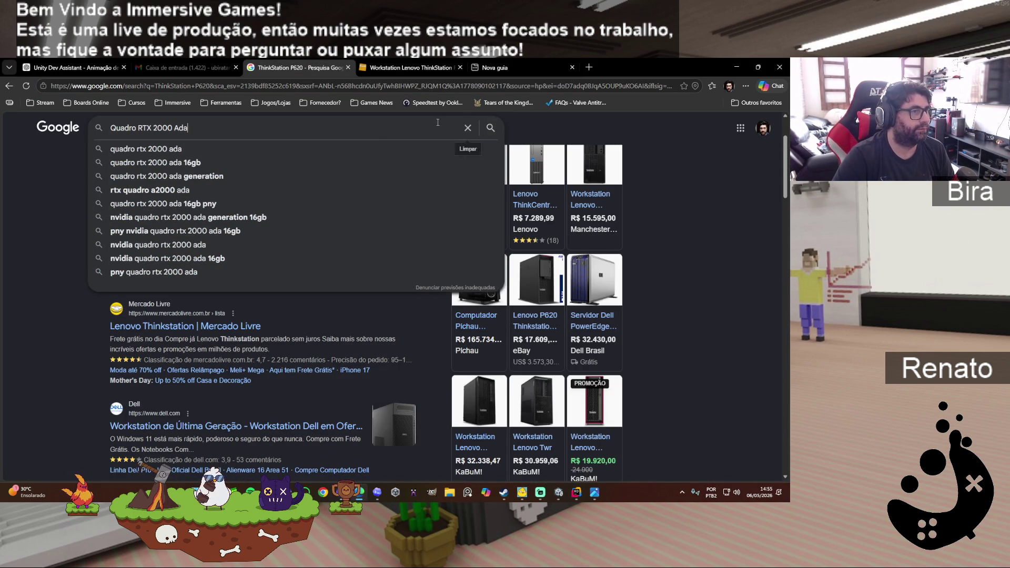
{"action": "left_click", "coordinate": [489, 129]}
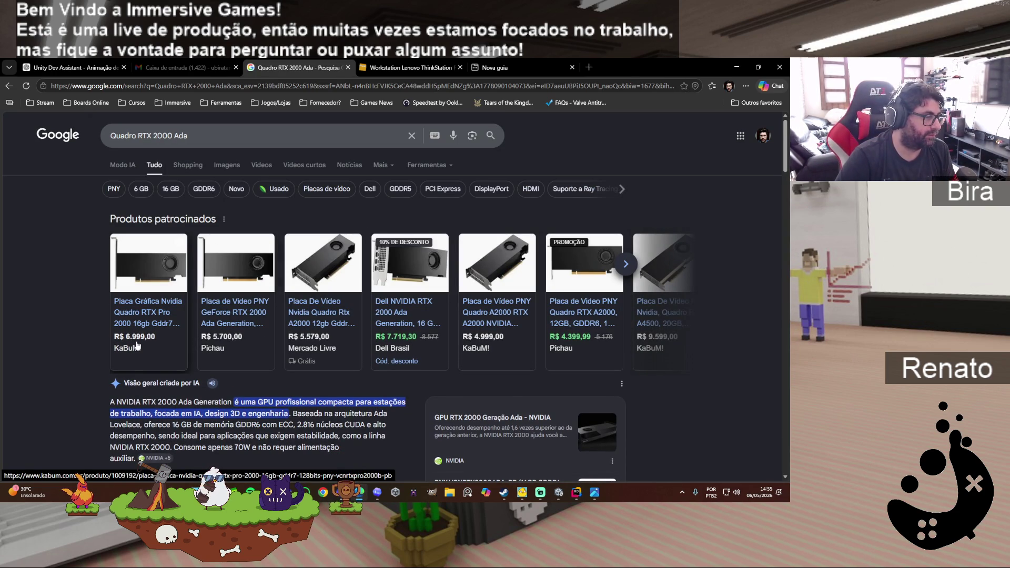
{"action": "scroll", "coordinate": [315, 416], "scroll_direction": "down", "scroll_amount": 1}
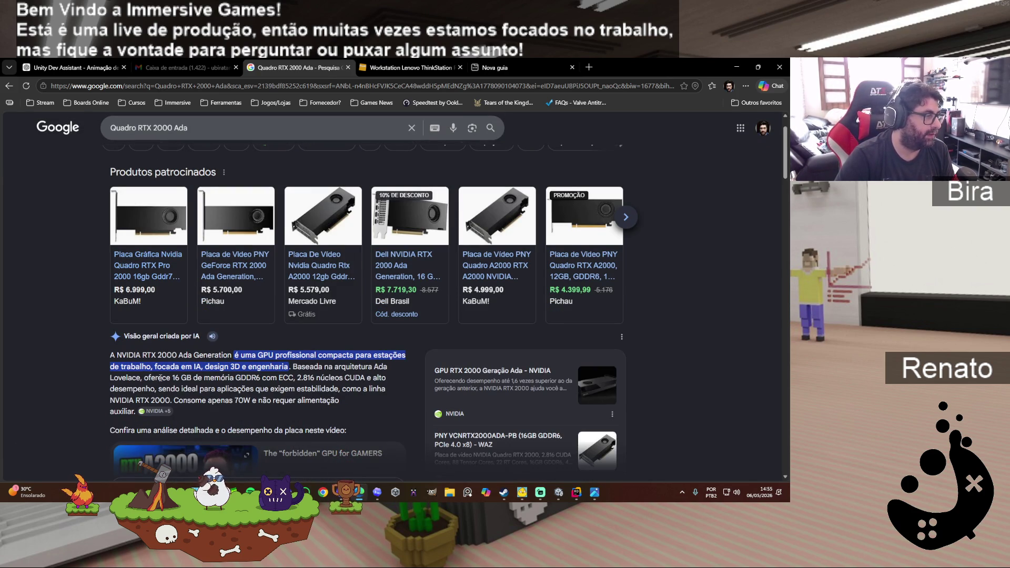
{"action": "scroll", "coordinate": [286, 378], "scroll_direction": "down", "scroll_amount": 1}
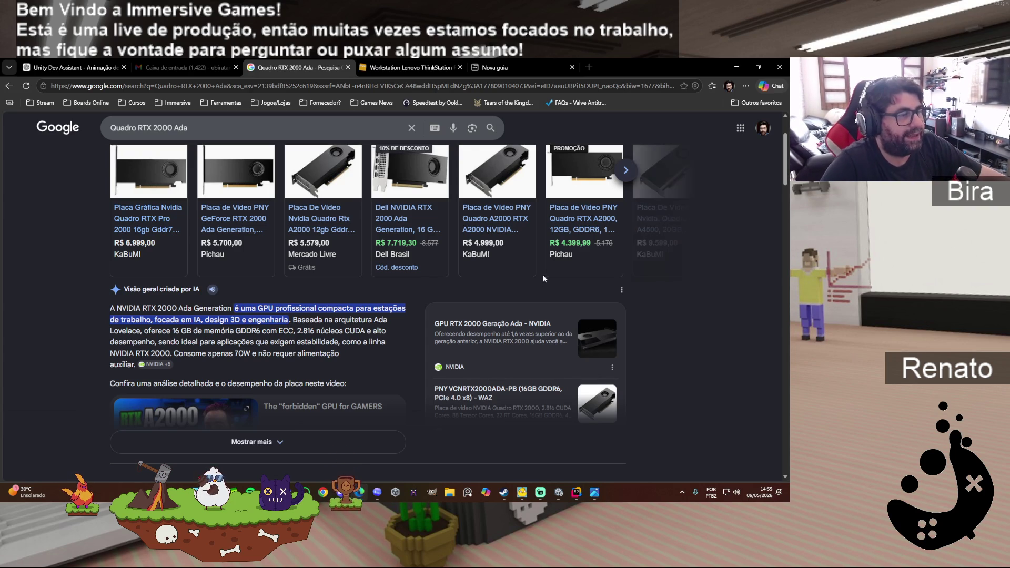
{"action": "scroll", "coordinate": [292, 342], "scroll_direction": "down", "scroll_amount": 2}
{"action": "left_click", "coordinate": [331, 348]}
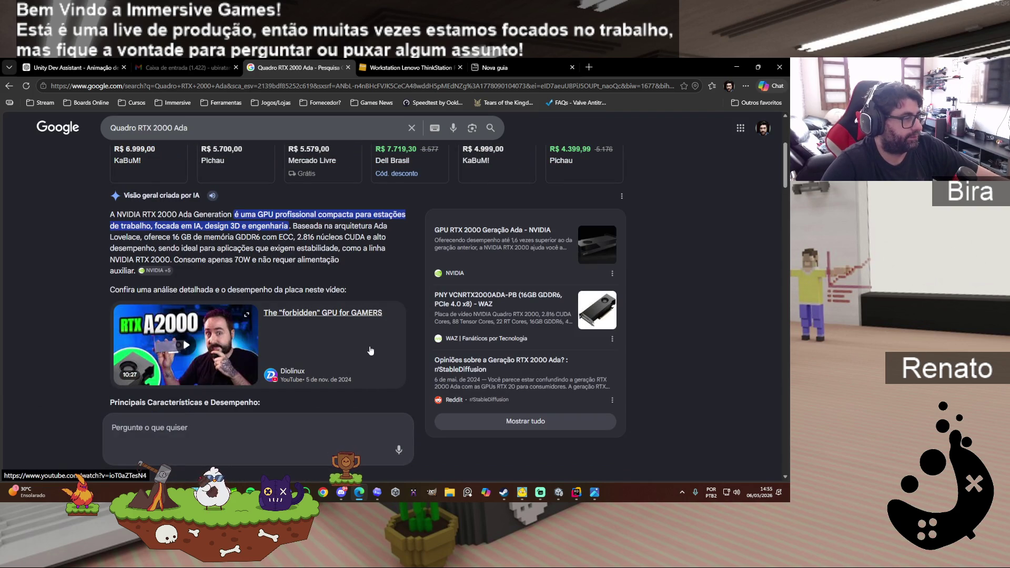
{"action": "scroll", "coordinate": [371, 350], "scroll_direction": "down", "scroll_amount": 3}
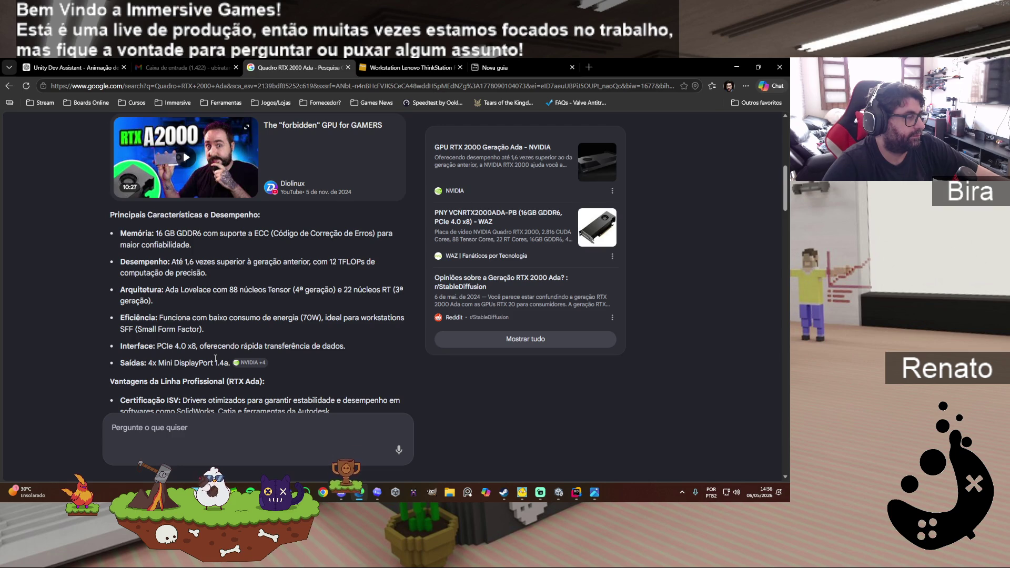
{"action": "scroll", "coordinate": [215, 359], "scroll_direction": "down", "scroll_amount": 1}
{"action": "scroll", "coordinate": [215, 359], "scroll_direction": "down", "scroll_amount": 1}
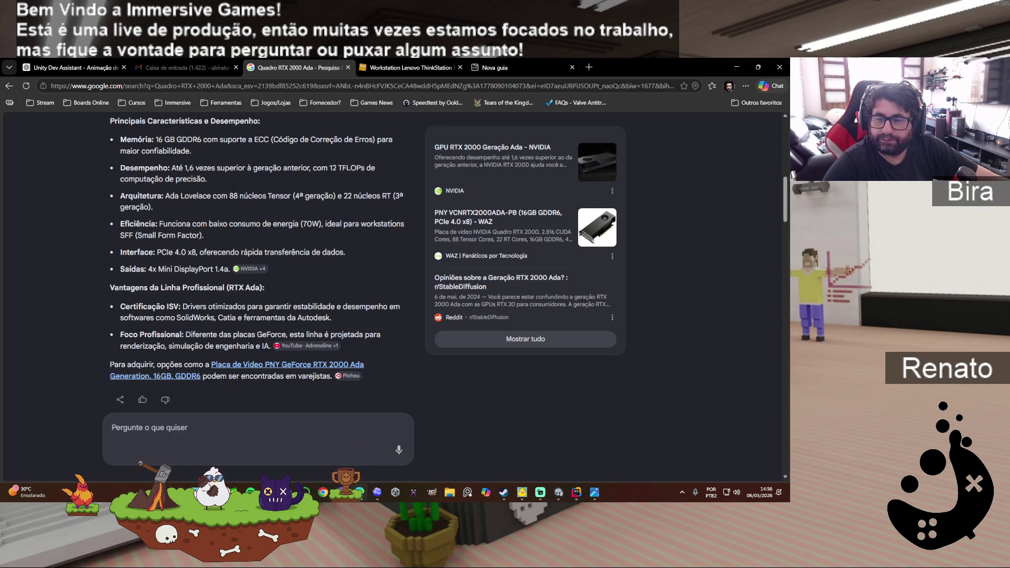
{"action": "key", "text": "alt+Tab"}
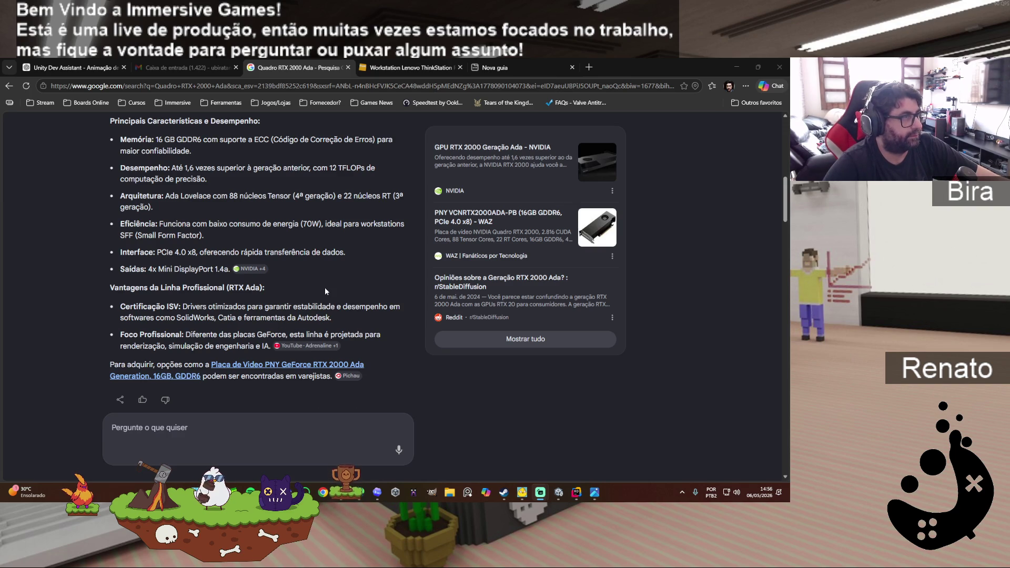
{"action": "scroll", "coordinate": [309, 305], "scroll_direction": "down", "scroll_amount": 1}
{"action": "scroll", "coordinate": [308, 306], "scroll_direction": "up", "scroll_amount": 10}
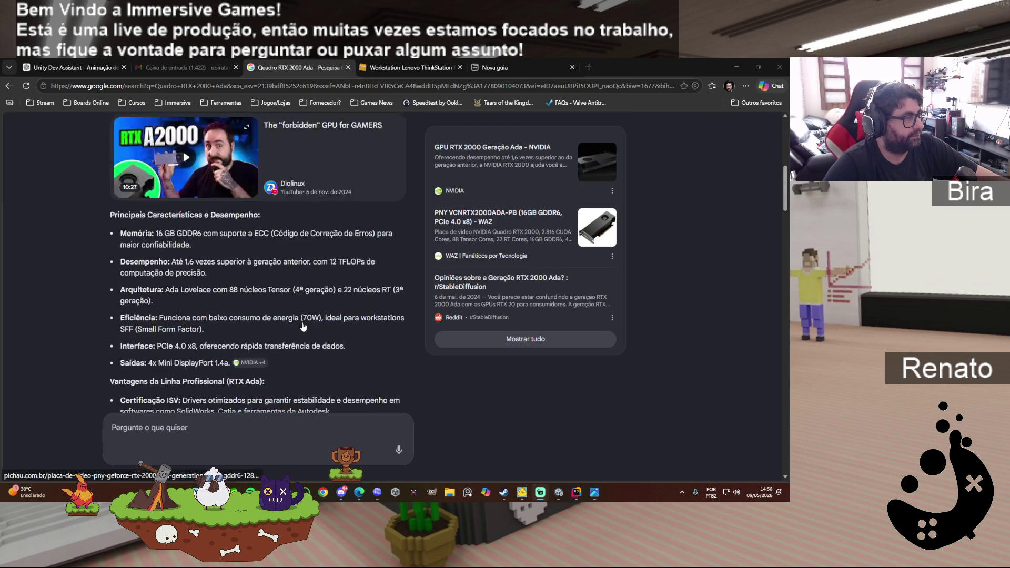
{"action": "scroll", "coordinate": [303, 326], "scroll_direction": "down", "scroll_amount": 15}
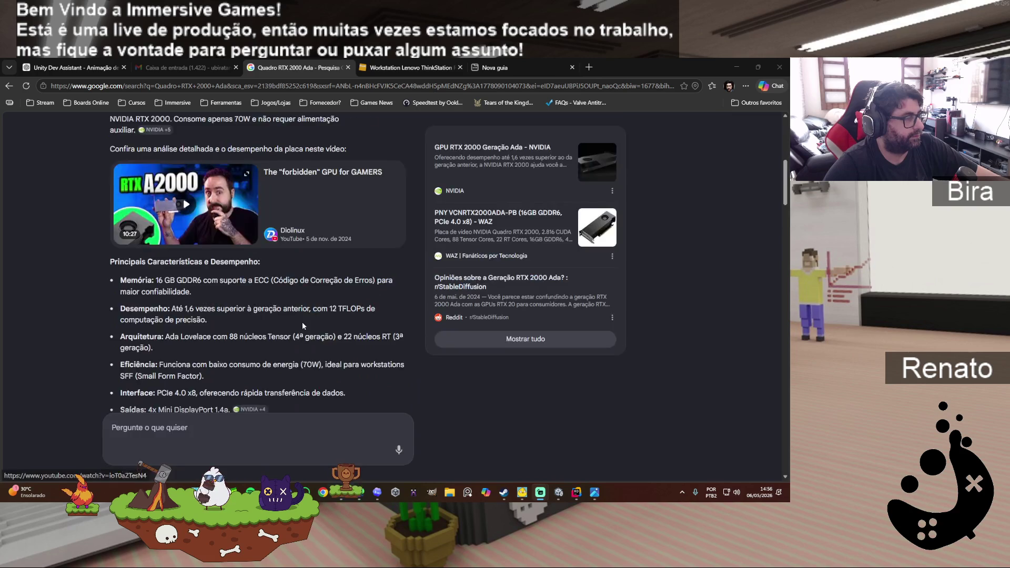
{"action": "scroll", "coordinate": [303, 326], "scroll_direction": "down", "scroll_amount": 3}
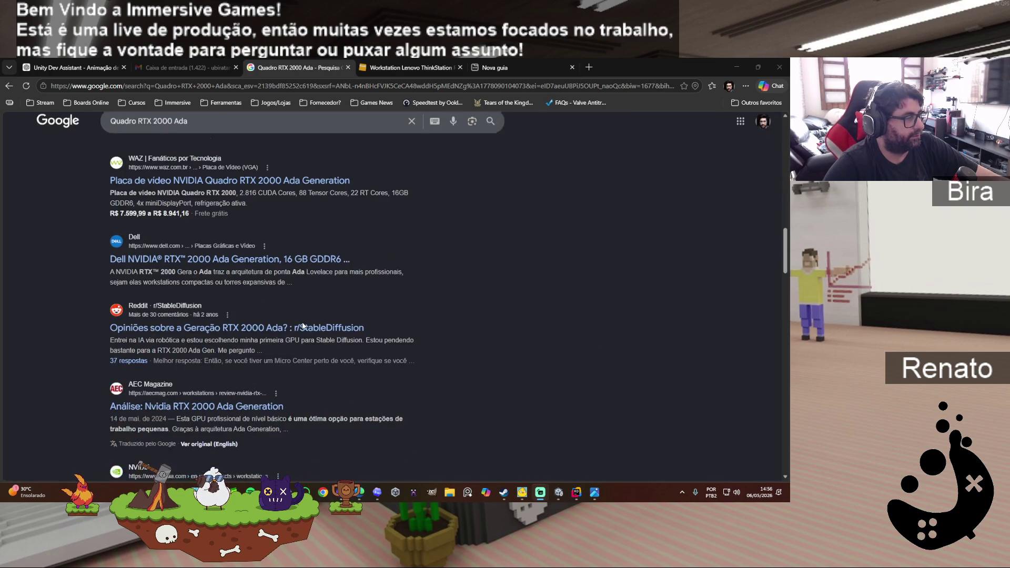
{"action": "scroll", "coordinate": [303, 326], "scroll_direction": "up", "scroll_amount": 2}
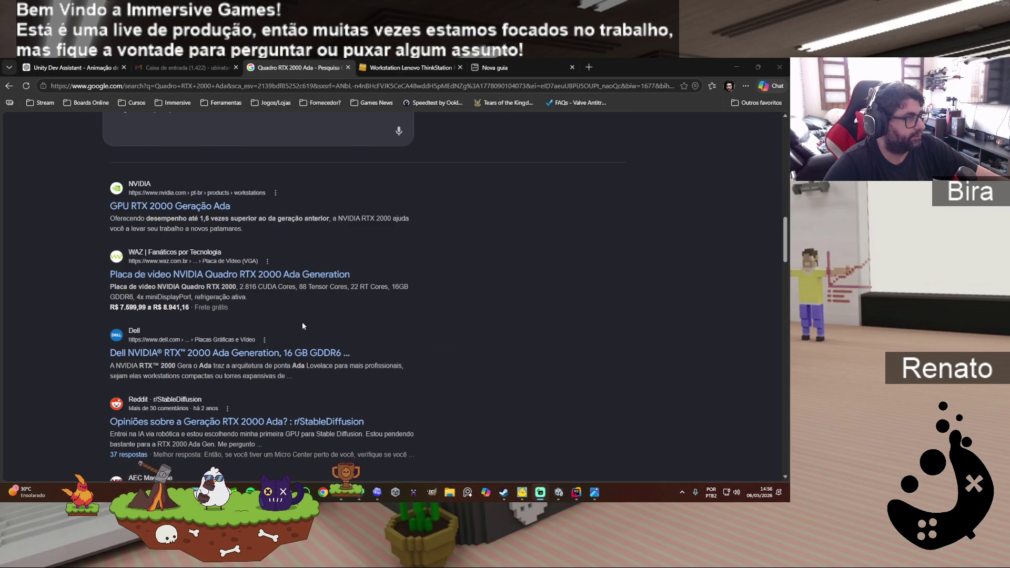
{"action": "scroll", "coordinate": [302, 323], "scroll_direction": "up", "scroll_amount": 10}
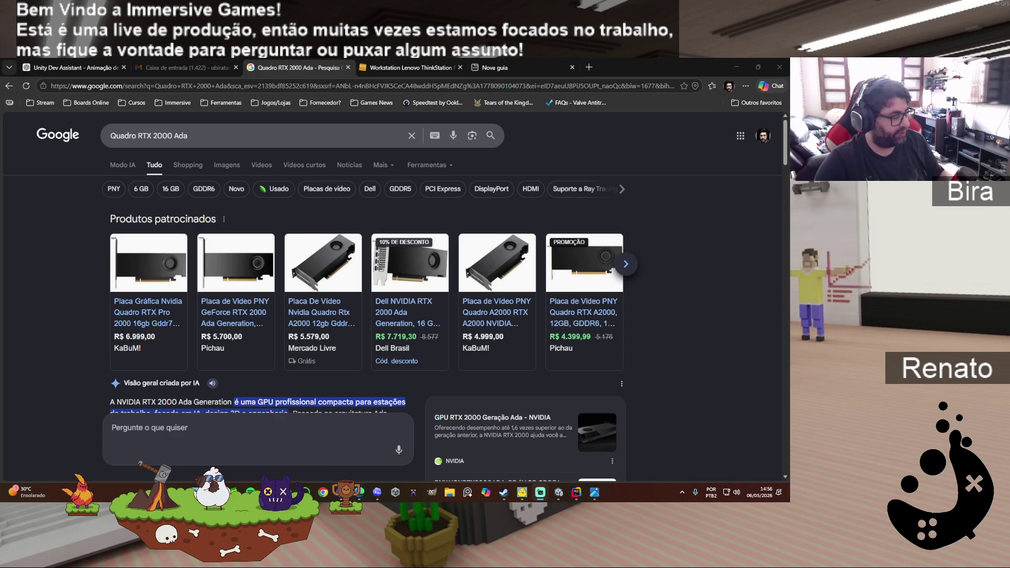
Step: Replace the Google query with TechPowerUp and open the TechPowerUp home page
{"action": "left_click", "coordinate": [299, 146]}
{"action": "key", "text": "ctrl+a"}
{"action": "type", "text": "TechPowerUp"}
{"action": "key", "text": "Return"}
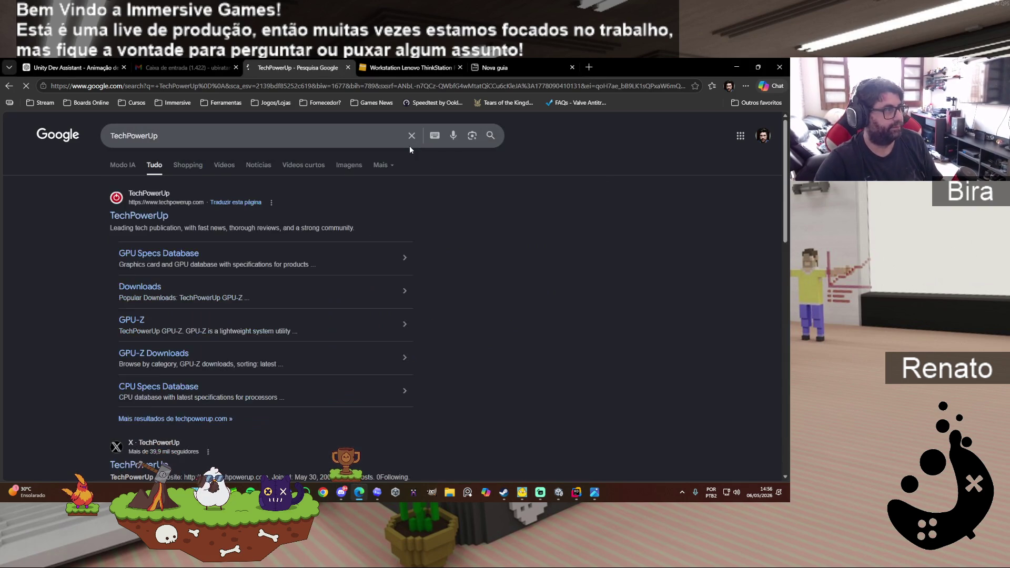
{"action": "left_click", "coordinate": [145, 217]}
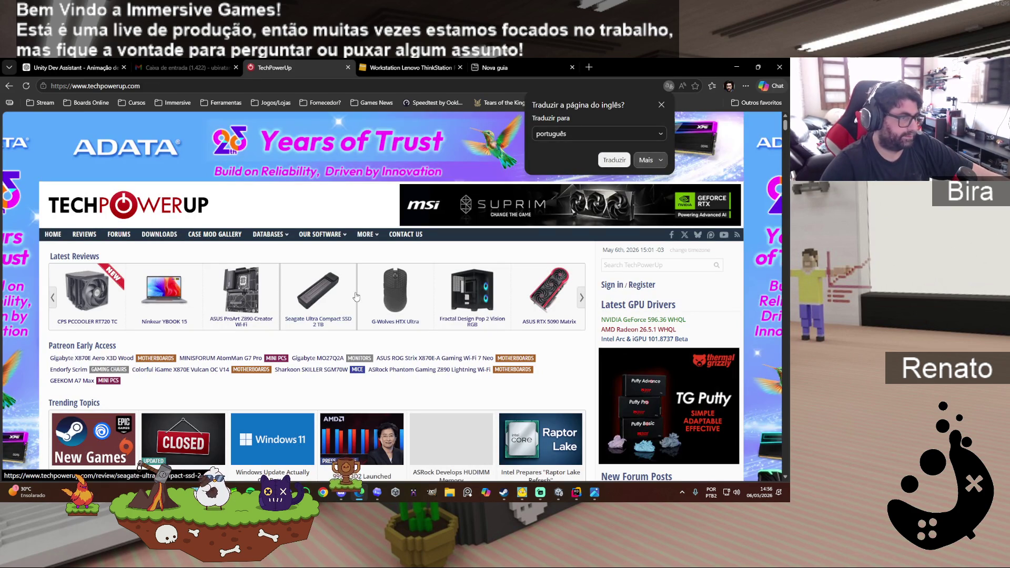
{"action": "scroll", "coordinate": [356, 296], "scroll_direction": "down", "scroll_amount": 5}
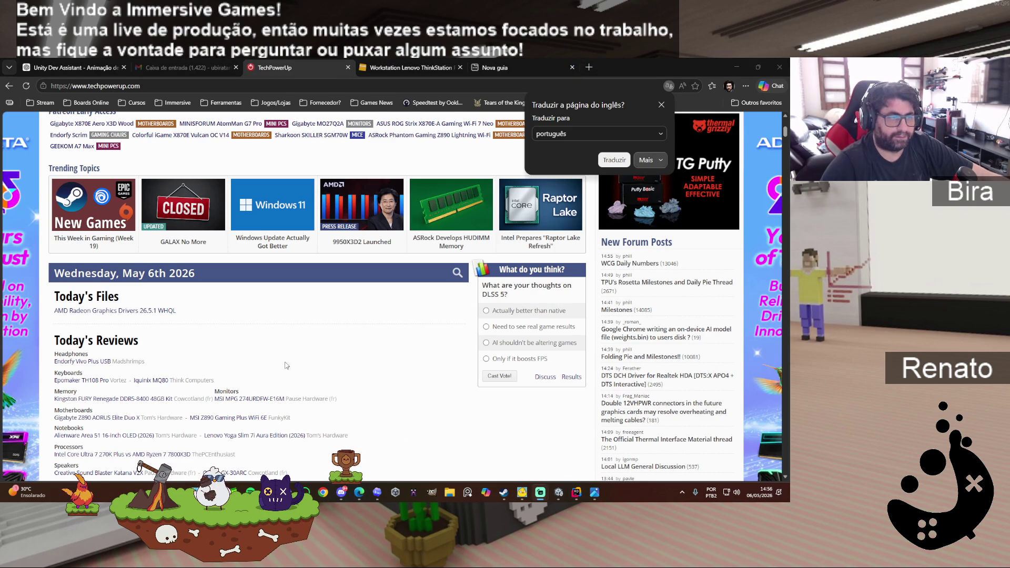
{"action": "scroll", "coordinate": [279, 343], "scroll_direction": "down", "scroll_amount": 3}
{"action": "scroll", "coordinate": [299, 370], "scroll_direction": "up", "scroll_amount": 7}
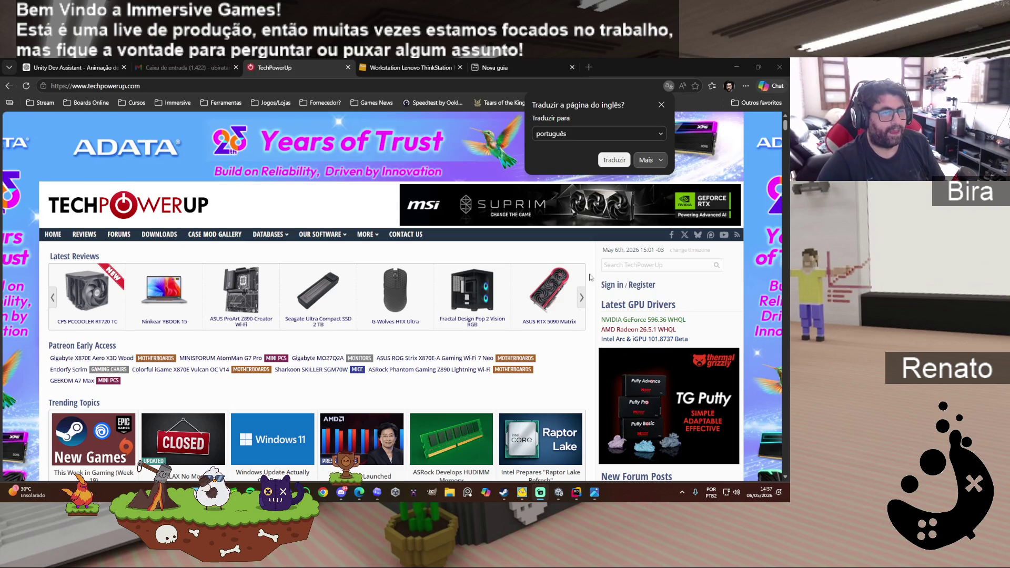
Step: Search the TechPowerUp site for 'Quadro RTX 2000 Ada'
{"action": "left_click", "coordinate": [627, 266]}
{"action": "type", "text": "Quadro RTX 2000 Ada"}
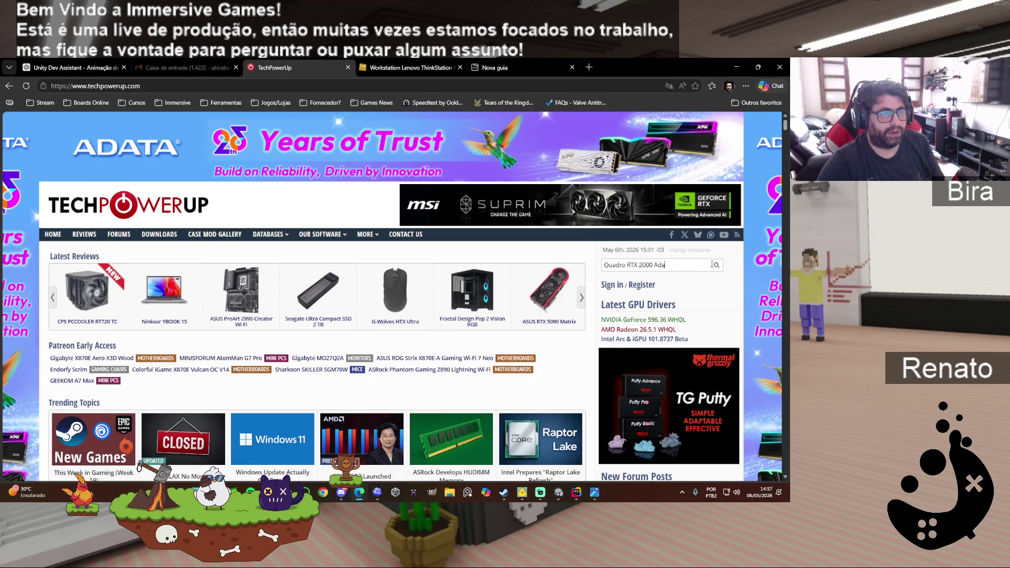
{"action": "left_click", "coordinate": [716, 267]}
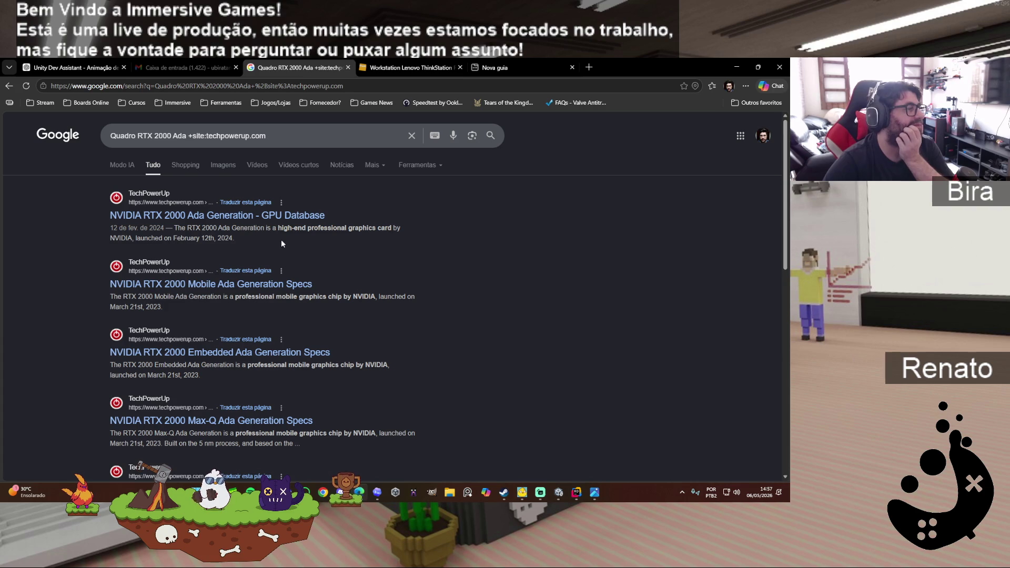
Step: Open the RTX 2000 Ada Generation GPU Database page and scroll through its specs and Relative Performance list
{"action": "left_click", "coordinate": [245, 216]}
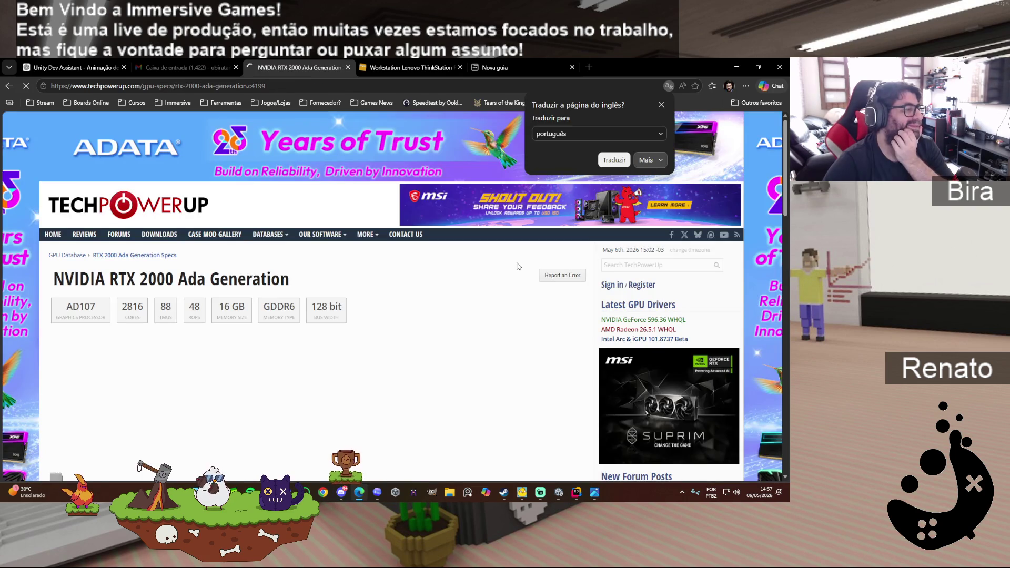
{"action": "scroll", "coordinate": [442, 358], "scroll_direction": "down", "scroll_amount": 3}
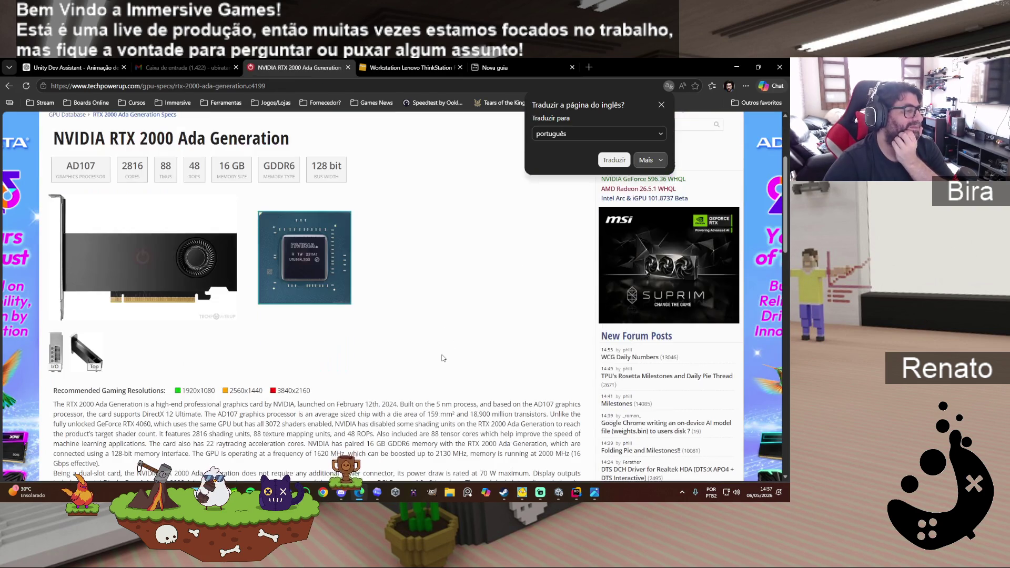
{"action": "scroll", "coordinate": [442, 358], "scroll_direction": "down", "scroll_amount": 2}
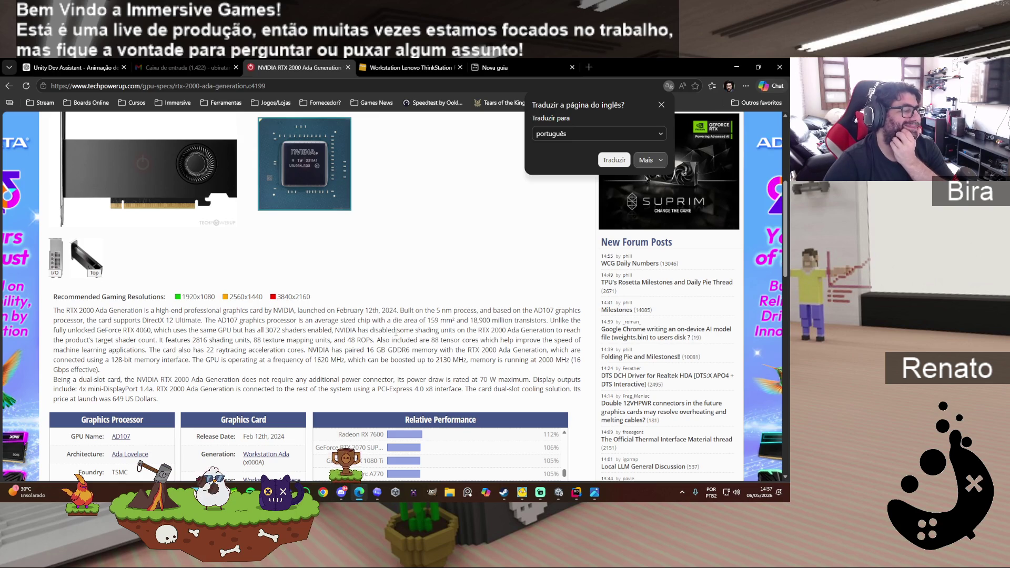
{"action": "scroll", "coordinate": [363, 359], "scroll_direction": "down", "scroll_amount": 3}
{"action": "scroll", "coordinate": [379, 337], "scroll_direction": "down", "scroll_amount": 1}
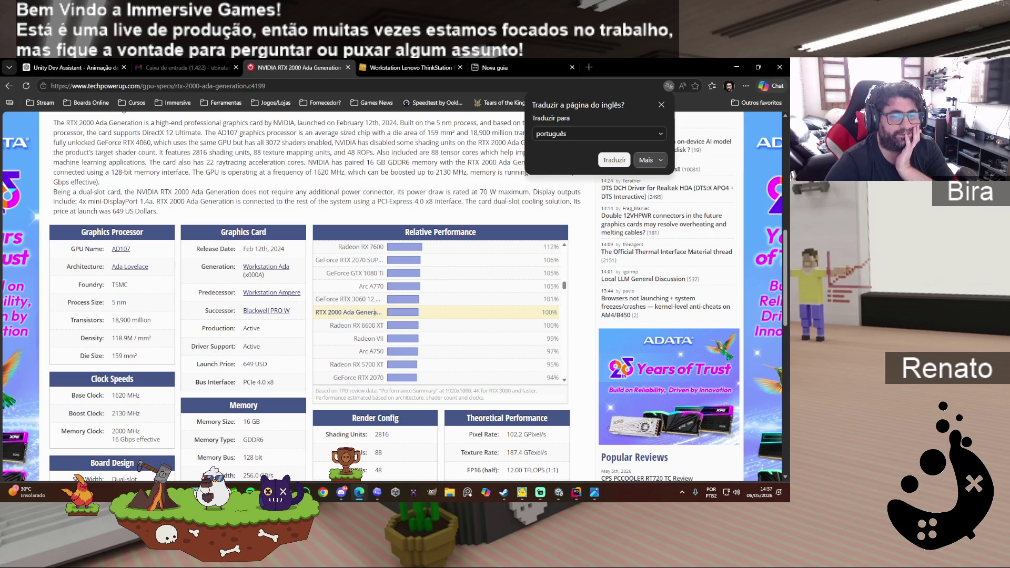
{"action": "scroll", "coordinate": [374, 312], "scroll_direction": "down", "scroll_amount": 3}
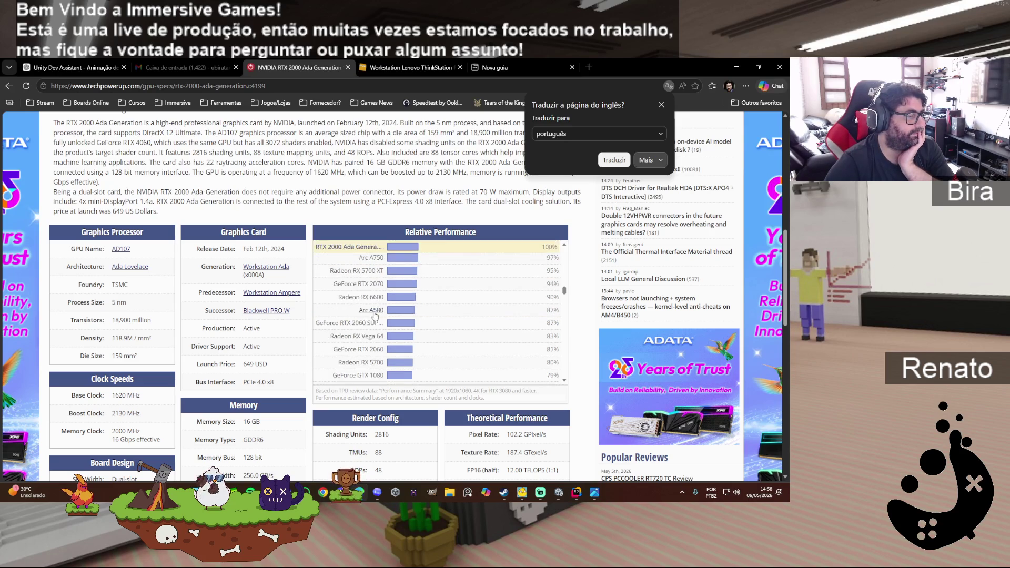
{"action": "scroll", "coordinate": [381, 316], "scroll_direction": "down", "scroll_amount": 2}
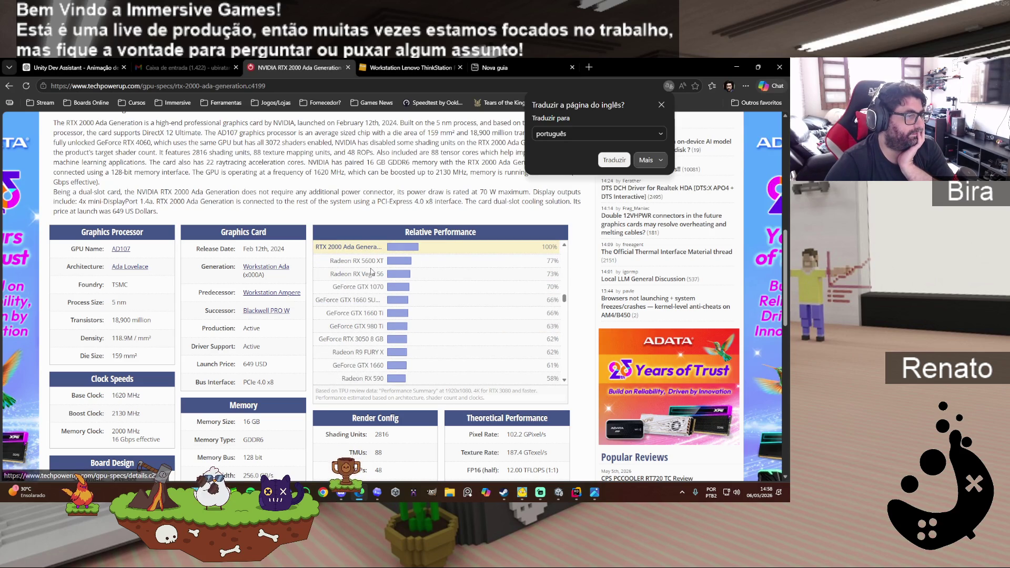
{"action": "scroll", "coordinate": [374, 308], "scroll_direction": "down", "scroll_amount": 2}
{"action": "scroll", "coordinate": [373, 310], "scroll_direction": "up", "scroll_amount": 2}
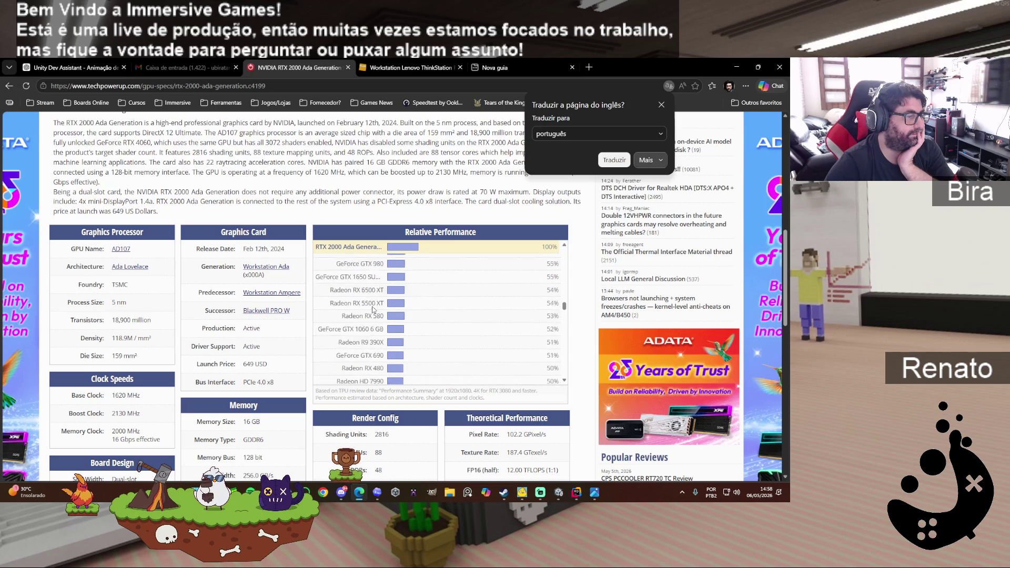
{"action": "scroll", "coordinate": [373, 310], "scroll_direction": "up", "scroll_amount": 10}
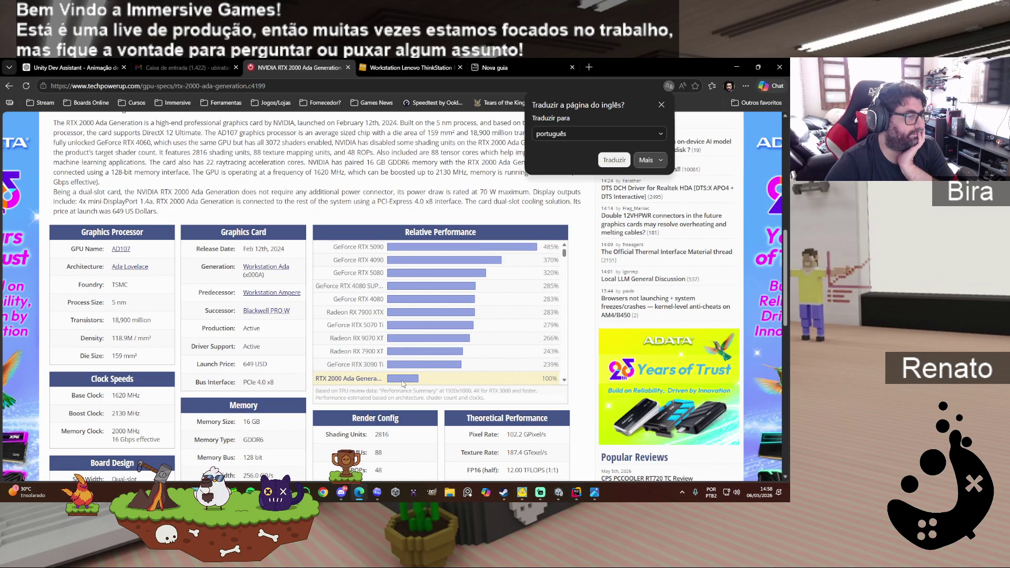
{"action": "scroll", "coordinate": [506, 276], "scroll_direction": "up", "scroll_amount": 4}
{"action": "scroll", "coordinate": [504, 286], "scroll_direction": "down", "scroll_amount": 4}
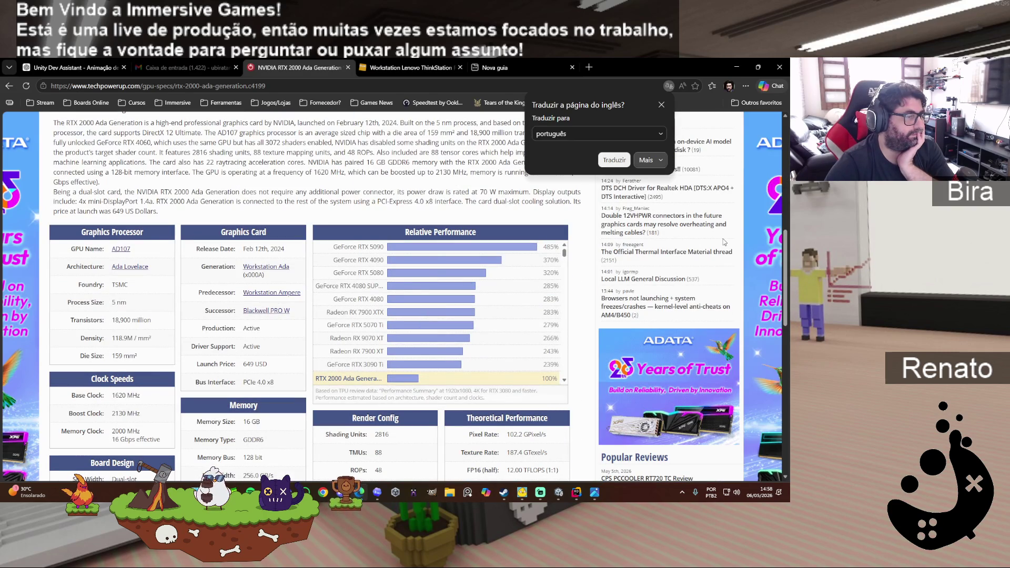
{"action": "left_click_drag", "start_coordinate": [785, 259], "coordinate": [785, 264]}
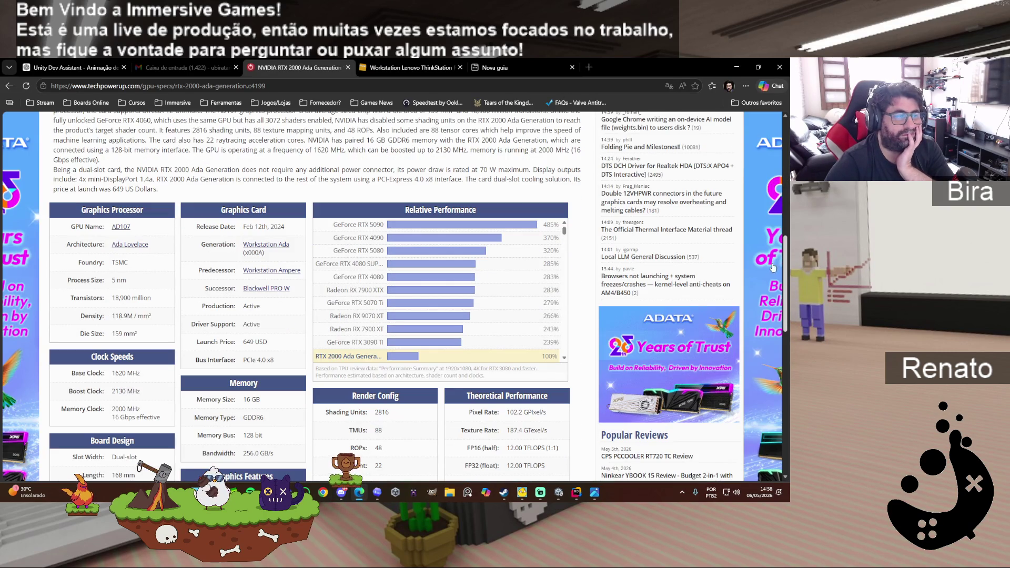
{"action": "scroll", "coordinate": [565, 233], "scroll_direction": "down", "scroll_amount": 1}
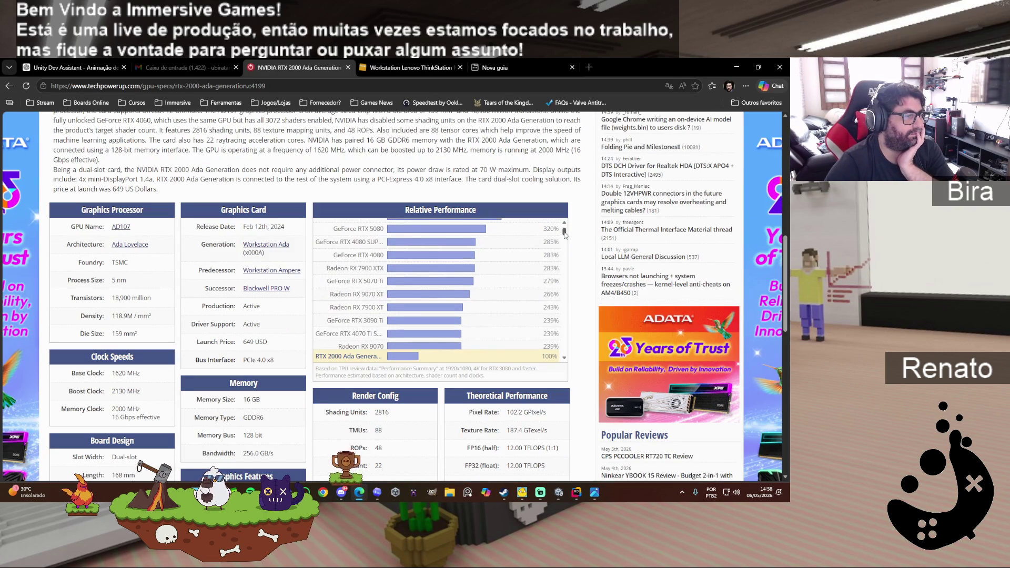